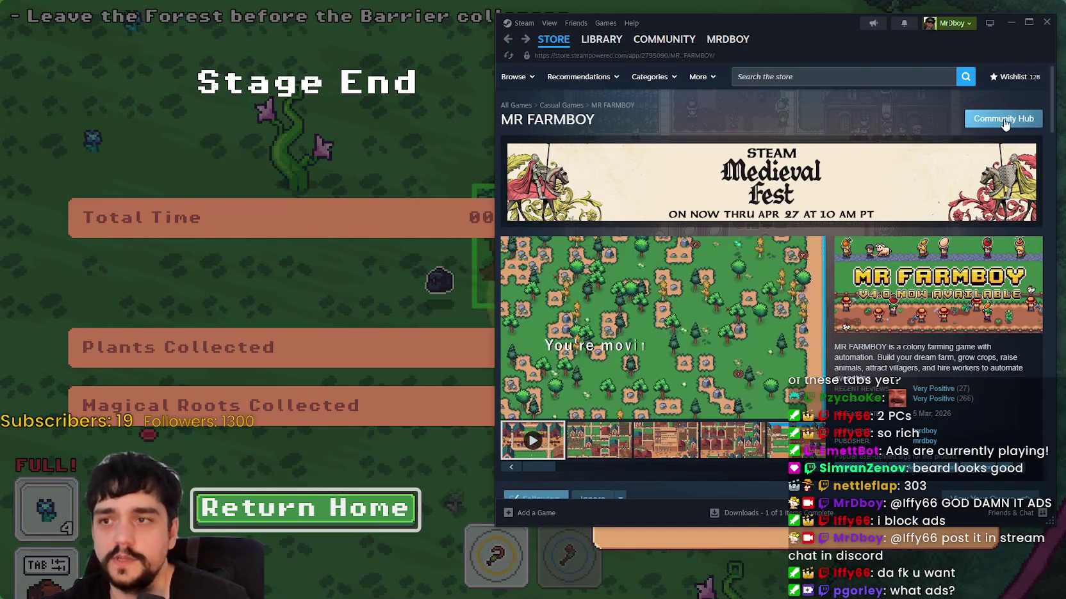
# - Scroll up and down through the MR FARMBOY store page
pyautogui.scroll(-3, 897, 356)
pyautogui.scroll(3, 899, 352)
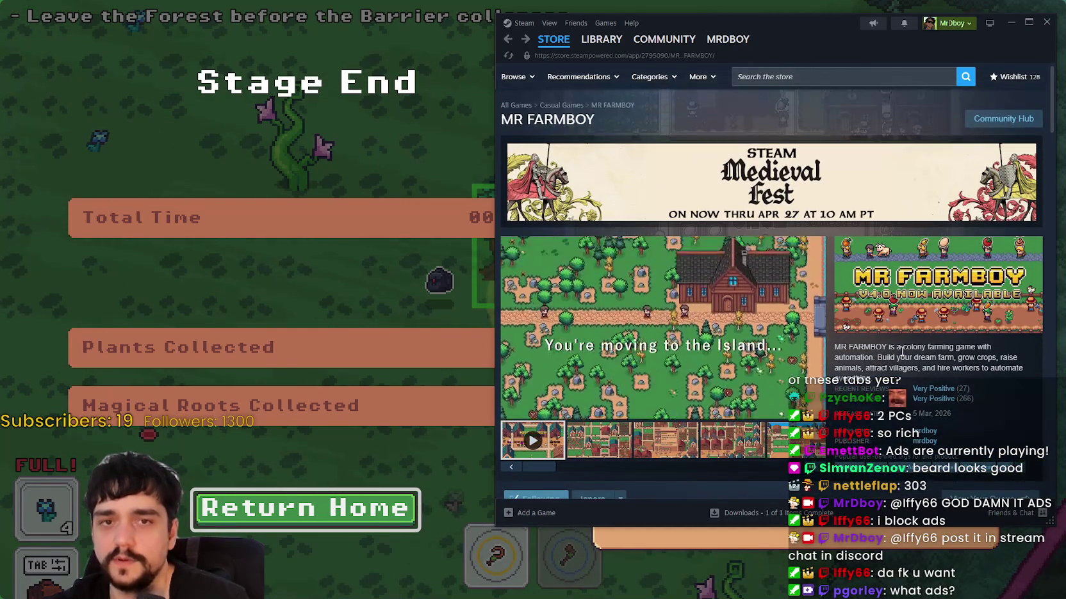
pyautogui.scroll(-1, 902, 351)
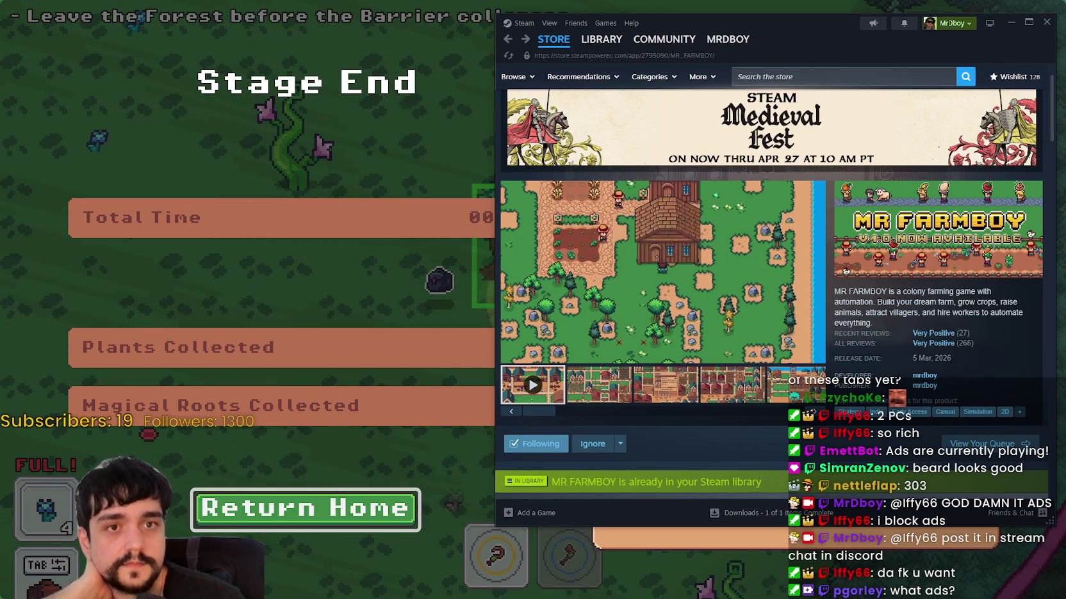
pyautogui.scroll(1, 953, 267)
pyautogui.scroll(2, 952, 268)
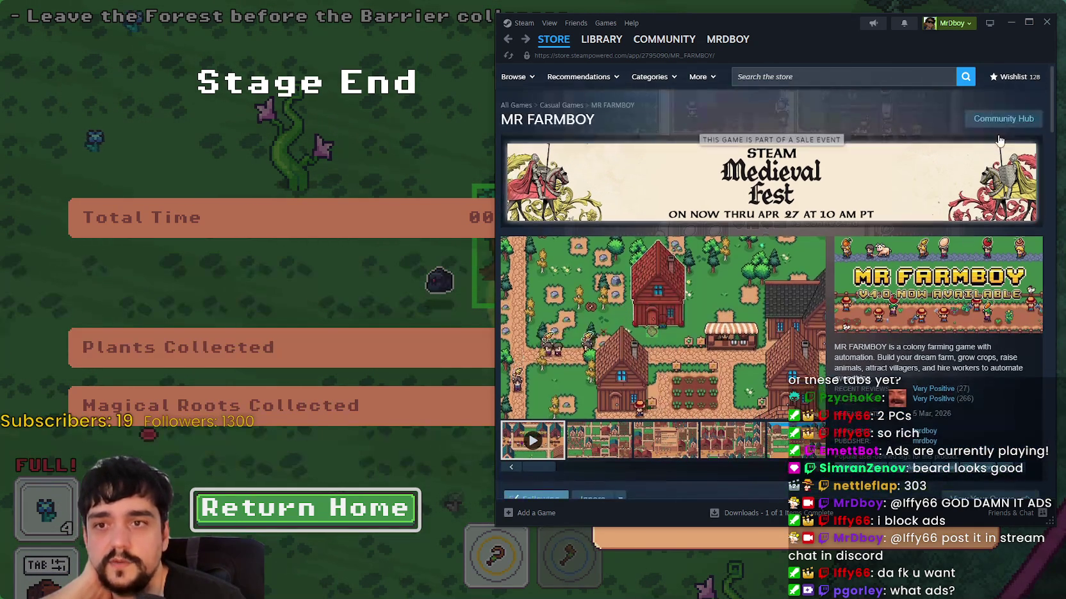
# - Go to the game's Community Hub, select its in-game player count, and show Discussions
pyautogui.click(996, 123)
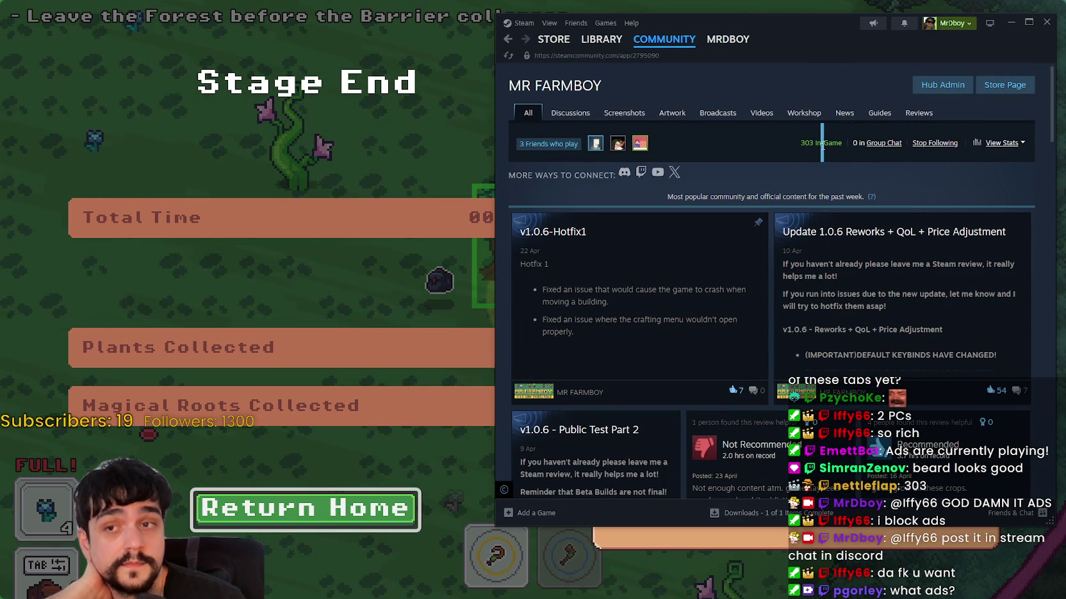
pyautogui.moveTo(818, 143); pyautogui.dragTo(799, 144)
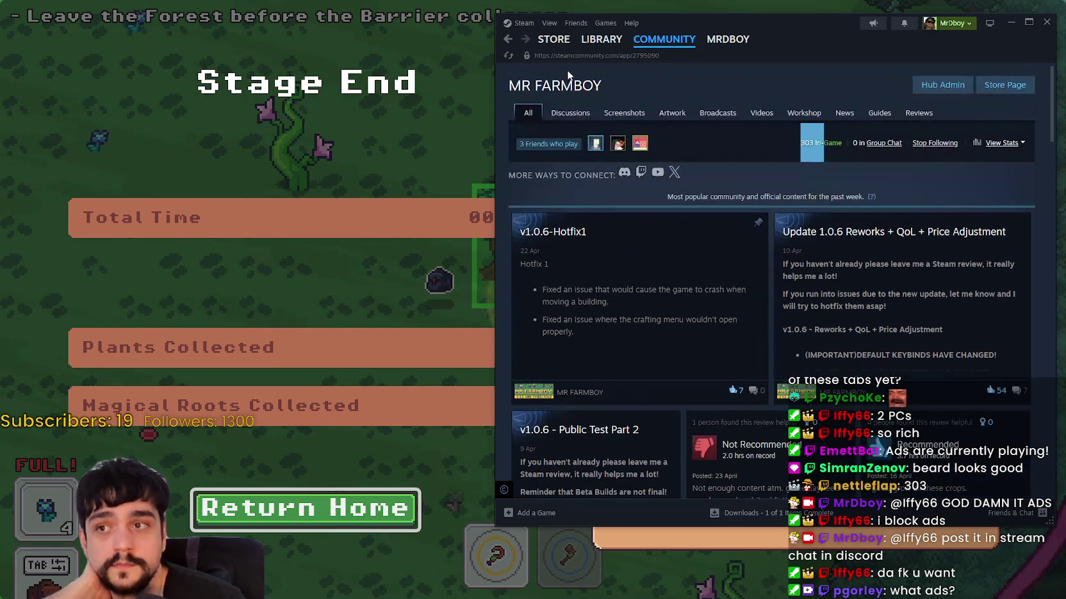
pyautogui.click(570, 112)
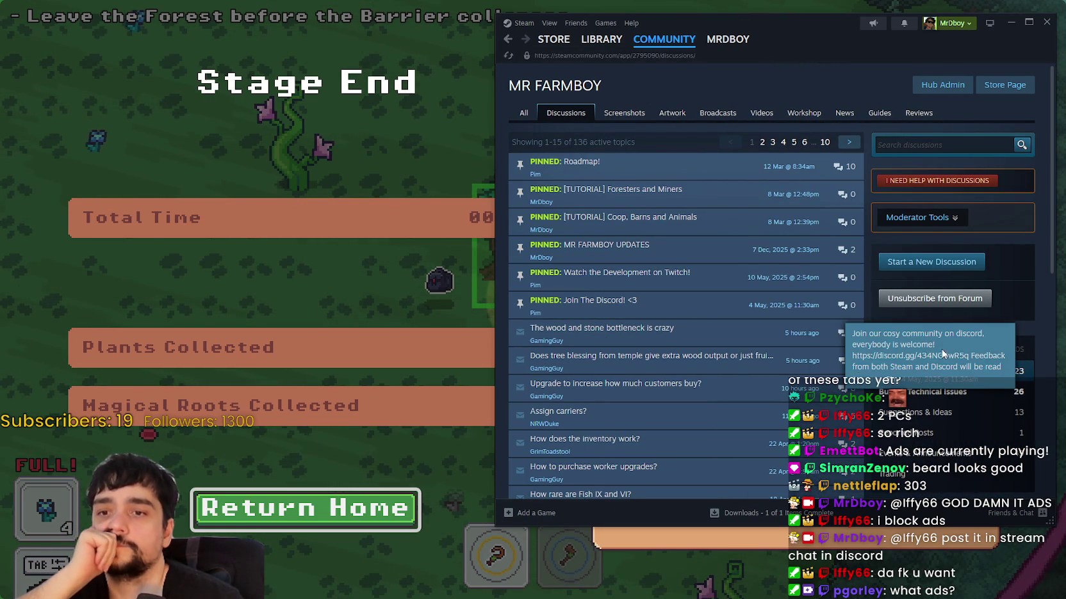
# - Read the crash-to-desktop buildings thread in Bugs & Technical Issues, then return to that topic list
pyautogui.click(934, 399)
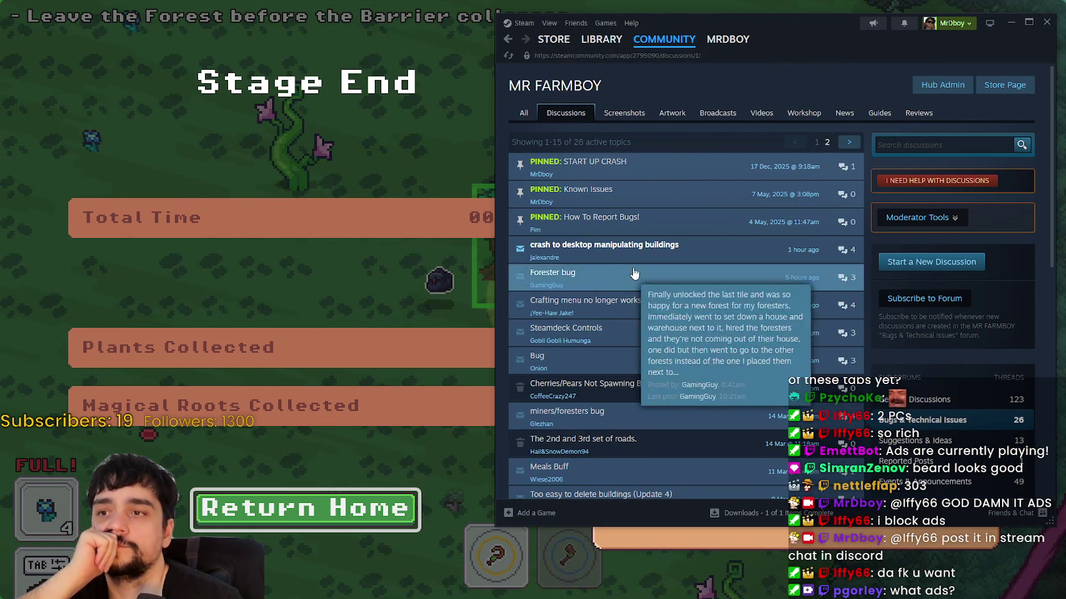
pyautogui.click(638, 259)
pyautogui.scroll(-5, 664, 400)
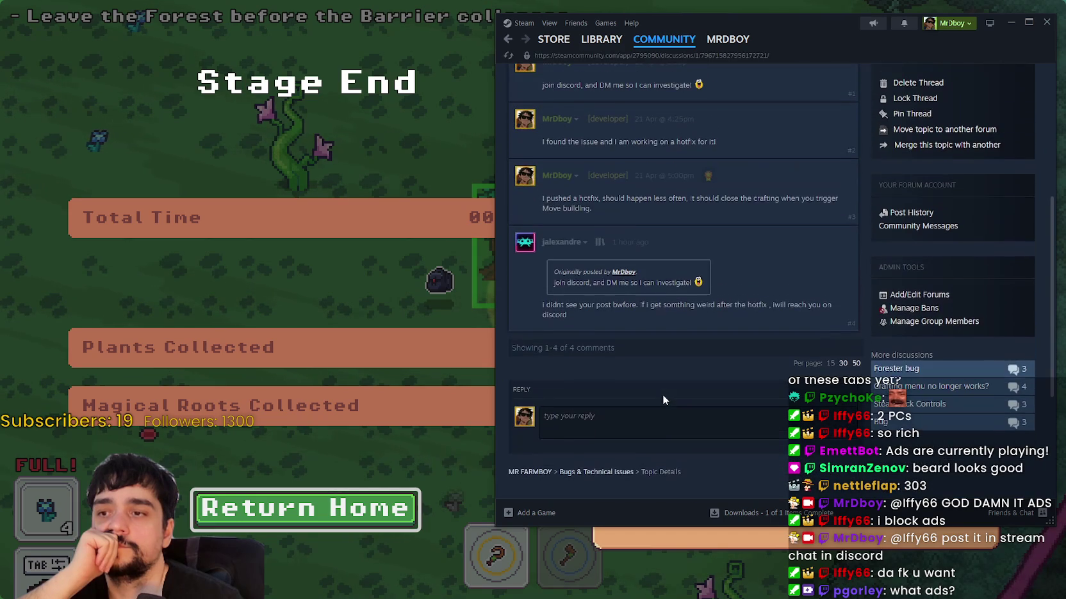
pyautogui.scroll(5, 698, 259)
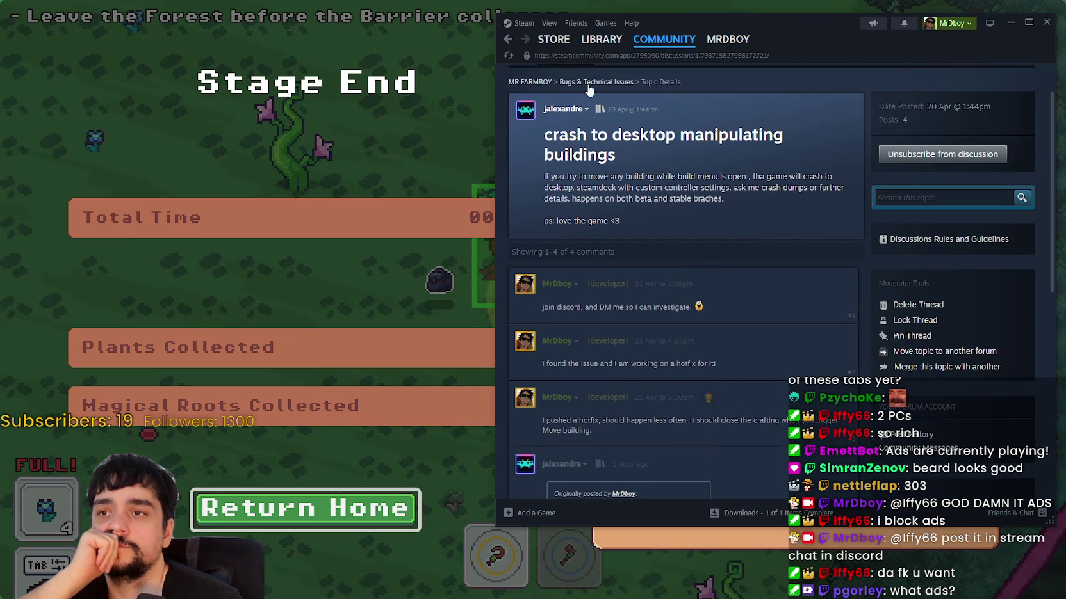
pyautogui.scroll(1, 598, 154)
pyautogui.click(600, 139)
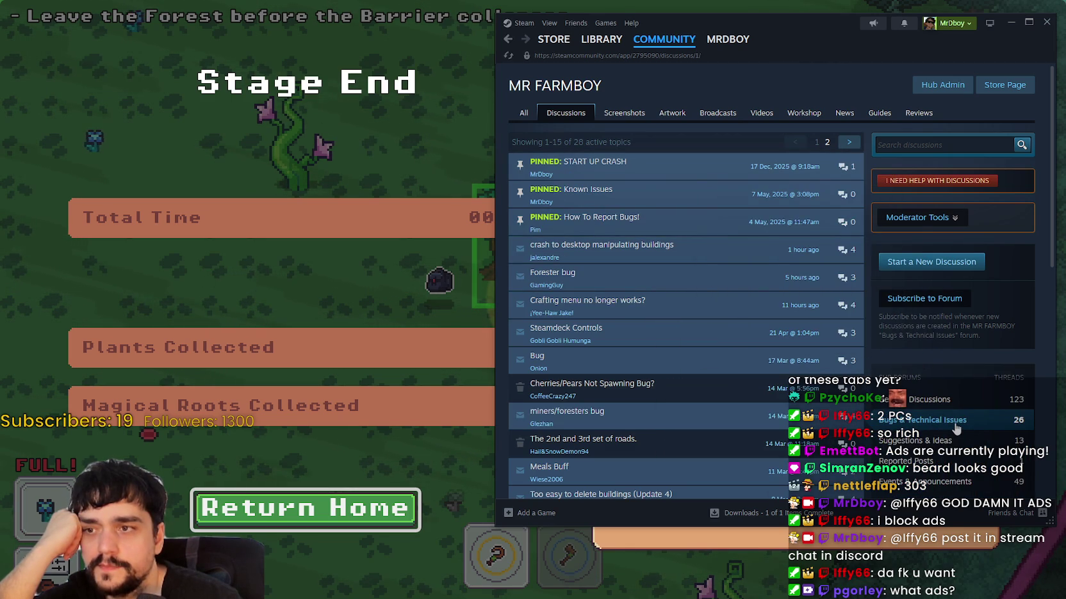
# - Switch between General Discussions and Bugs & Technical Issues, then minimize Steam to show Stage End
pyautogui.click(943, 401)
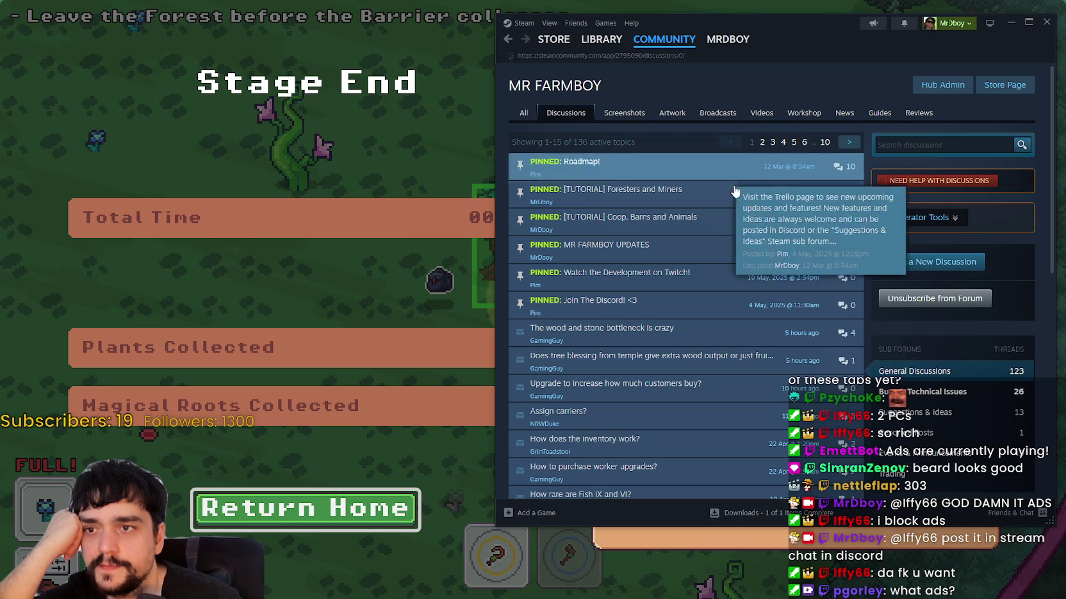
pyautogui.scroll(-2, 801, 420)
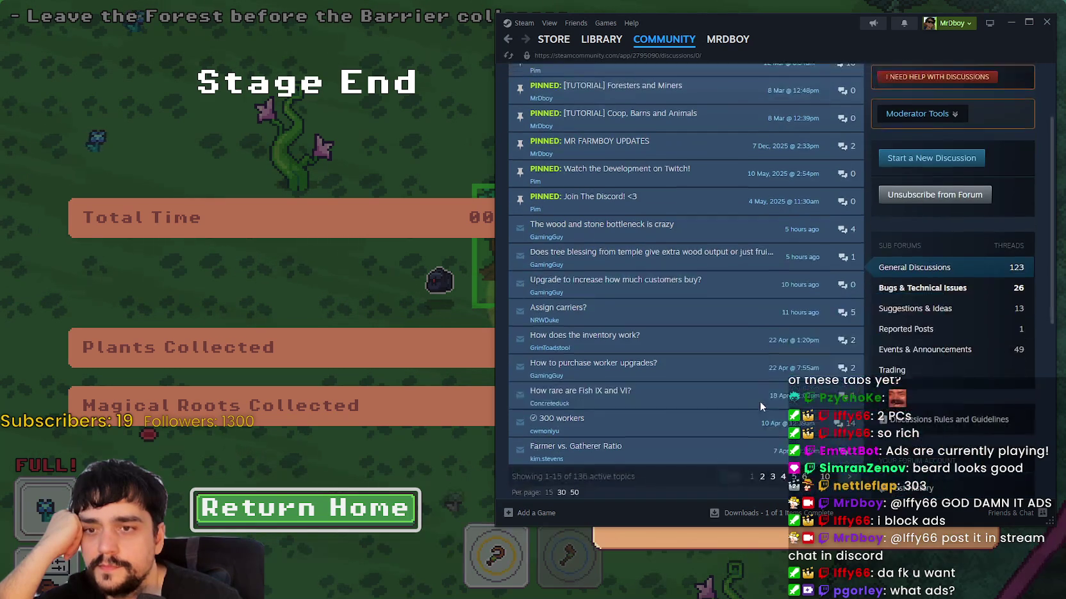
pyautogui.click(944, 337)
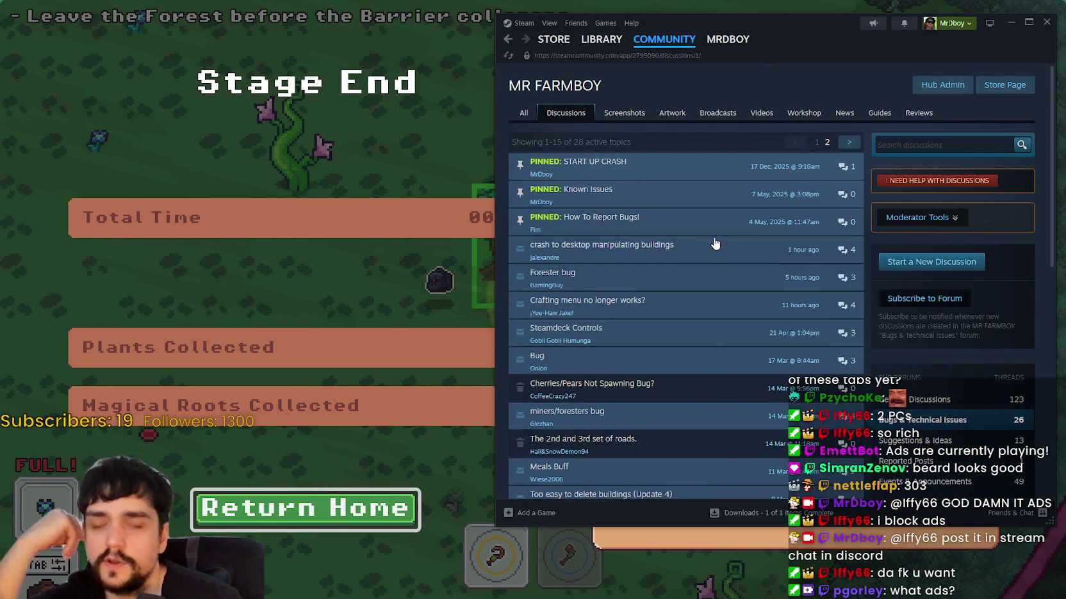
pyautogui.moveTo(613, 392)
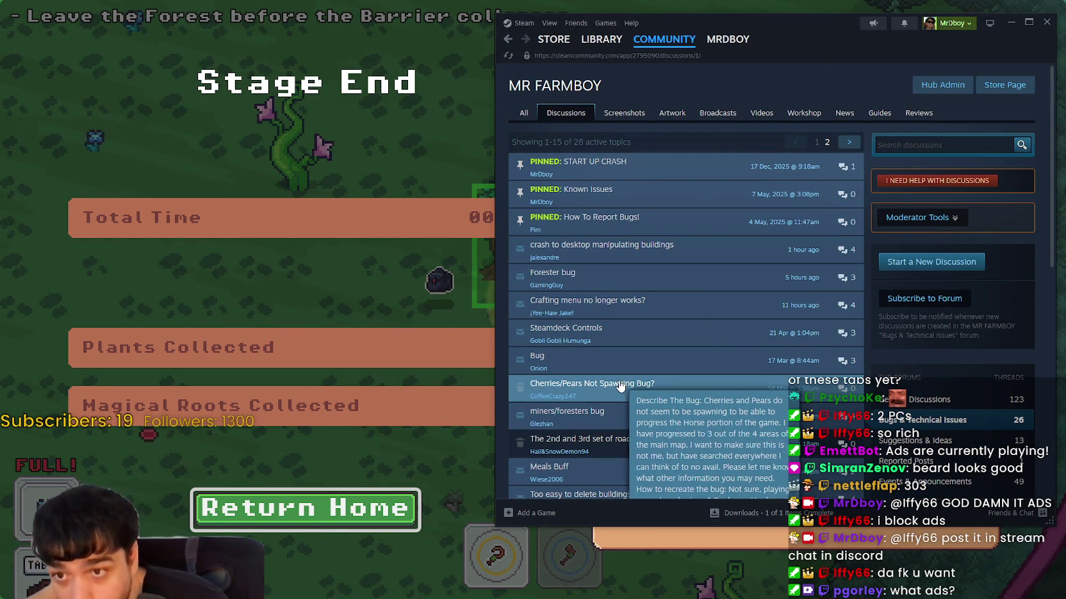
pyautogui.click(930, 401)
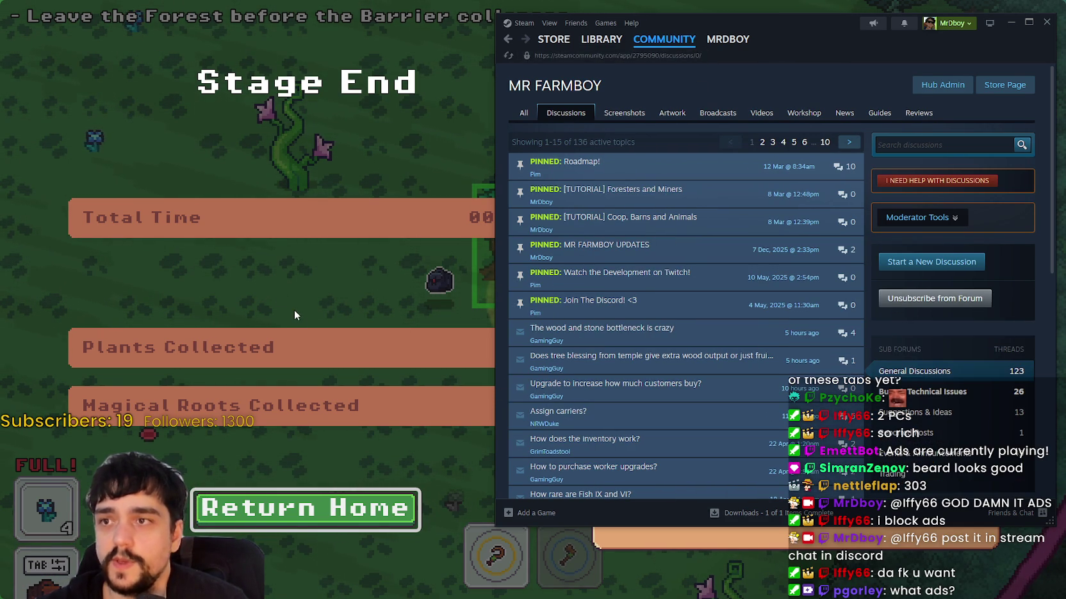
pyautogui.click(315, 306)
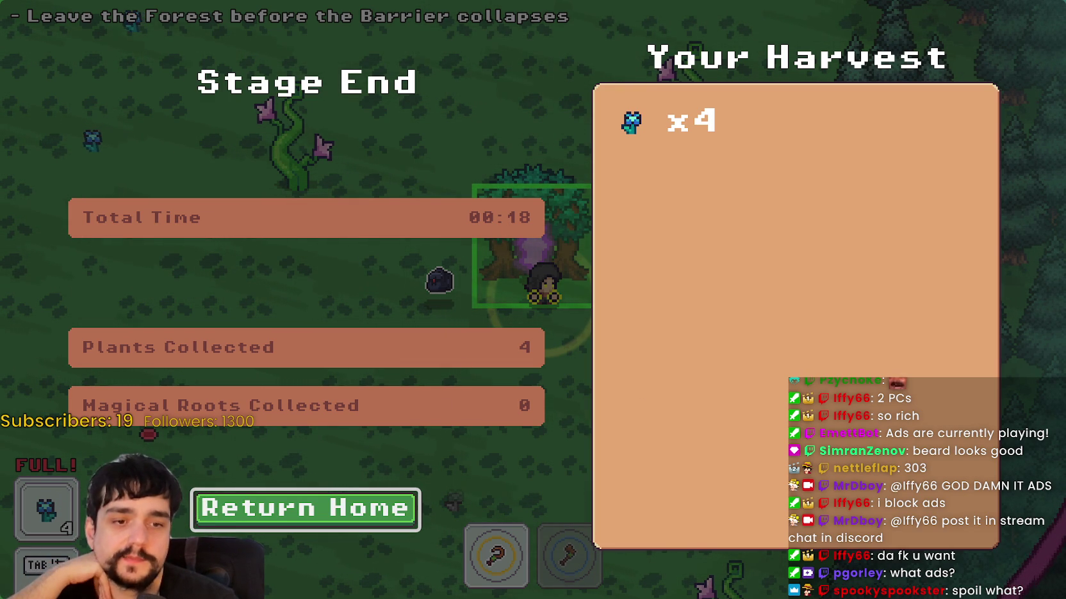
# - Check MR FARMBOY's SteamDB player chart (303 now, 340 peak), then return to Steam
pyautogui.hotkey('alt', 'Tab')
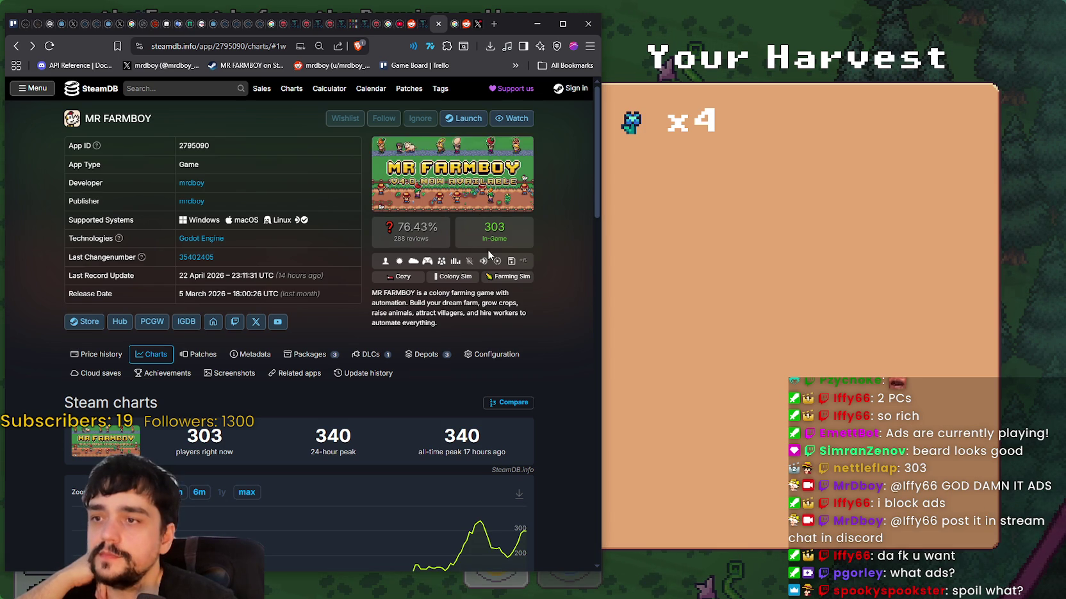
pyautogui.moveTo(522, 530)
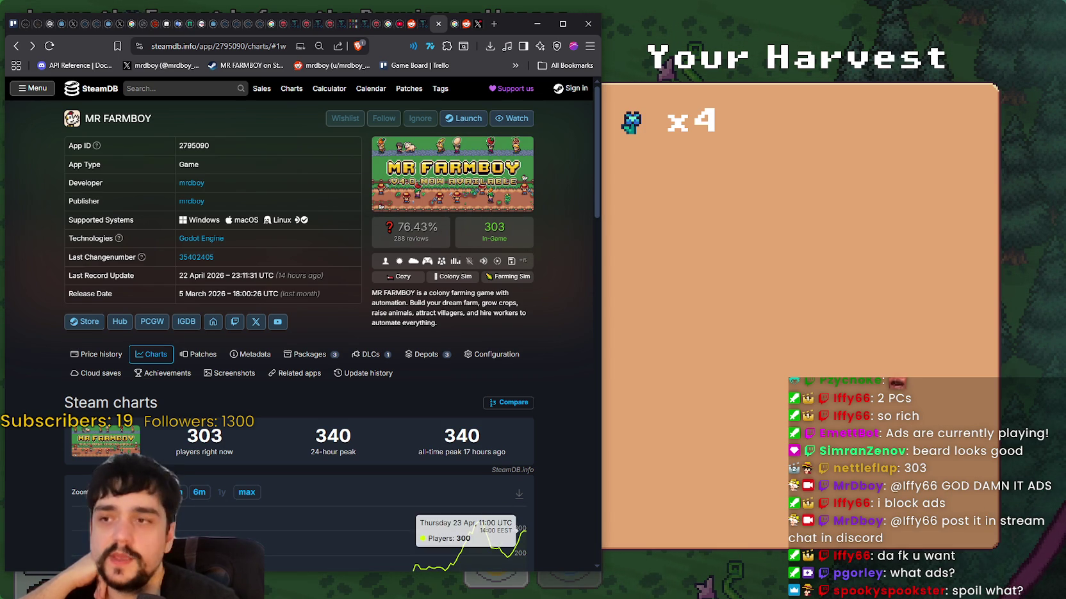
pyautogui.hotkey('alt', 'Tab')
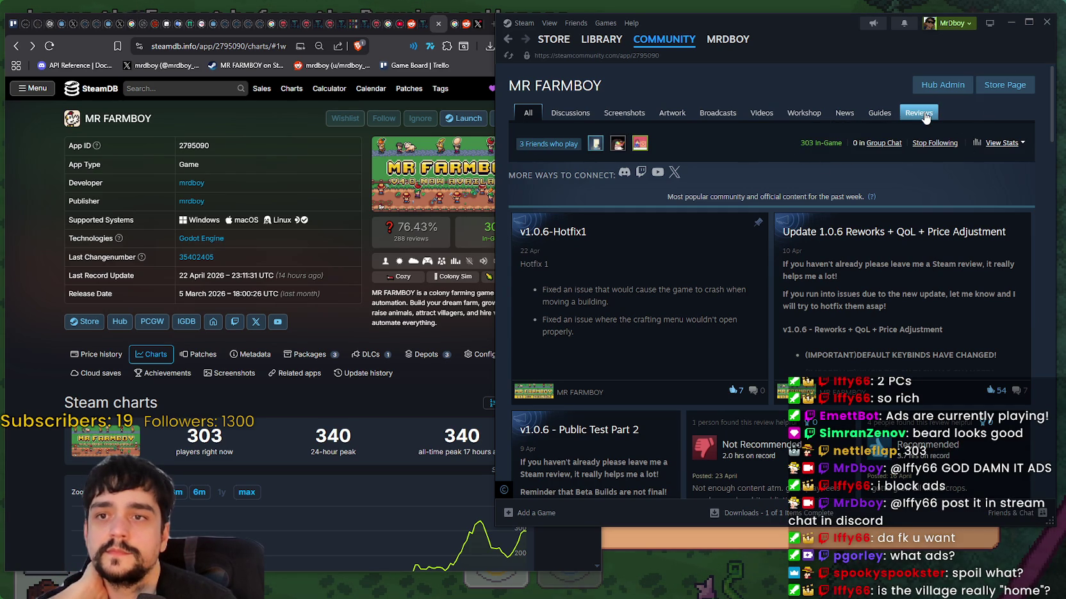
# - Show General Discussions, narrow the SteamDB window, then bring Steam forward on Bugs & Technical Issues
pyautogui.click(569, 112)
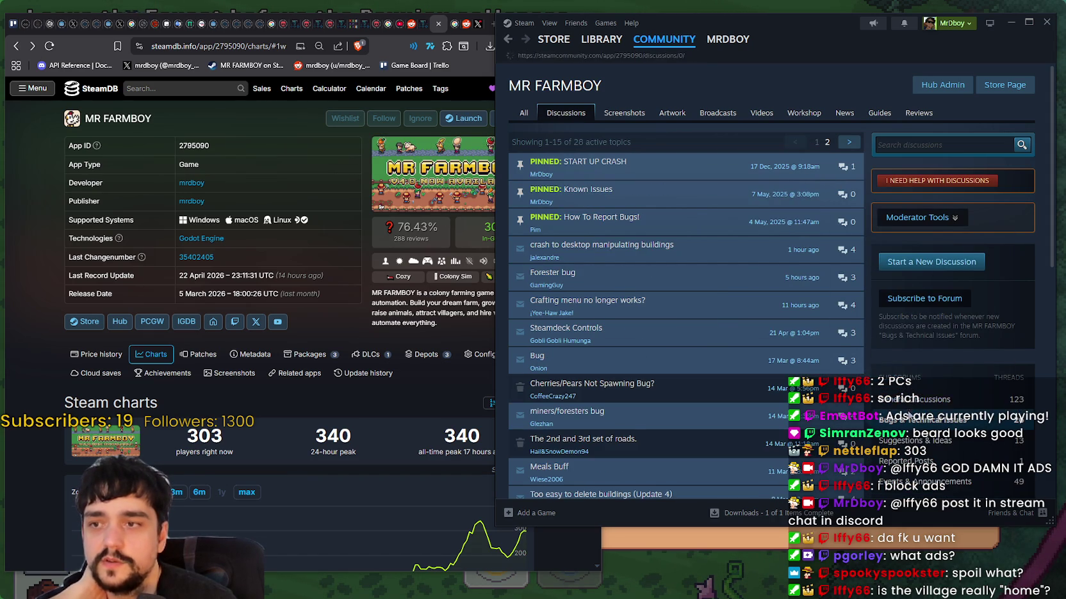
pyautogui.click(916, 399)
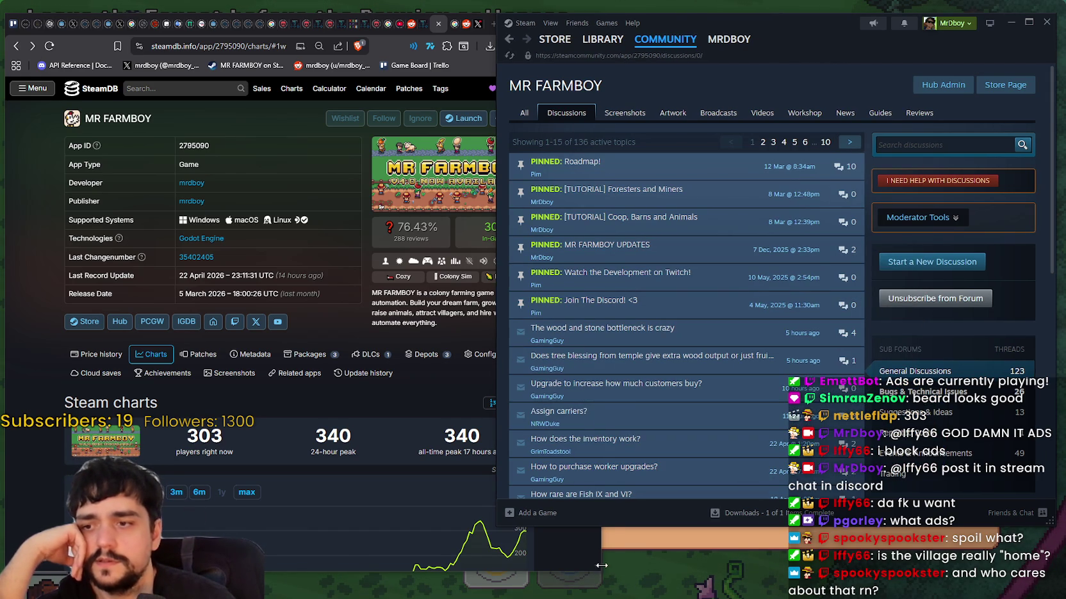
pyautogui.moveTo(607, 536); pyautogui.dragTo(547, 537)
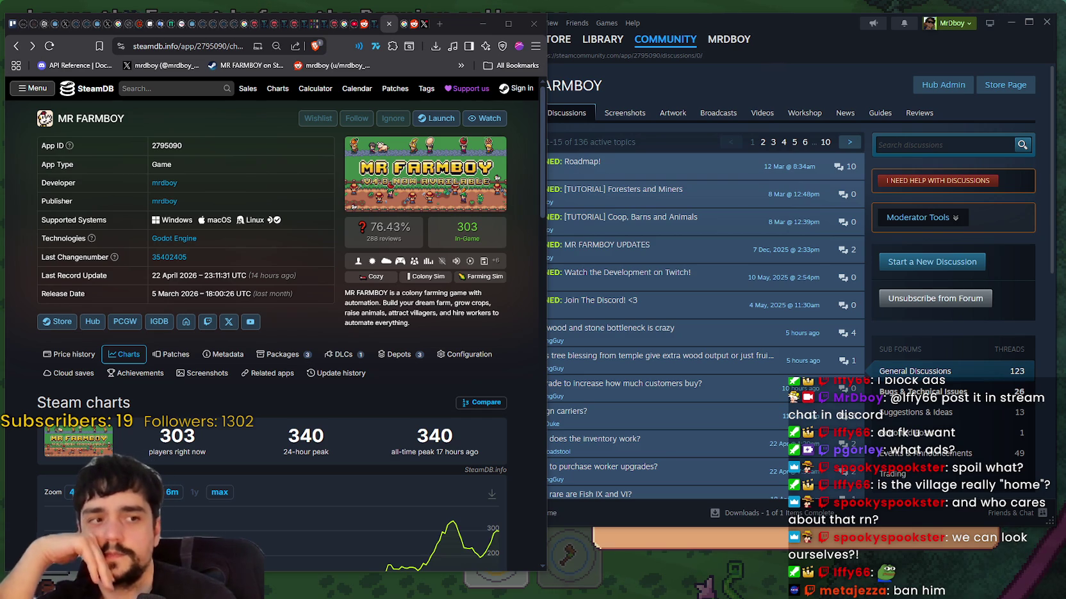
pyautogui.click(899, 325)
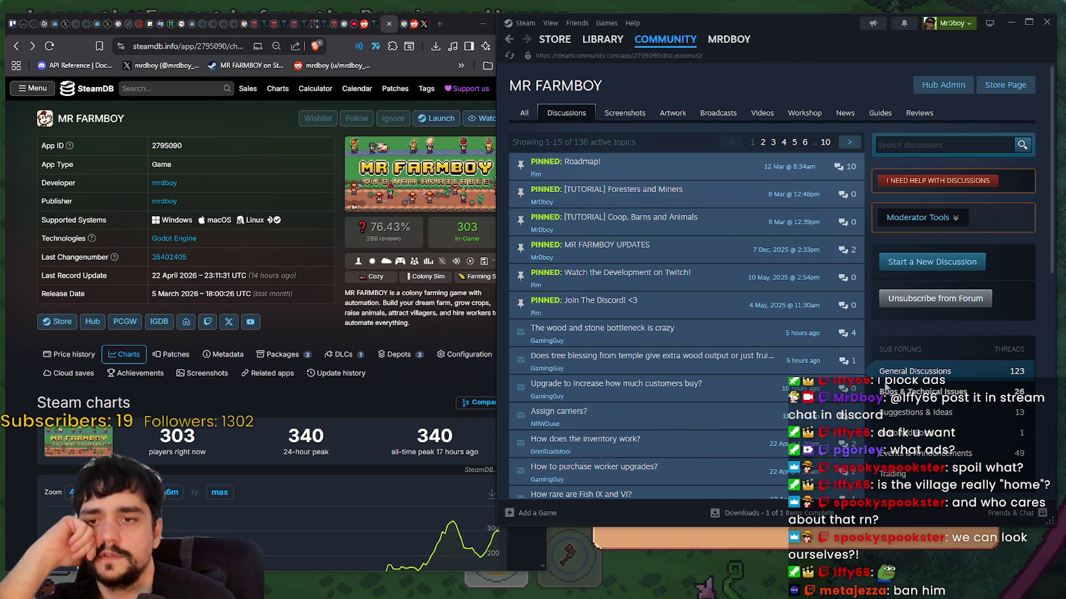
pyautogui.click(923, 391)
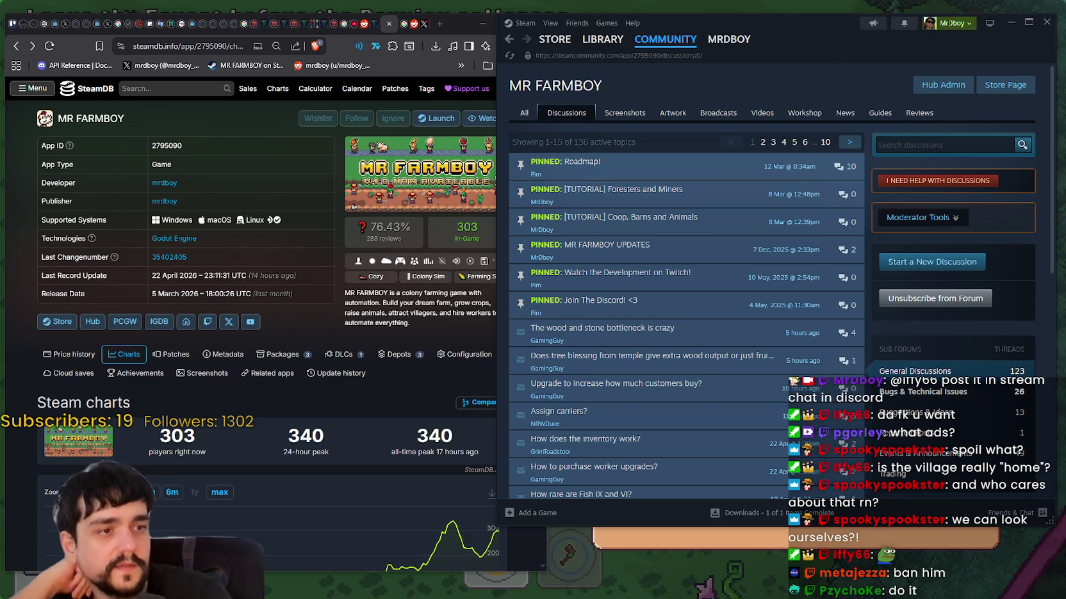
# - Leave the Stage End screen for the village, sell the 4 plants at the market, and head to the tower
pyautogui.click(771, 545)
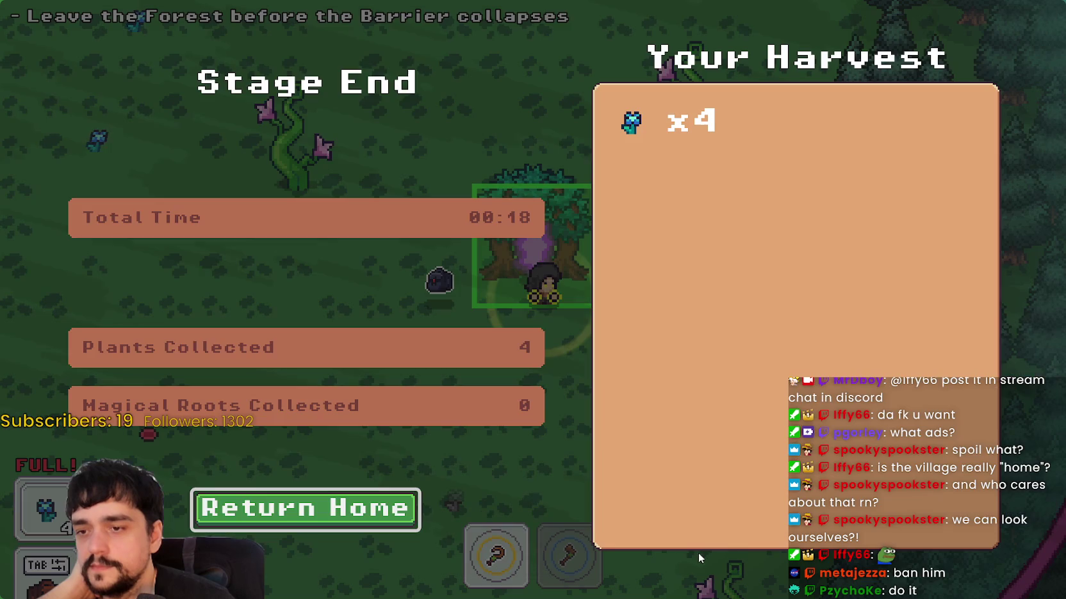
pyautogui.click(336, 515)
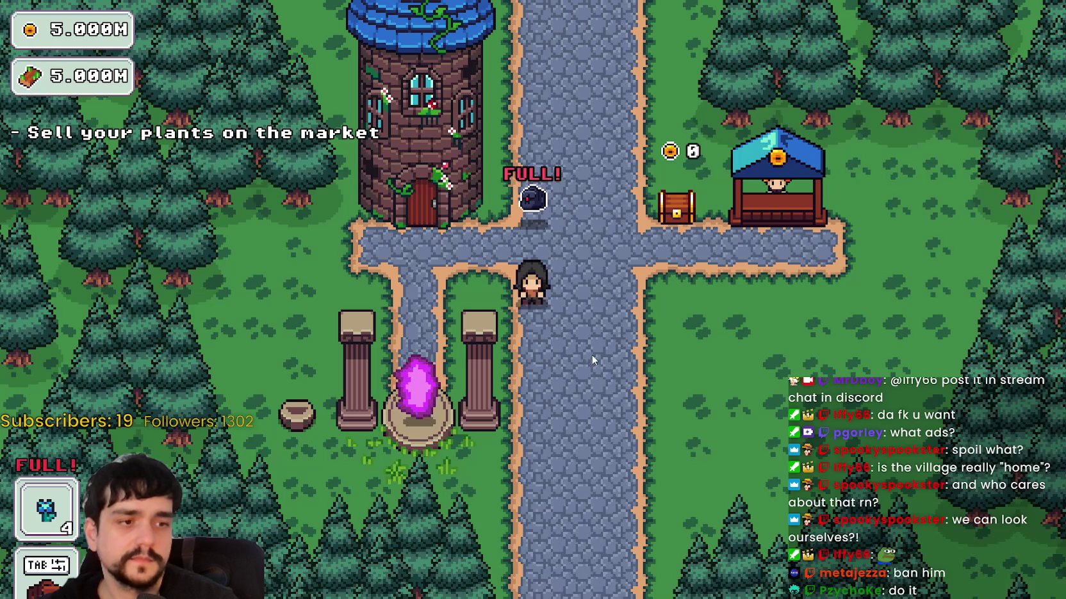
pyautogui.press('d')
pyautogui.press('w')
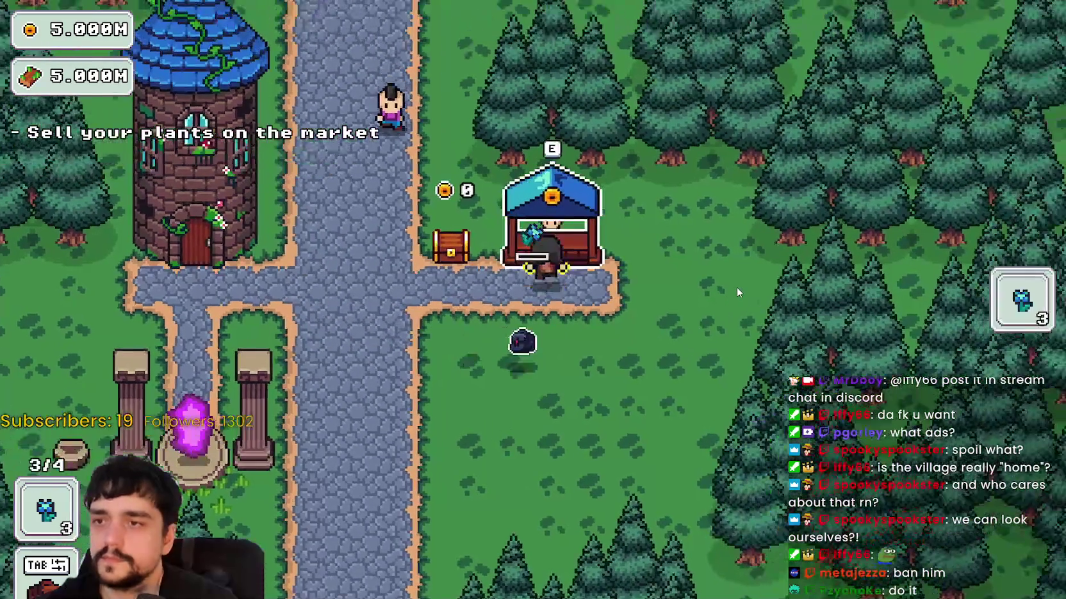
pyautogui.press('a')
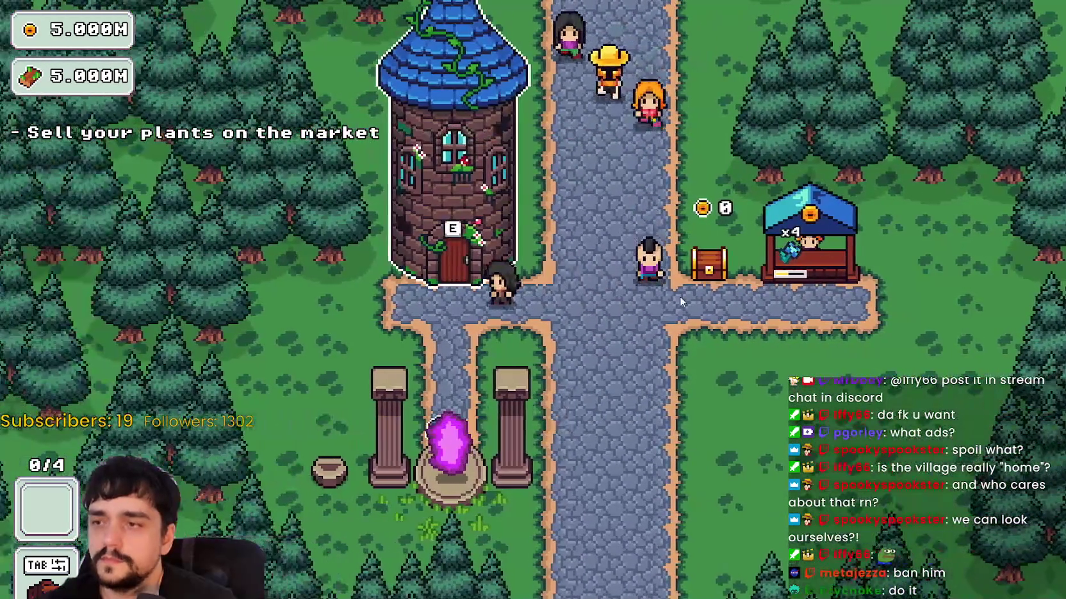
# - Enter the tower's prestige tree and buy the upper-right, top, left and upper-left chain skills
pyautogui.press('e')
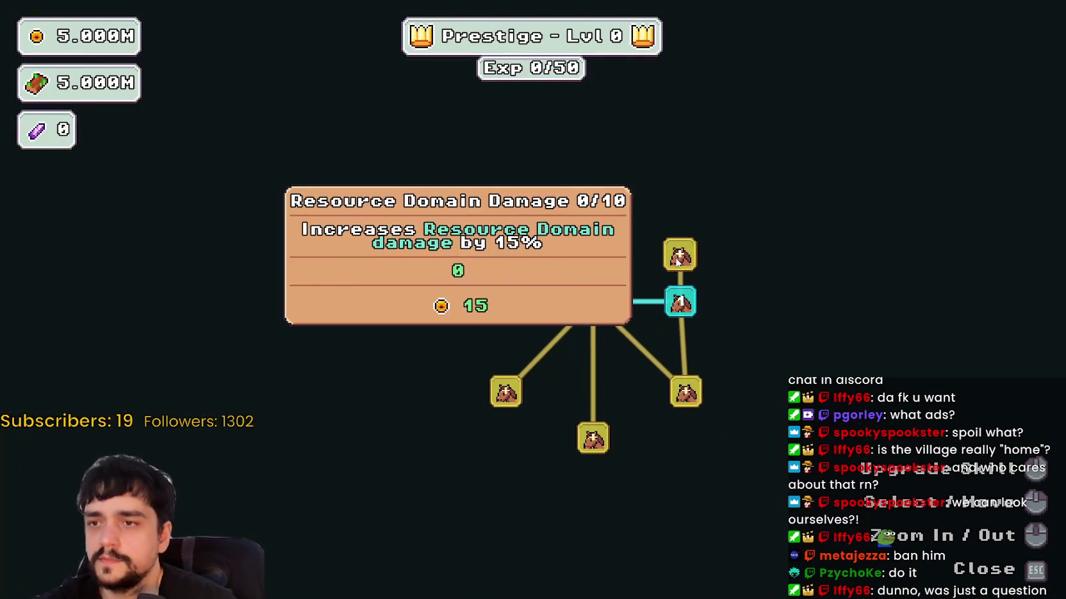
pyautogui.click(678, 253)
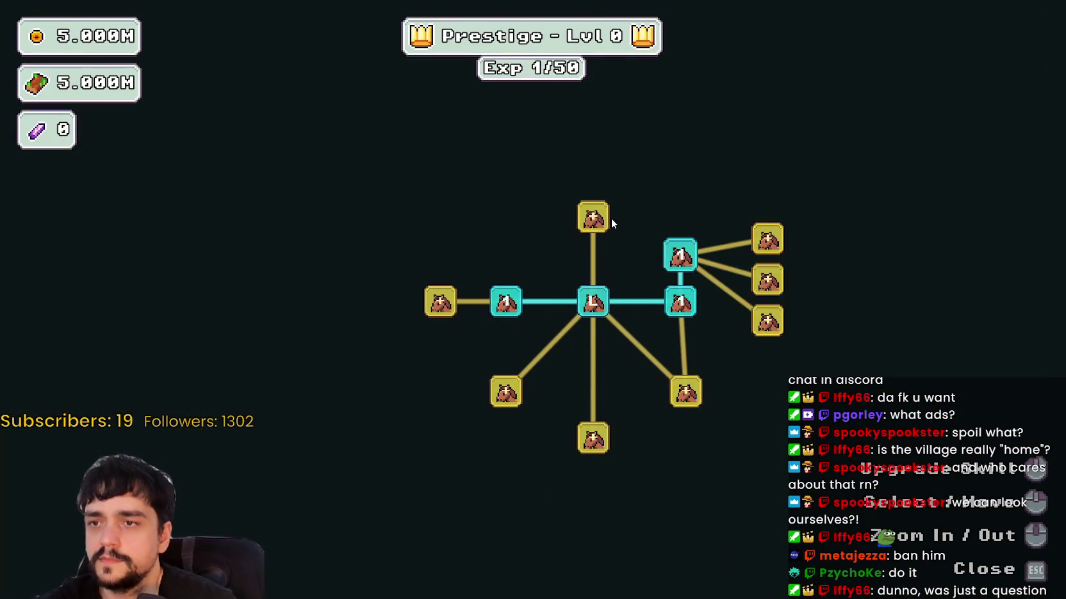
pyautogui.click(592, 216)
pyautogui.click(439, 301)
pyautogui.scroll(-1, 436, 295)
pyautogui.click(494, 219)
pyautogui.click(520, 153)
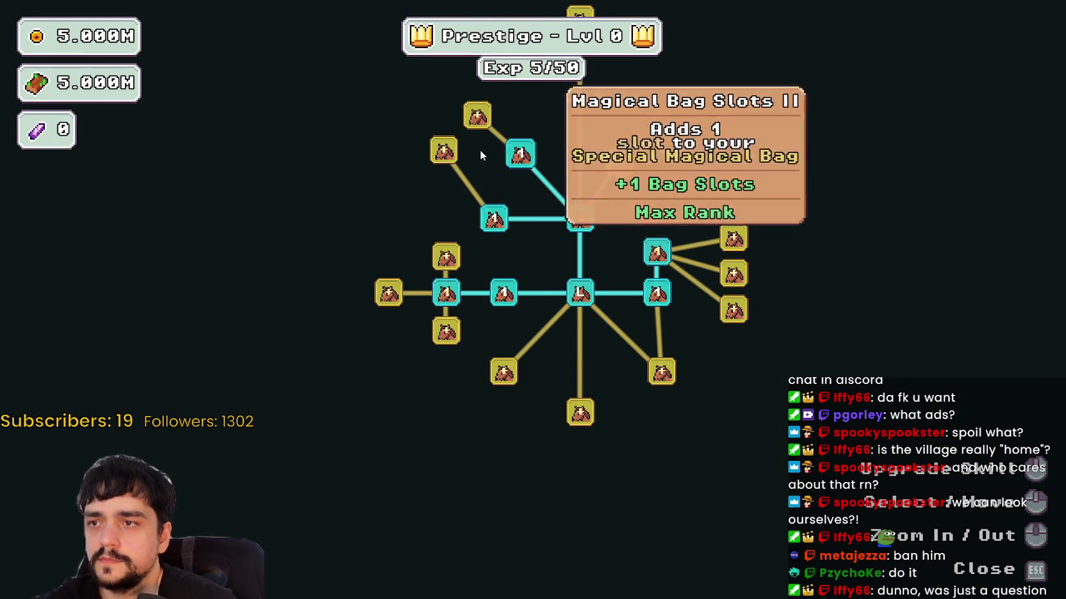
pyautogui.click(443, 150)
pyautogui.click(477, 115)
# - Buy the left-branch, far-left and lower-left branch skill nodes
pyautogui.click(447, 257)
pyautogui.click(446, 332)
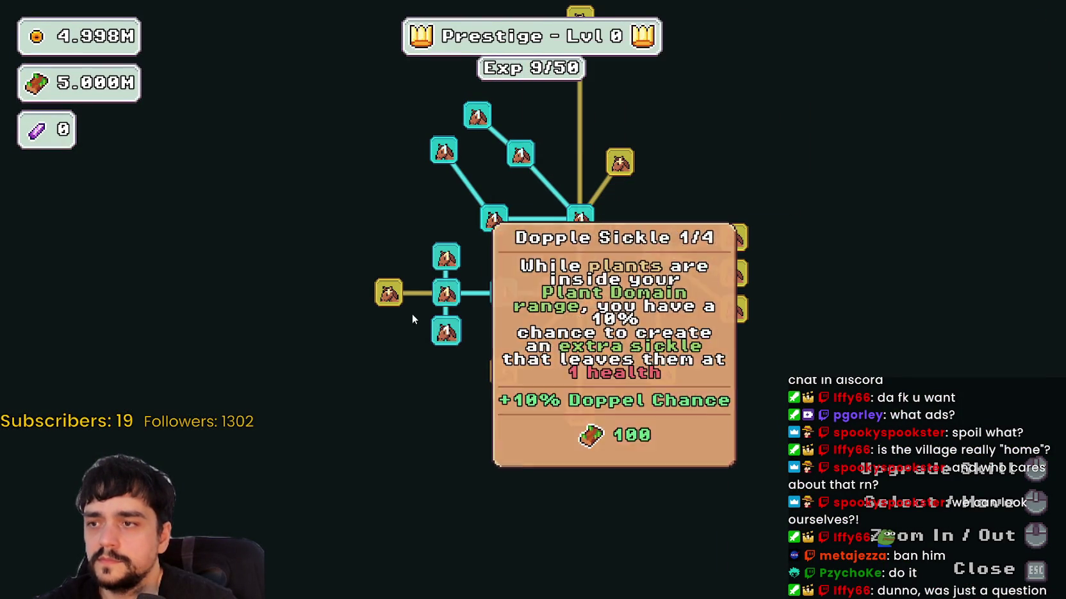
pyautogui.click(389, 293)
pyautogui.click(504, 371)
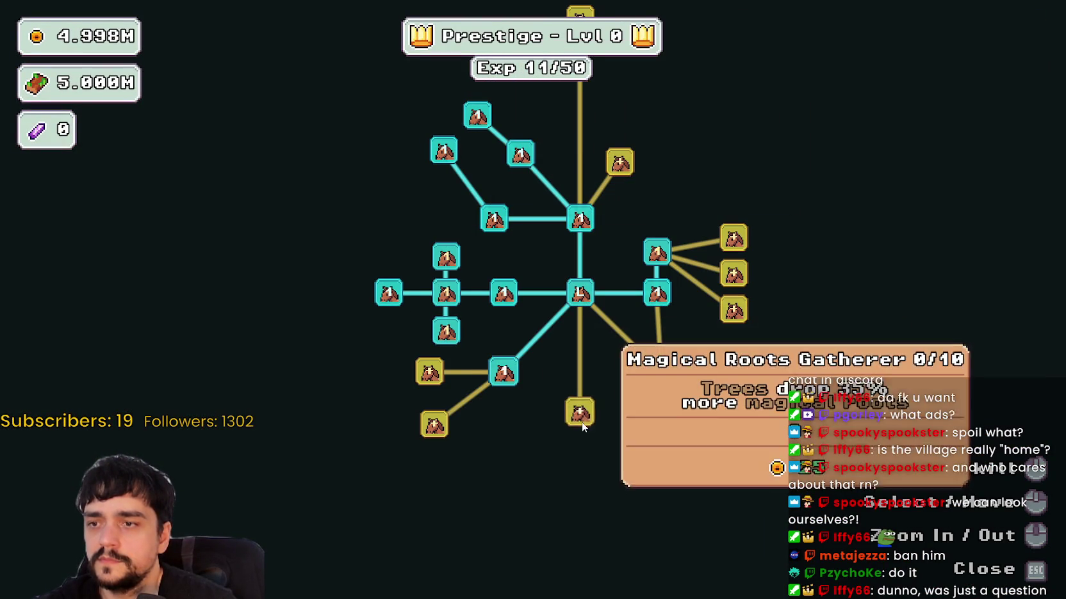
pyautogui.click(580, 413)
pyautogui.click(429, 371)
pyautogui.click(435, 424)
# - Rank Plant Domain Damage II up twice and max out Plant Domain Damage and Dopple Sickle
pyautogui.doubleClick(447, 258)
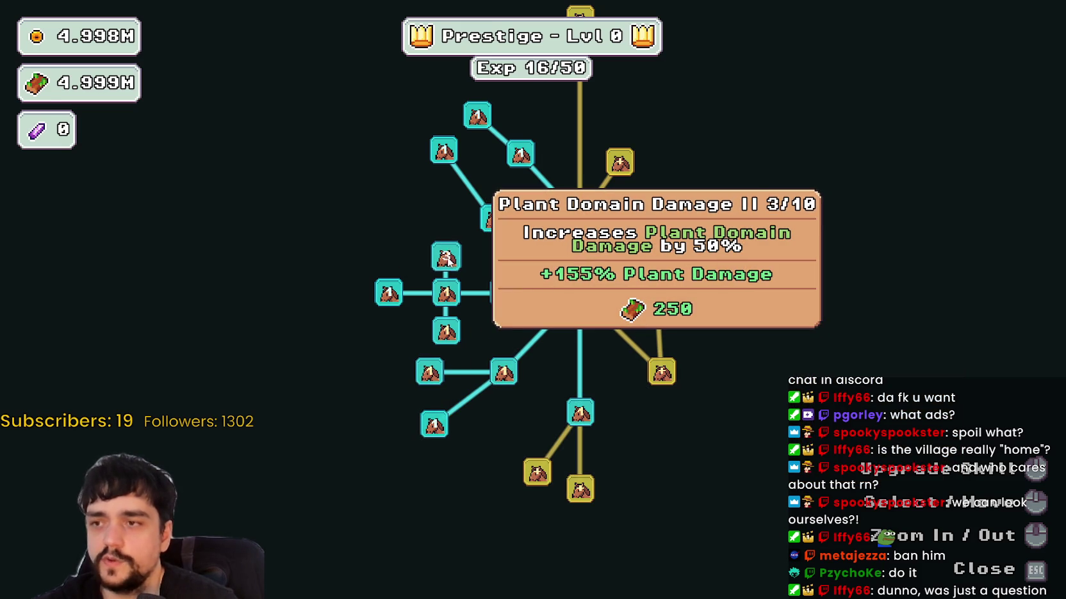
pyautogui.click(436, 295)
pyautogui.click(436, 295)
pyautogui.click(436, 295)
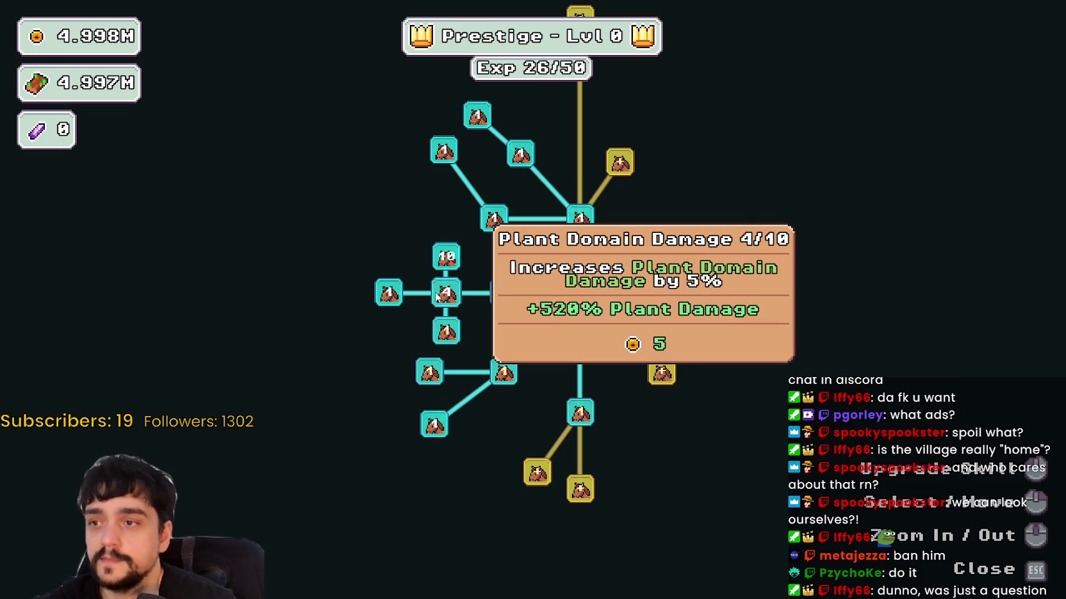
pyautogui.click(437, 296)
pyautogui.click(437, 296)
pyautogui.click(436, 296)
pyautogui.click(446, 326)
pyautogui.click(447, 327)
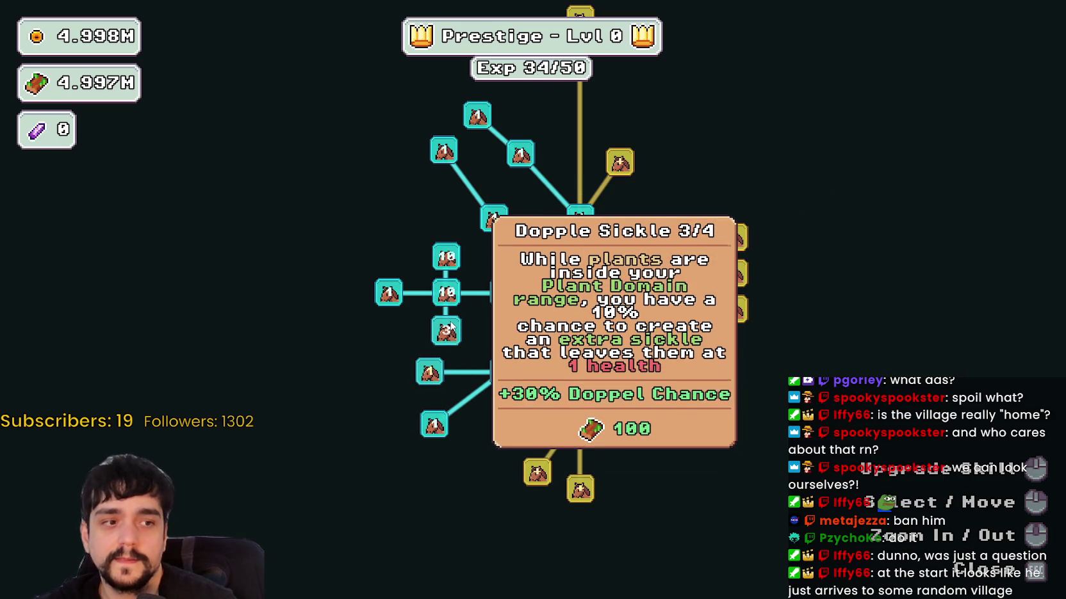
pyautogui.click(446, 326)
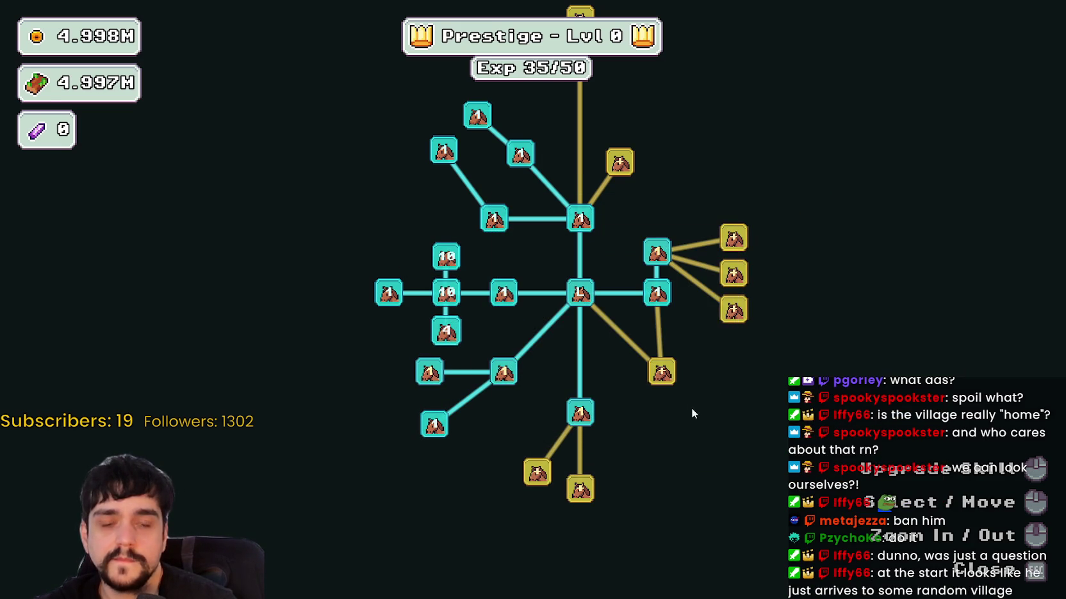
# - Unlock Deep Barrier, Slime Destroyer and Barrier Energy II, and max out Deep Barrier
pyautogui.click(662, 371)
pyautogui.click(620, 450)
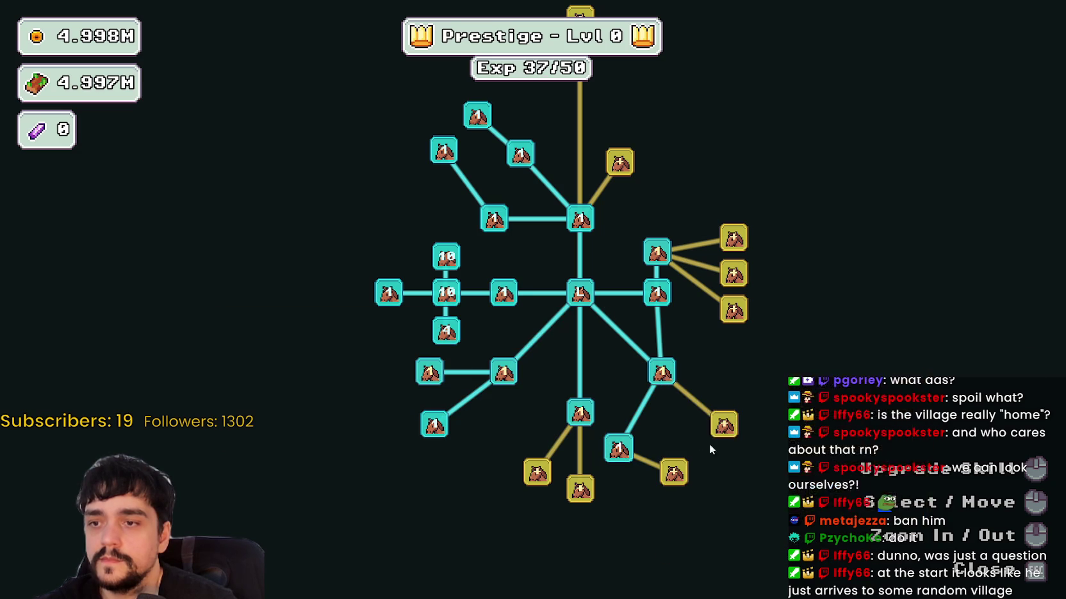
pyautogui.click(730, 422)
pyautogui.click(730, 423)
pyautogui.click(767, 465)
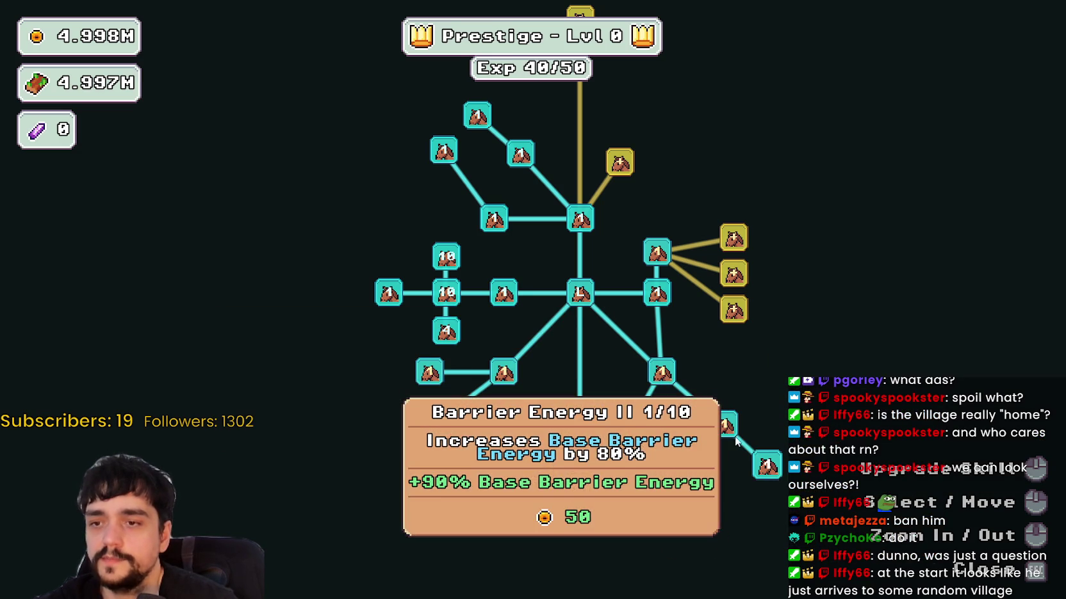
pyautogui.click(724, 424)
pyautogui.click(662, 373)
pyautogui.click(659, 377)
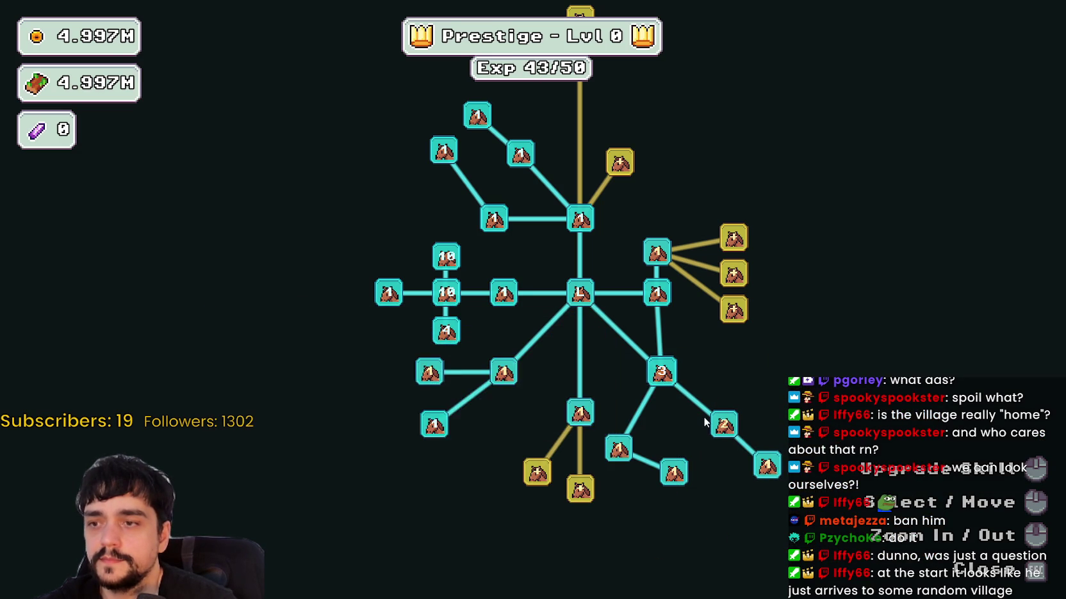
# - Max out Barrier Energy I and Barrier Energy II, then close the prestige tree
pyautogui.click(723, 425)
pyautogui.click(722, 424)
pyautogui.click(725, 435)
pyautogui.click(725, 434)
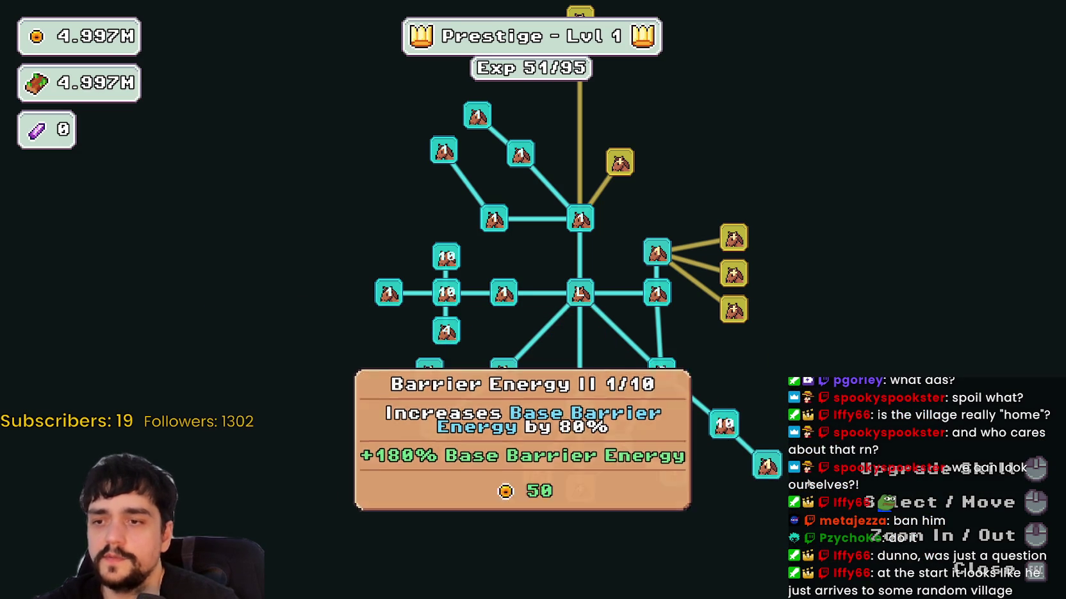
pyautogui.click(769, 471)
pyautogui.click(768, 471)
pyautogui.click(769, 471)
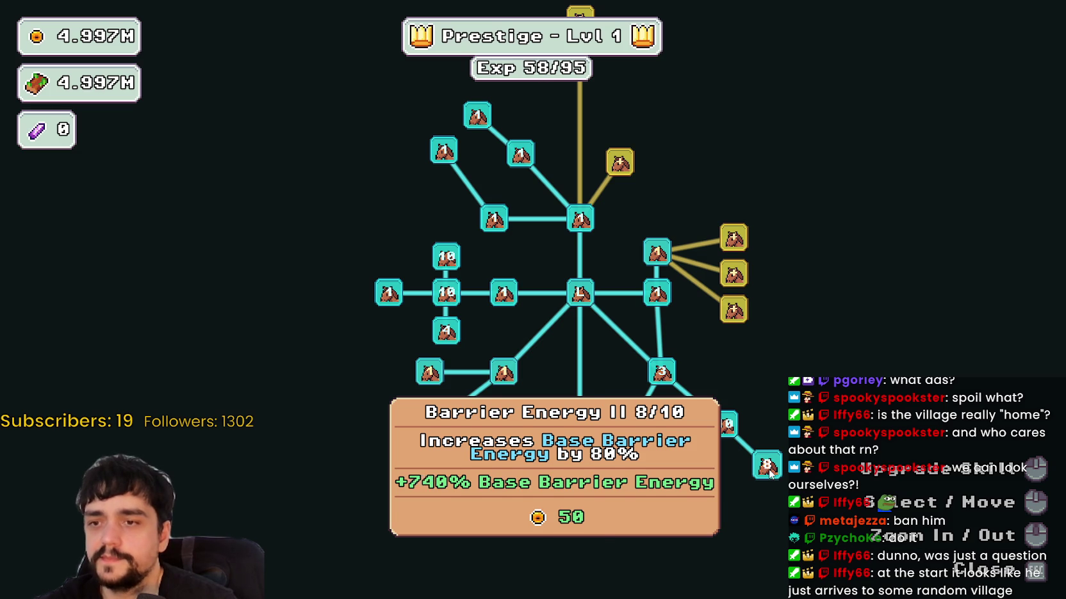
pyautogui.click(768, 470)
pyautogui.click(768, 469)
pyautogui.press('Tab')
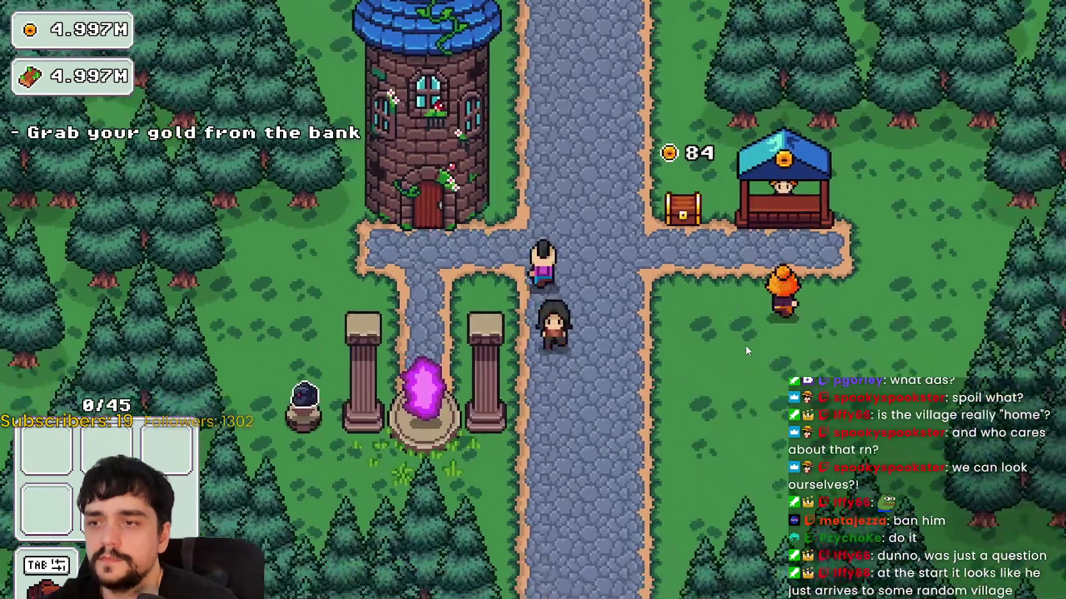
# - Walk around the village road, briefly opening and closing the bank stall storage
pyautogui.press('s')
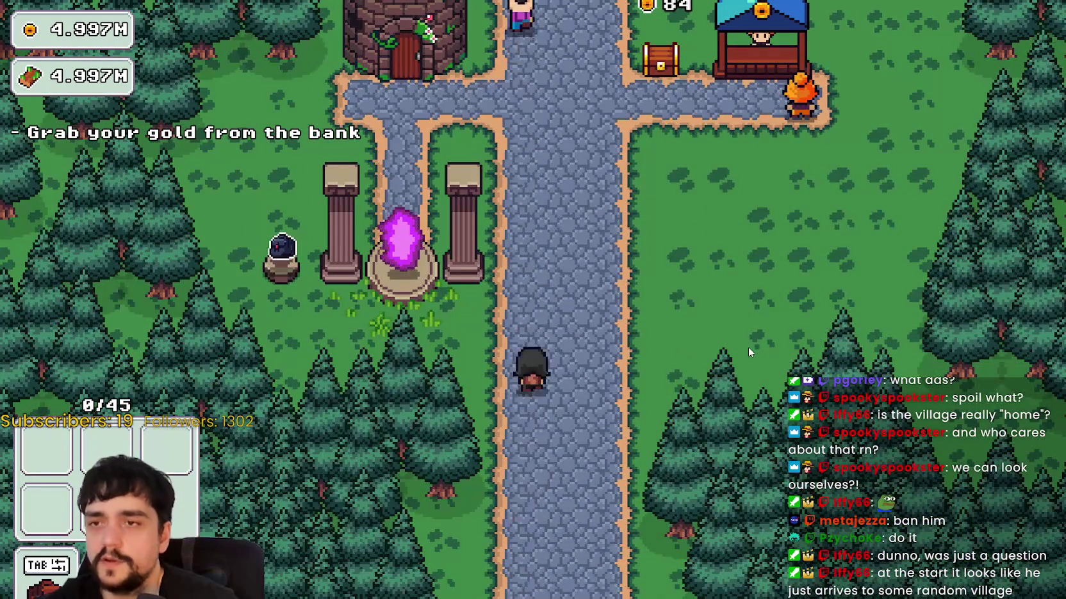
pyautogui.press('w')
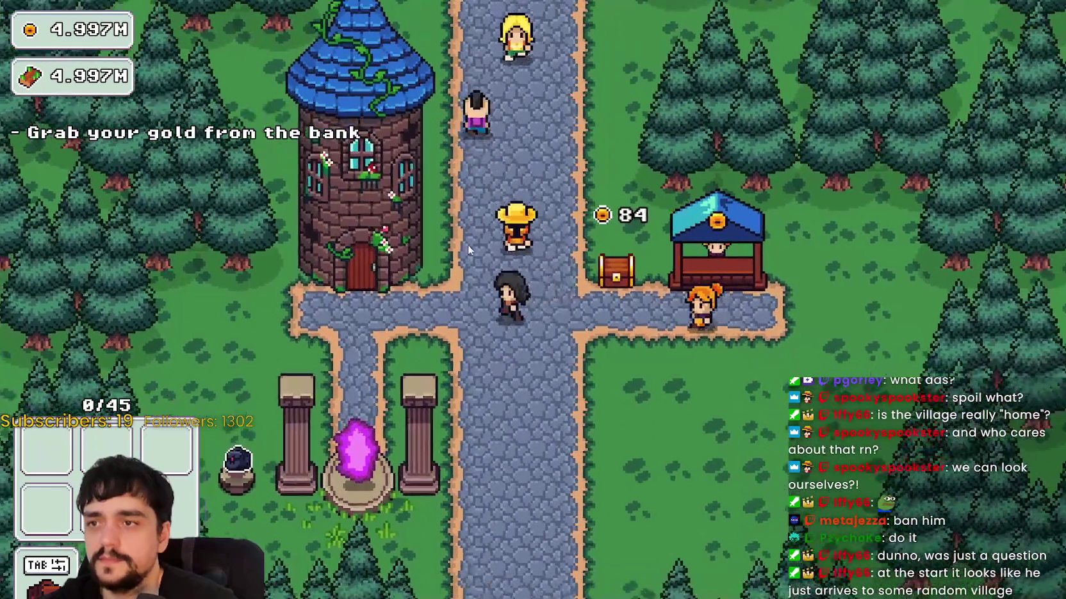
pyautogui.press('d')
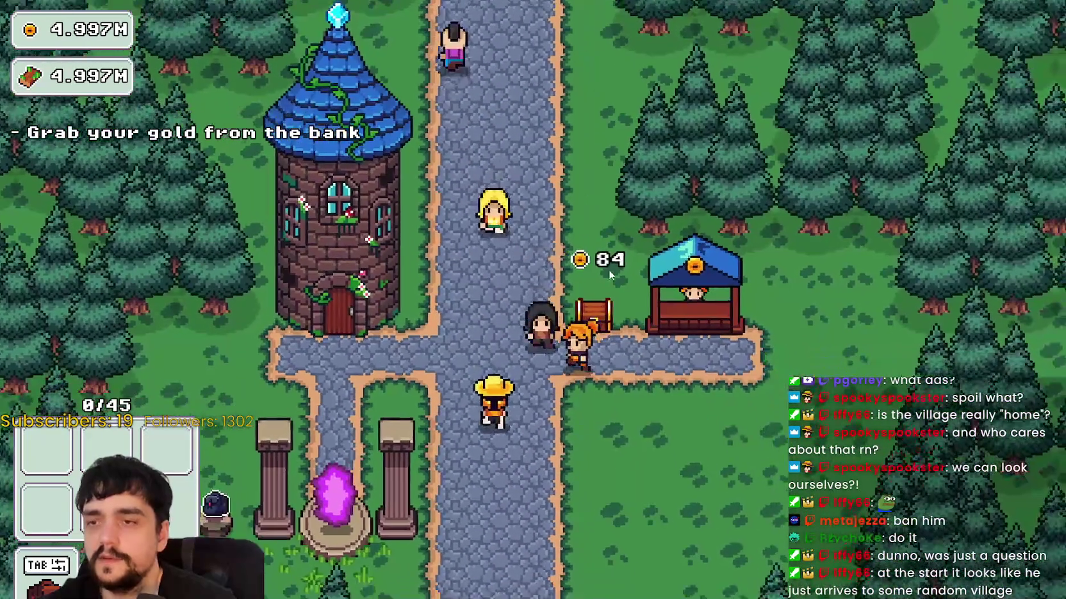
pyautogui.press('d')
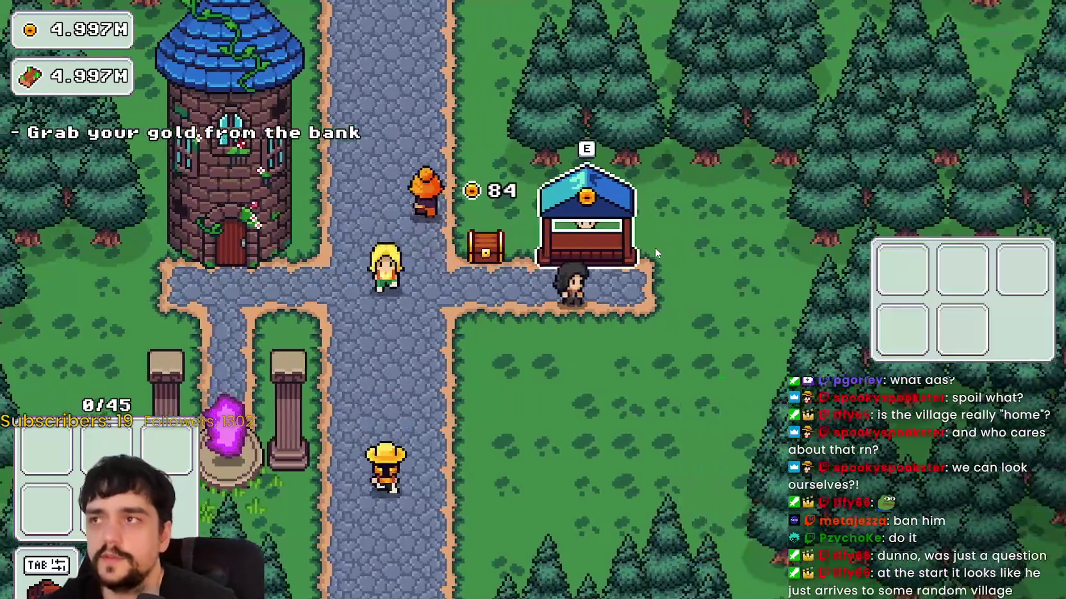
pyautogui.press('a')
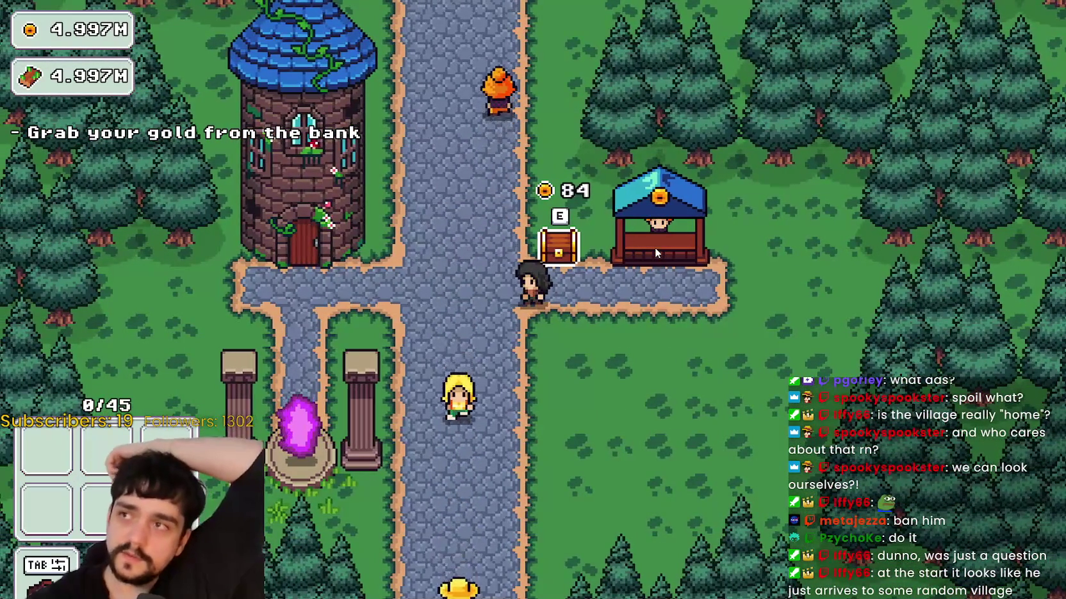
pyautogui.press('d')
pyautogui.press('a')
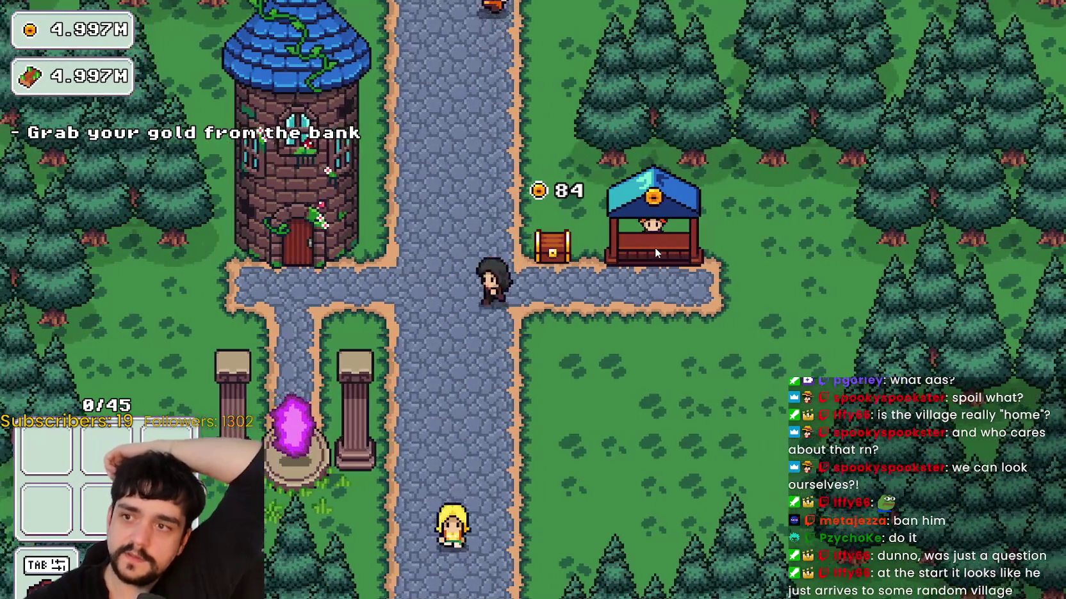
pyautogui.press('a')
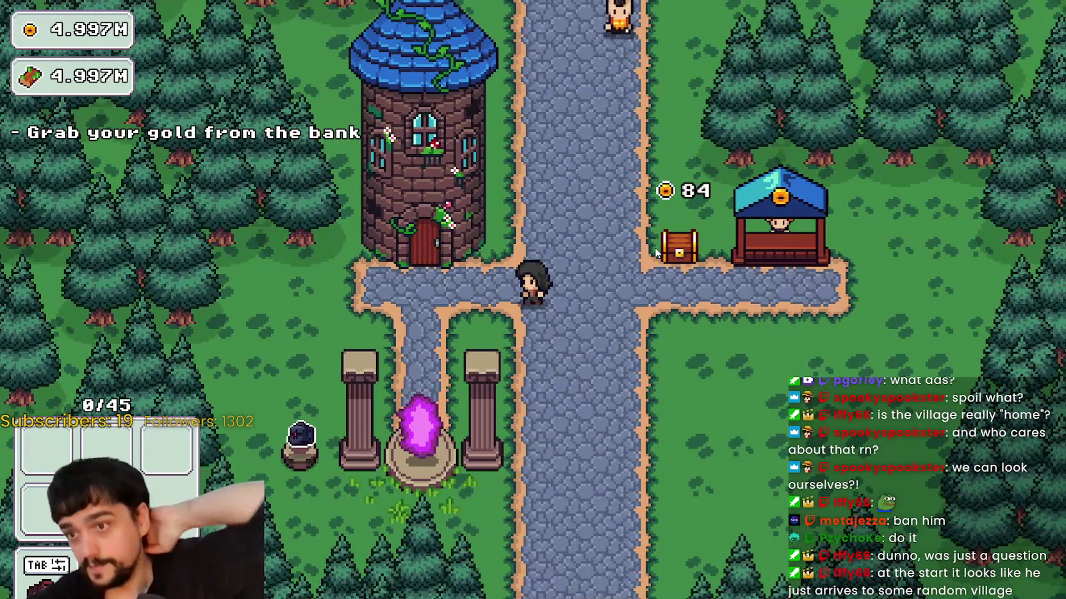
# - Walk past the portal pillars up to the tower door, opening and closing the prestige tree
pyautogui.press('s')
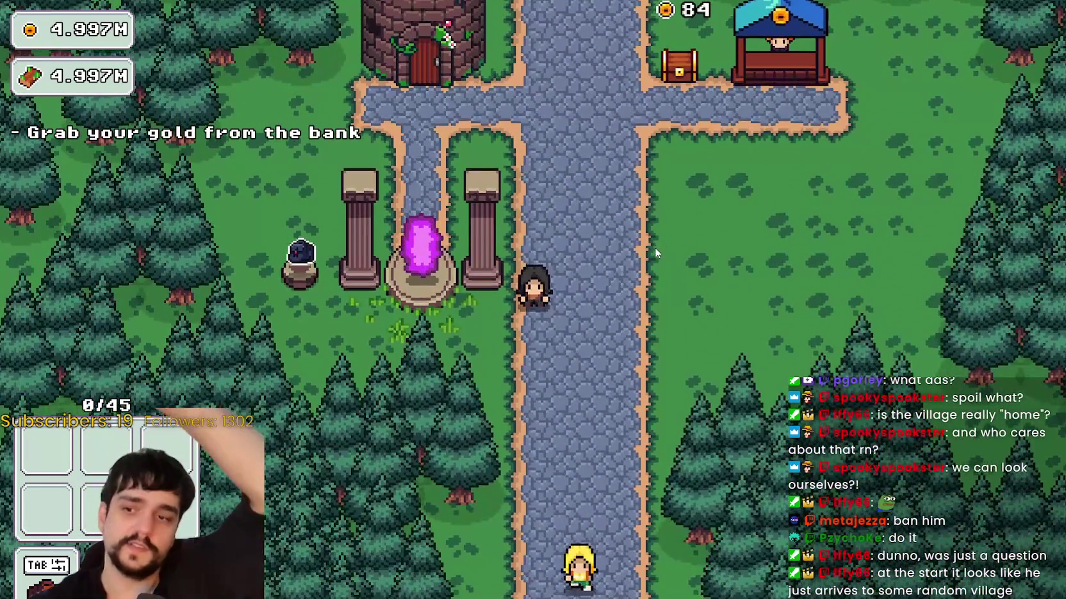
pyautogui.press('a')
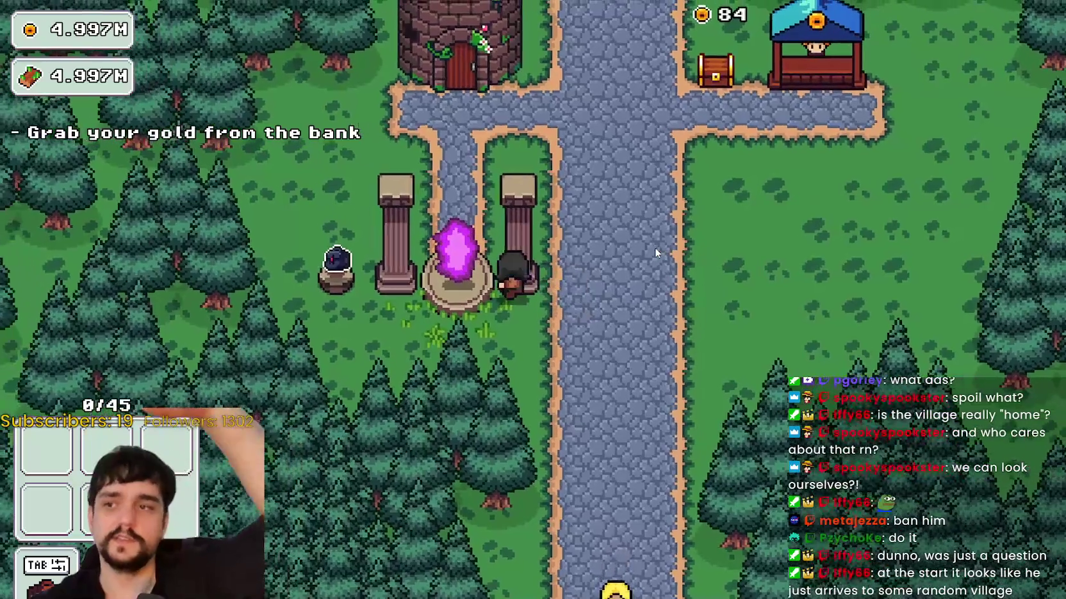
pyautogui.press('d')
pyautogui.press('w')
pyautogui.press('a')
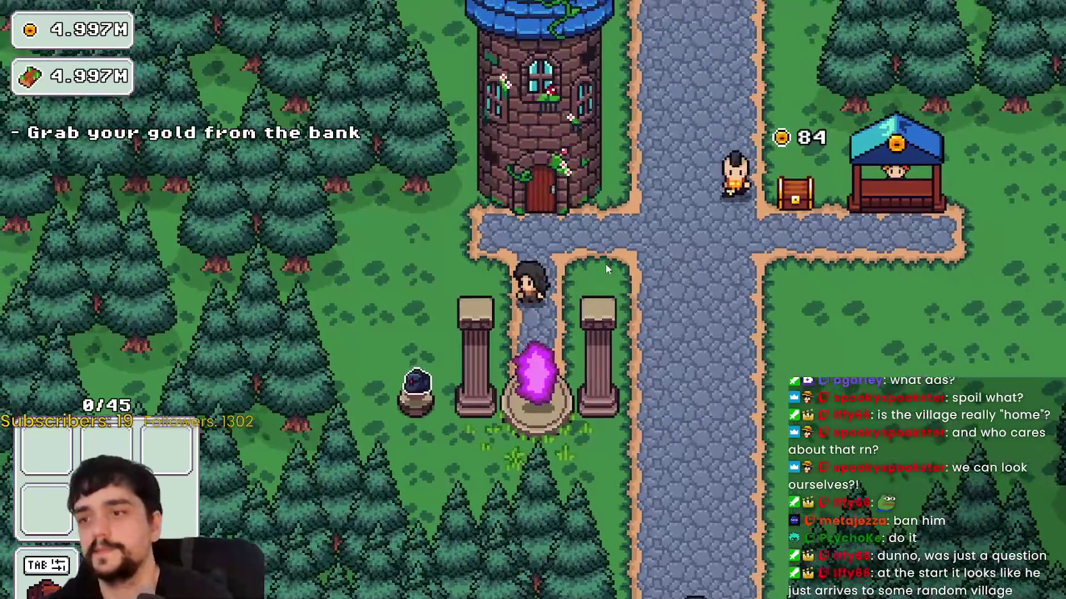
pyautogui.press('w')
pyautogui.press('e')
pyautogui.press('Escape')
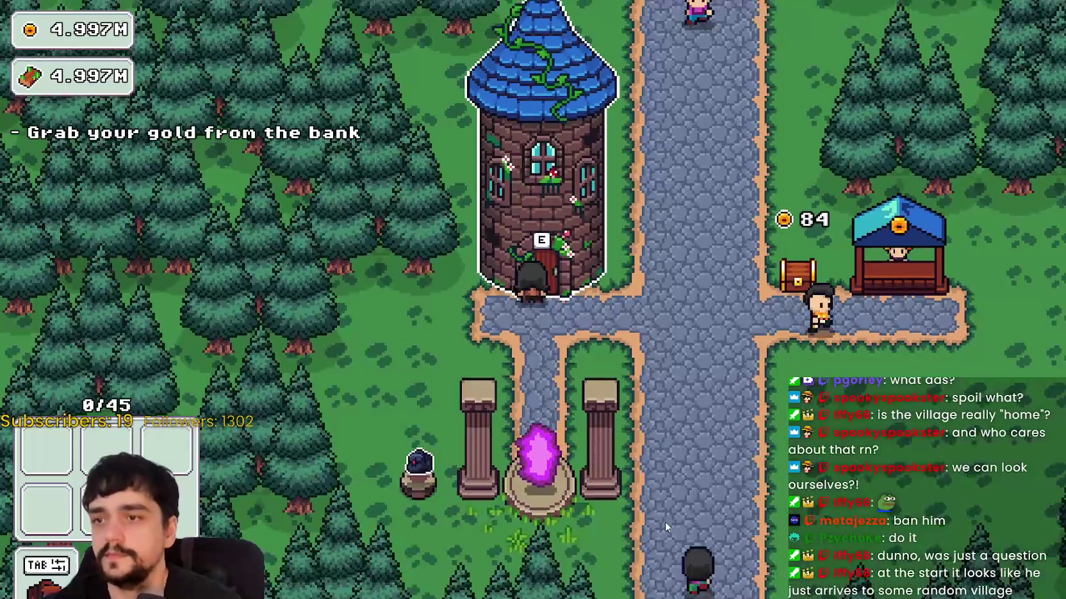
# - At the portal, open stage selection and choose Stage 2, The Forest (forest_2)
pyautogui.press('s')
pyautogui.press('e')
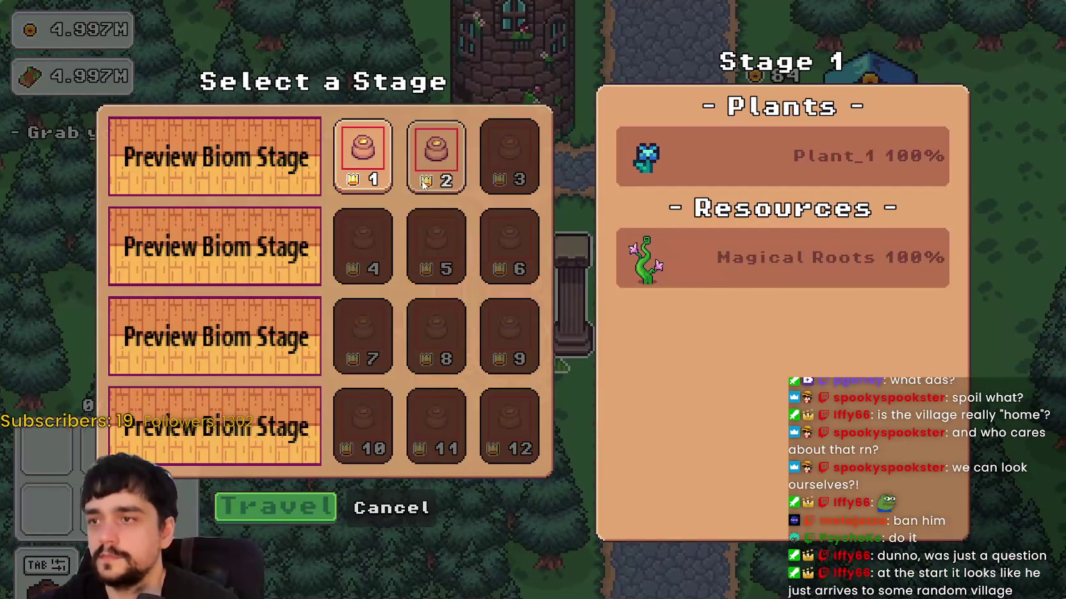
pyautogui.click(423, 184)
# - Start the forest stage and gather flowers heading up into the pine forest, swapping axe and pickaxe
pyautogui.press('e')
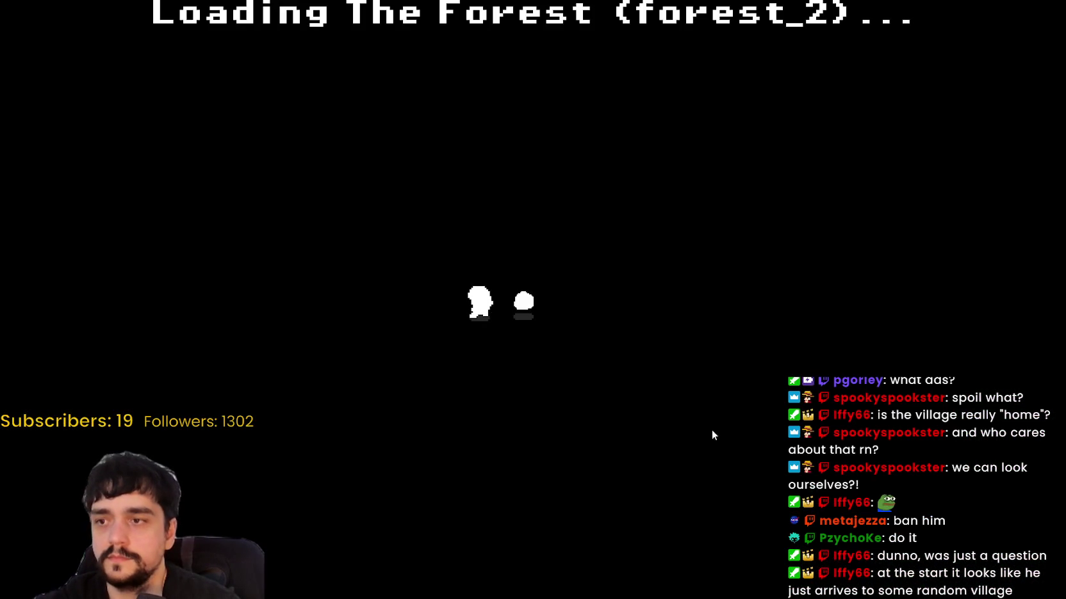
pyautogui.press('a')
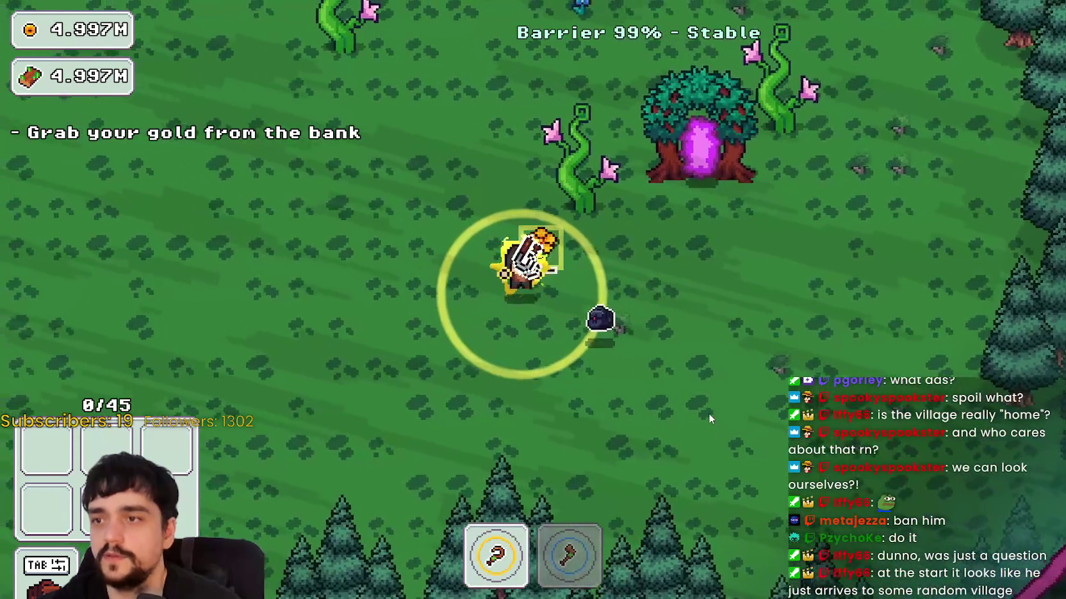
pyautogui.press('w')
pyautogui.press('2')
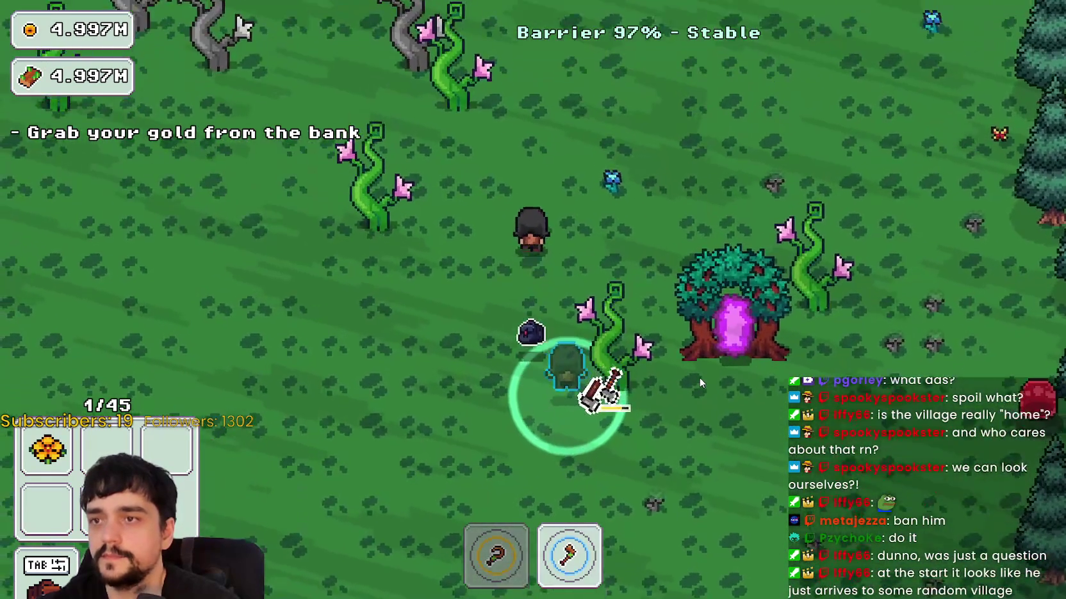
pyautogui.press('w')
pyautogui.press('a')
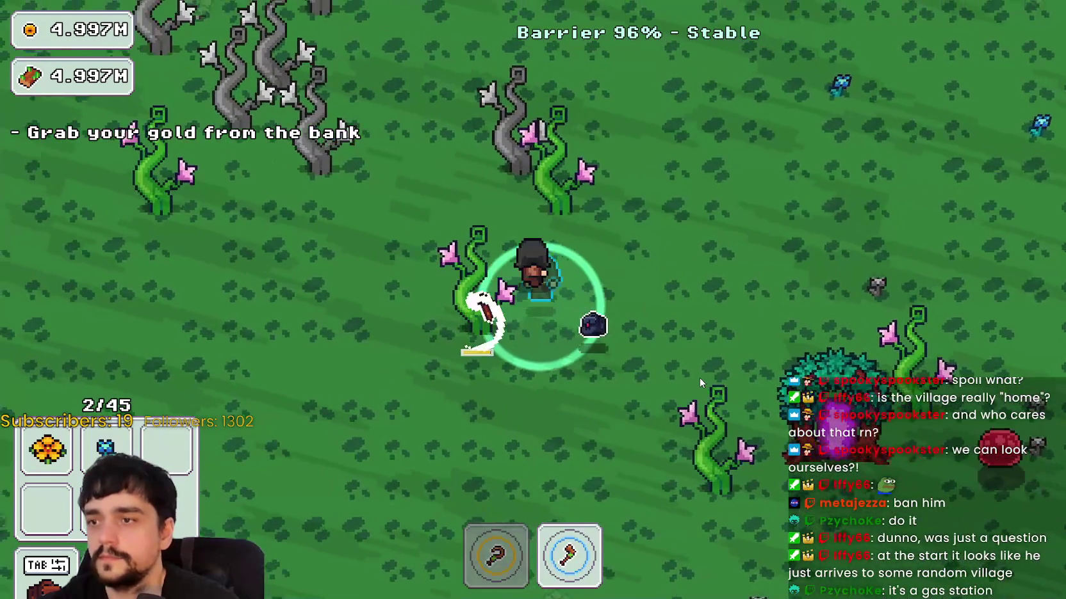
pyautogui.press('d')
pyautogui.press('w')
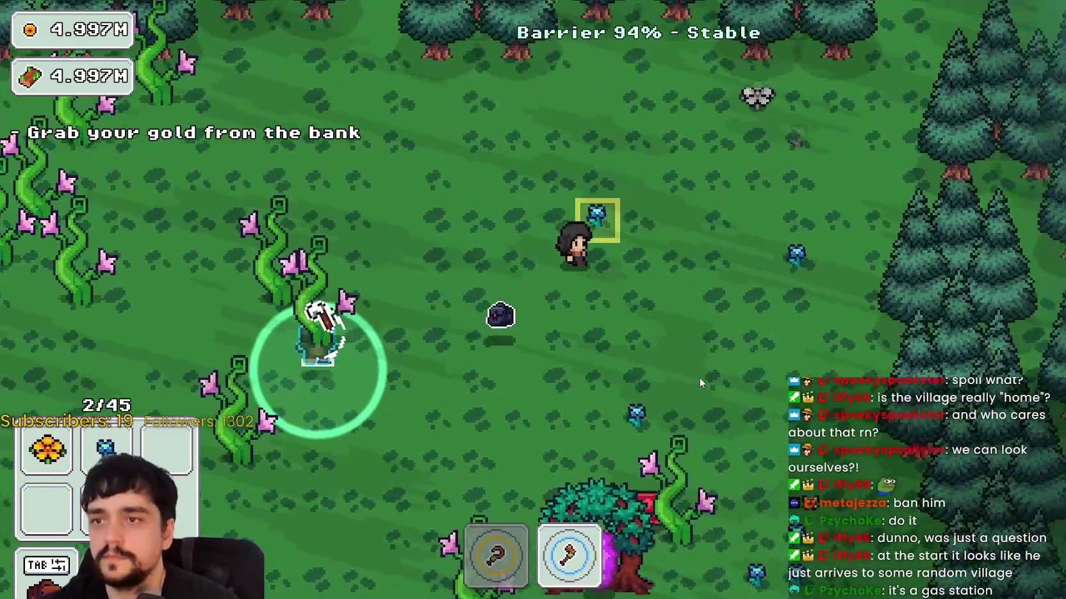
pyautogui.press('d')
pyautogui.press('w')
pyautogui.press('1')
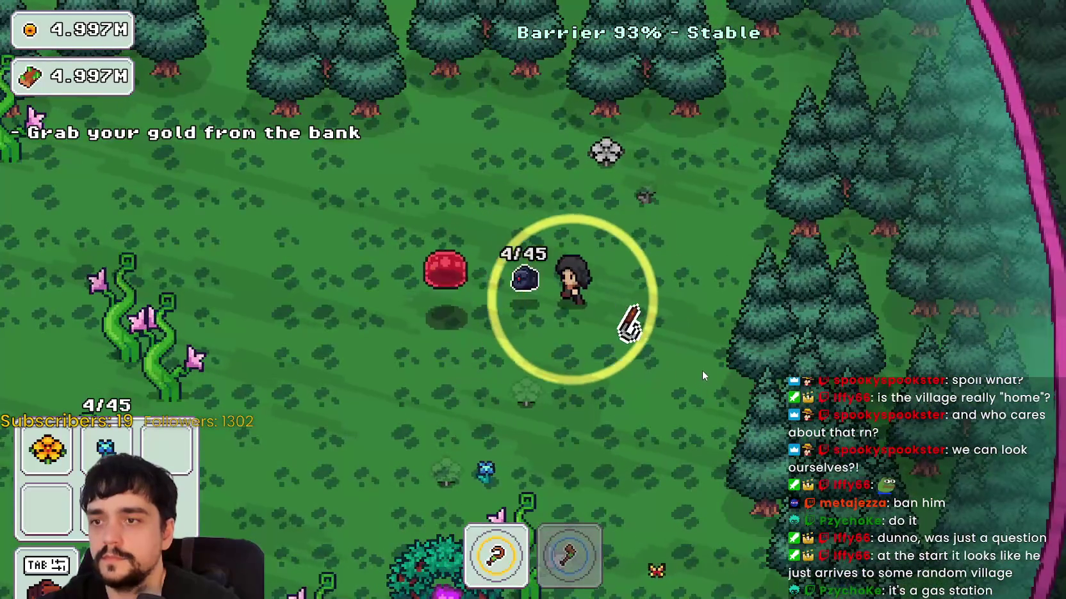
pyautogui.press('w')
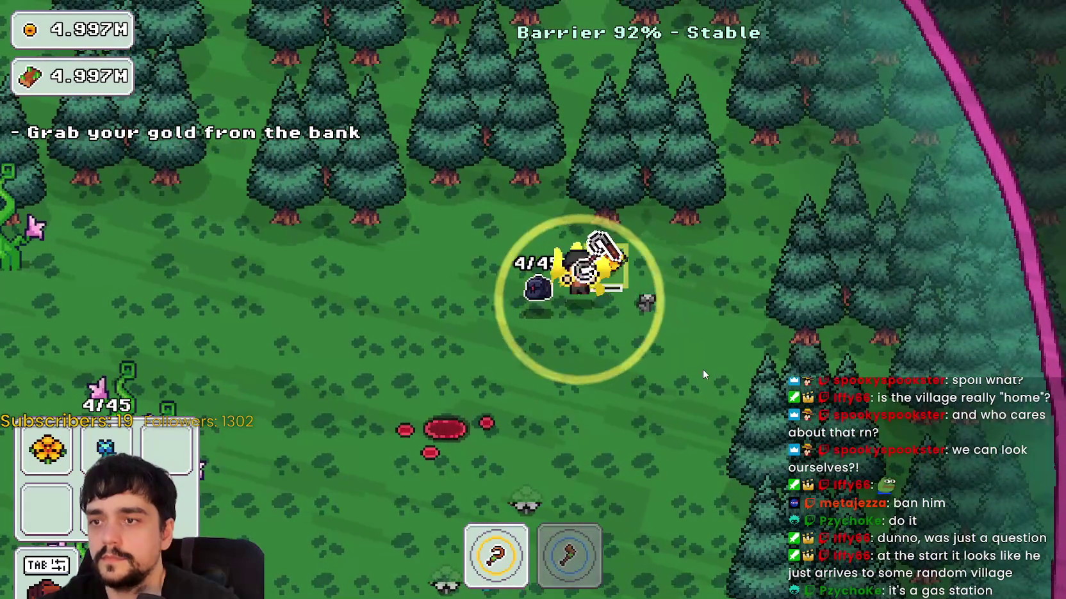
# - Collect the orange flower and others walking down toward the portal tree and along the forest edge
pyautogui.press('s')
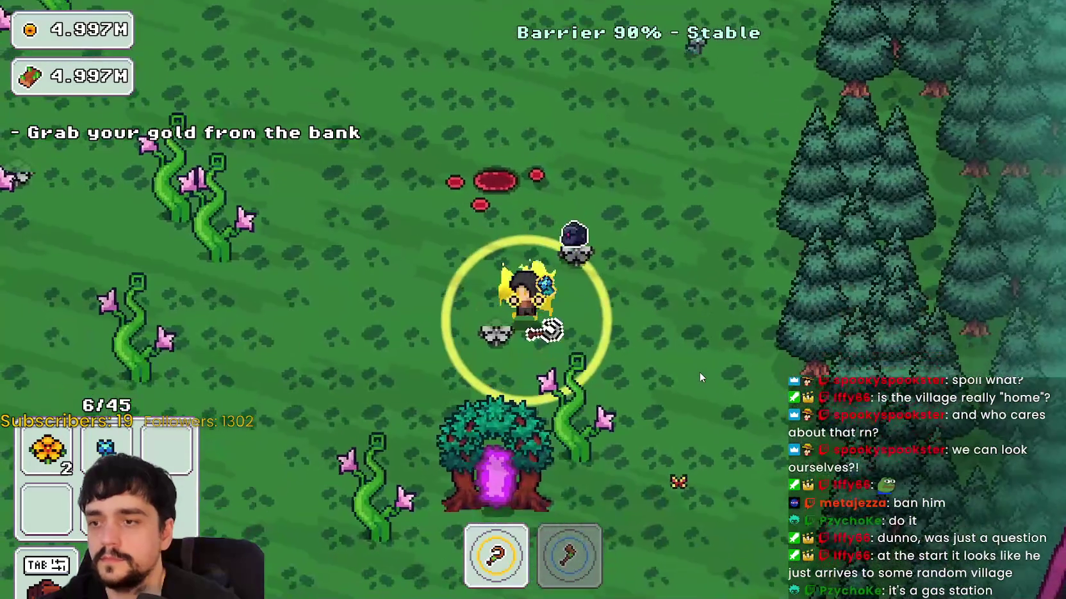
pyautogui.press('s')
pyautogui.press('a')
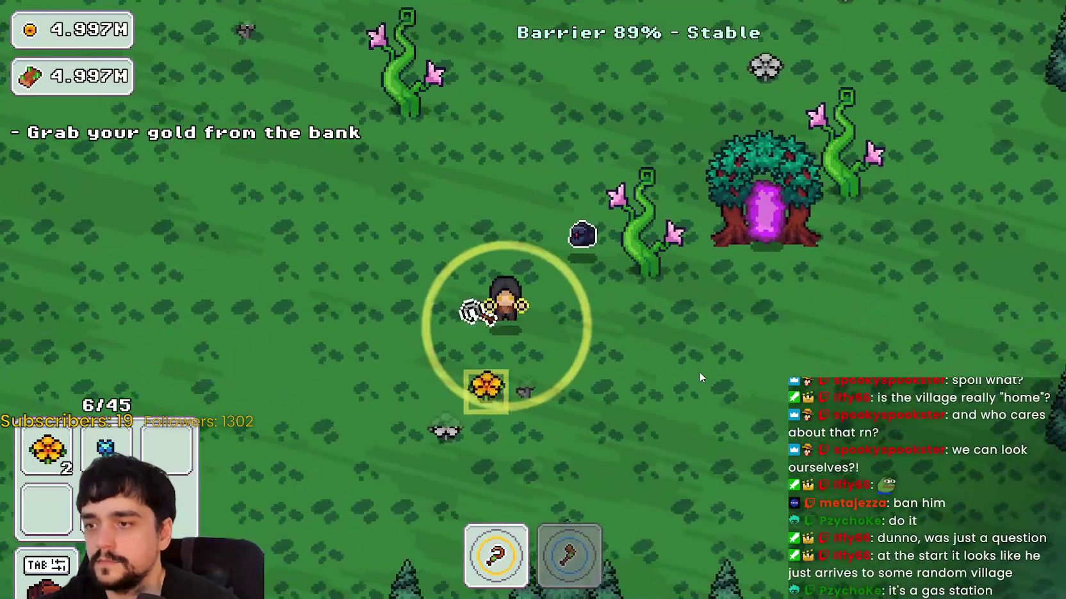
pyautogui.press('s')
pyautogui.press('a')
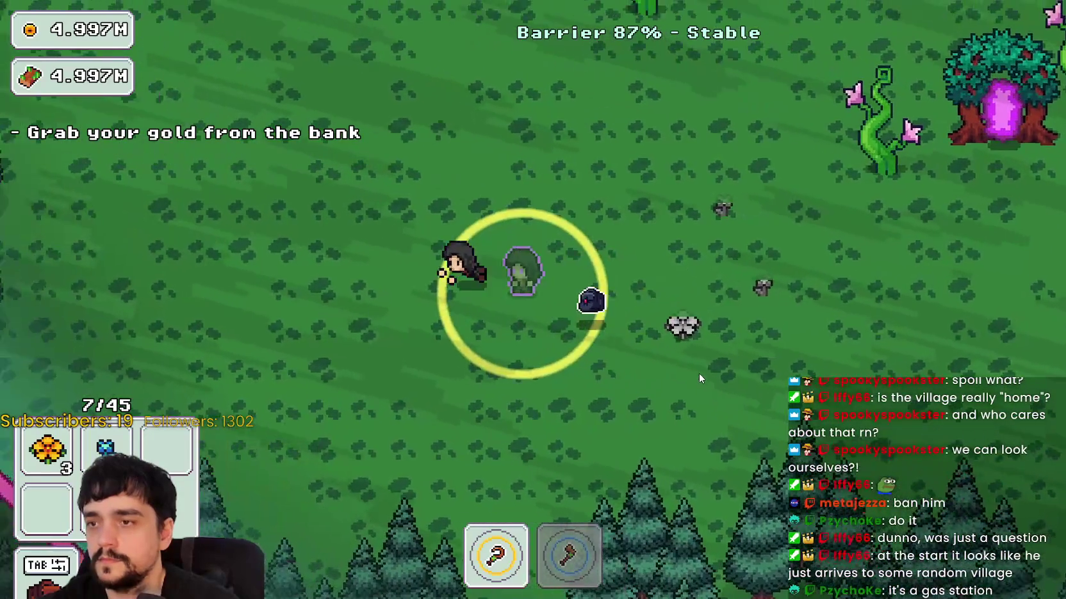
pyautogui.press('a')
pyautogui.press('w')
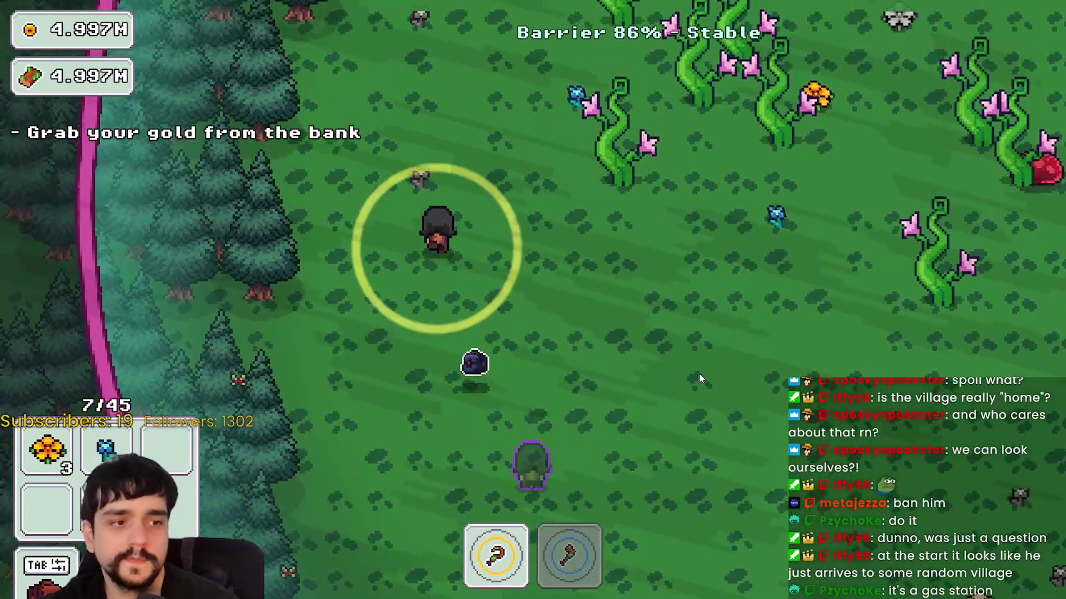
pyautogui.press('w')
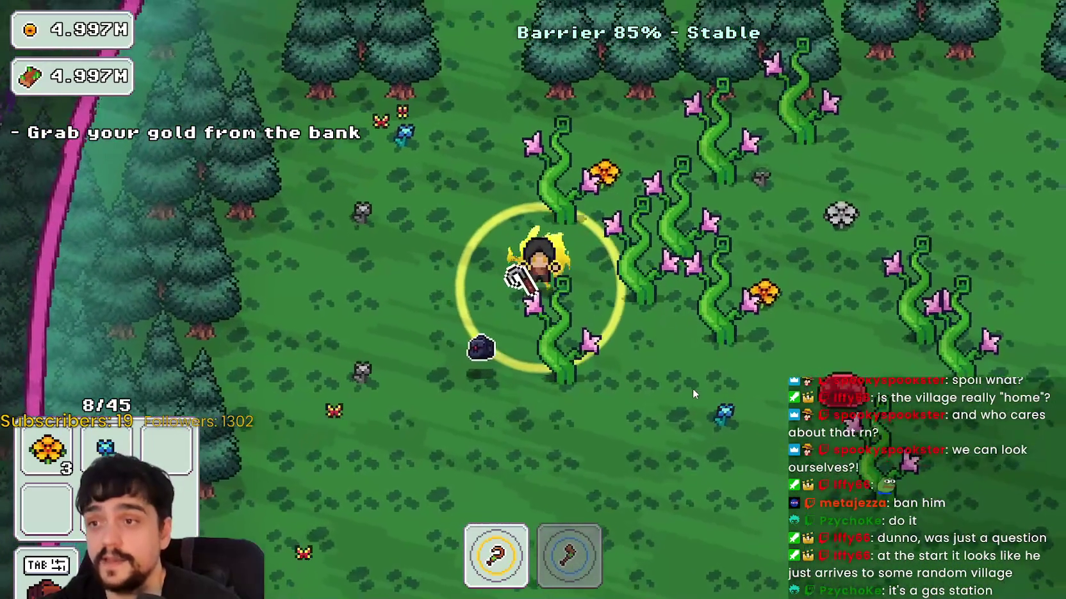
pyautogui.press('w')
pyautogui.press('a')
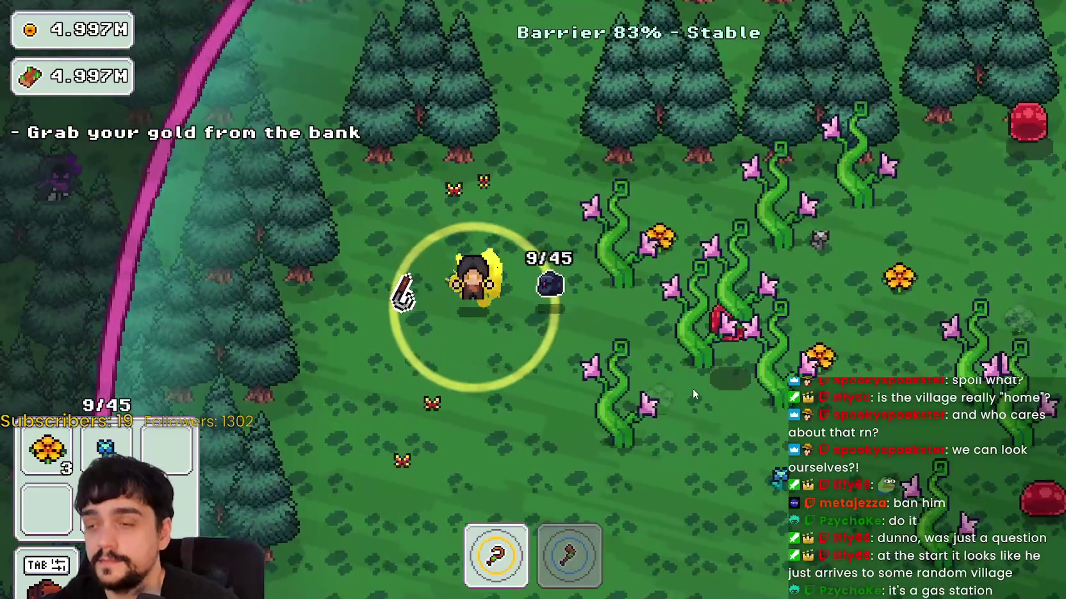
pyautogui.press('s')
pyautogui.press('d')
pyautogui.press('2')
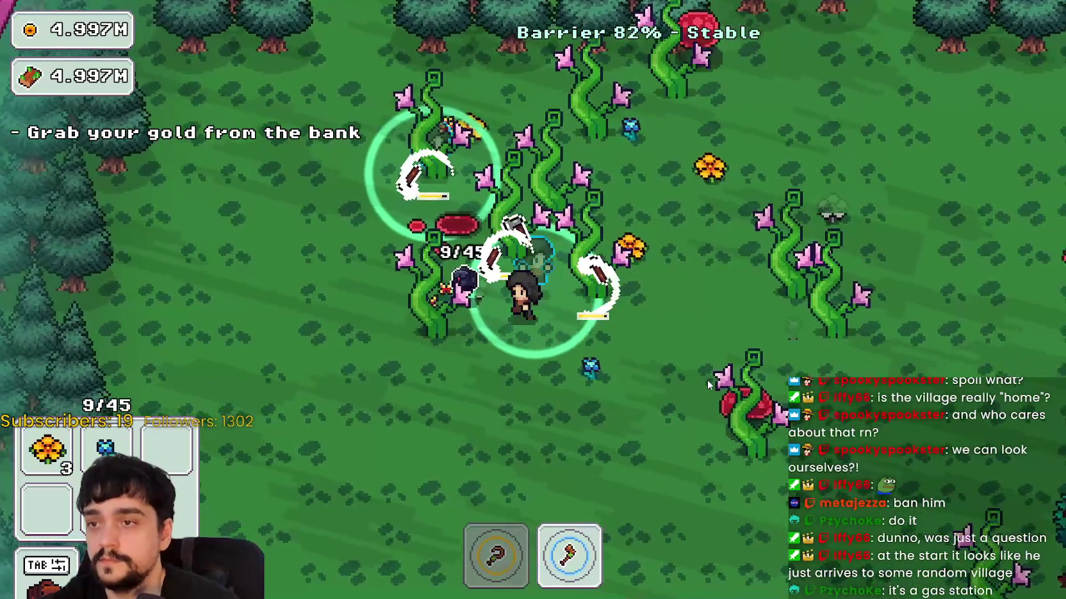
pyautogui.press('w')
pyautogui.press('1')
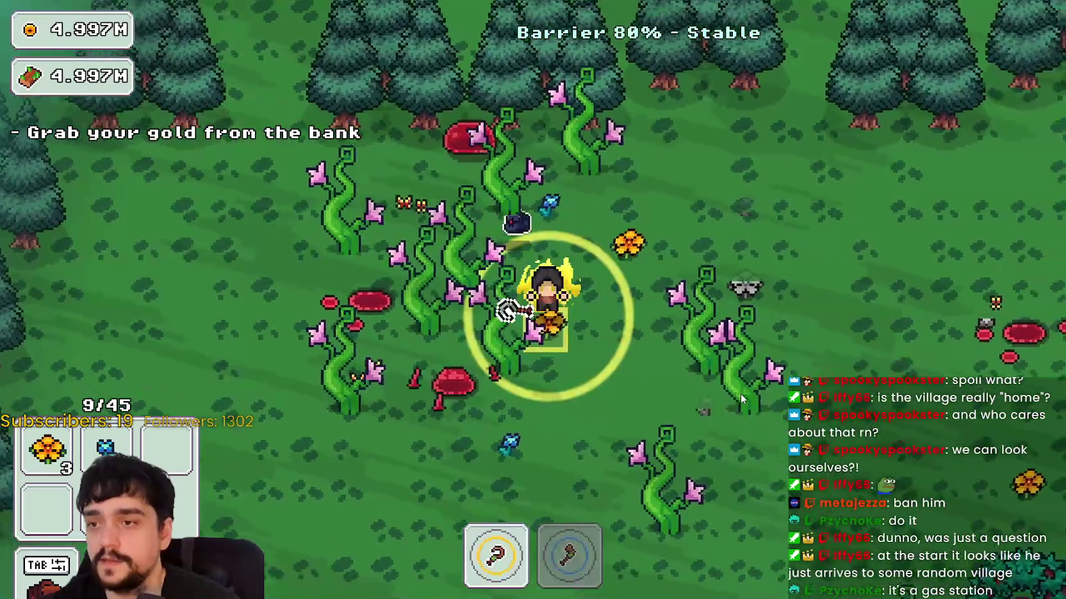
pyautogui.press('w')
pyautogui.press('d')
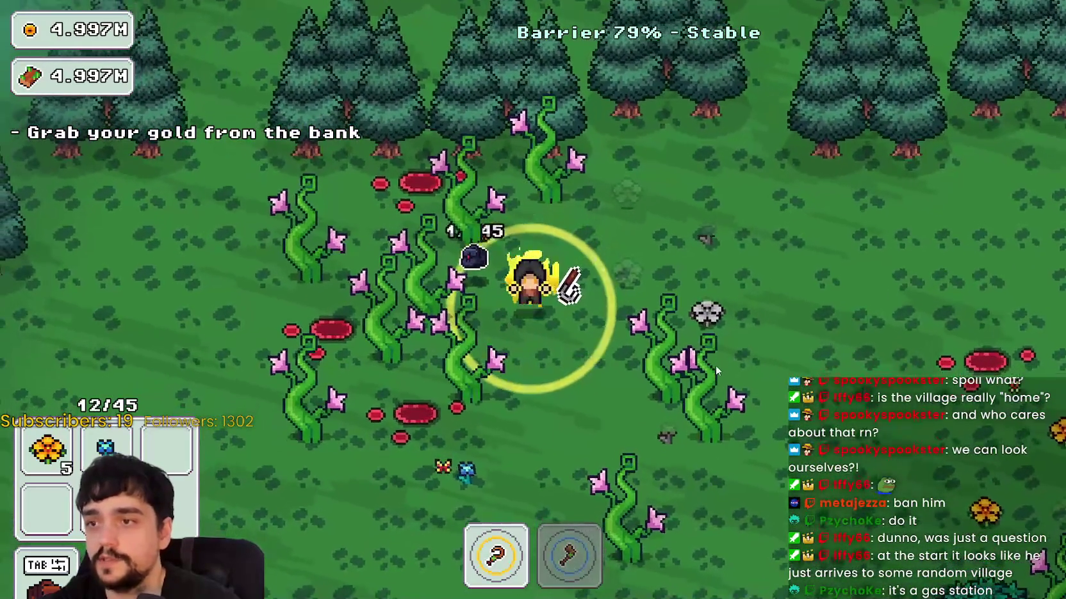
# - Harvest flowers through the vines and around the portal tree
pyautogui.press('s')
pyautogui.press('d')
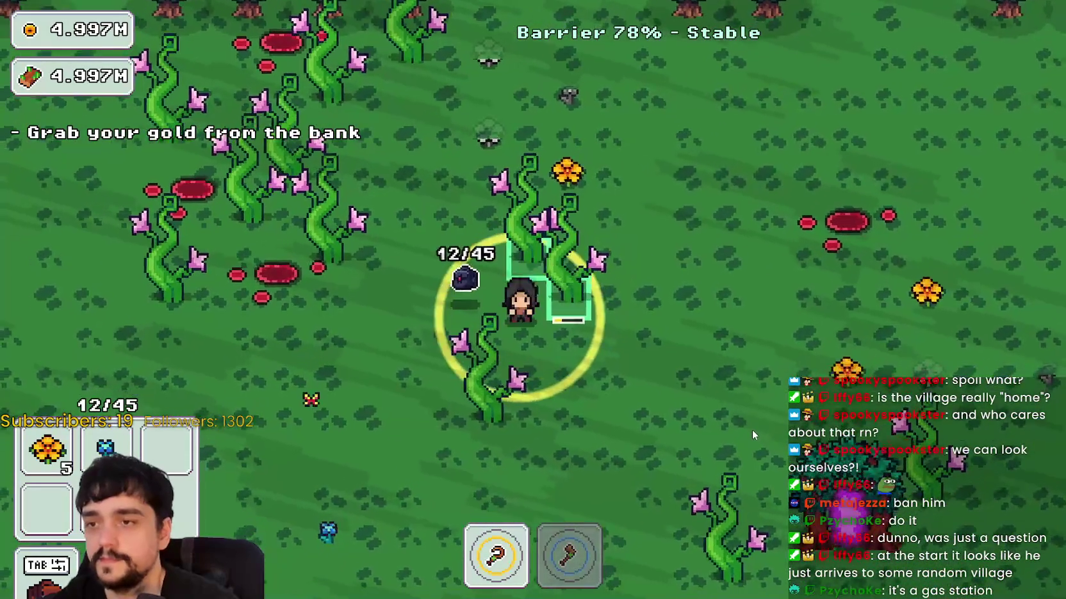
pyautogui.press('d')
pyautogui.press('w')
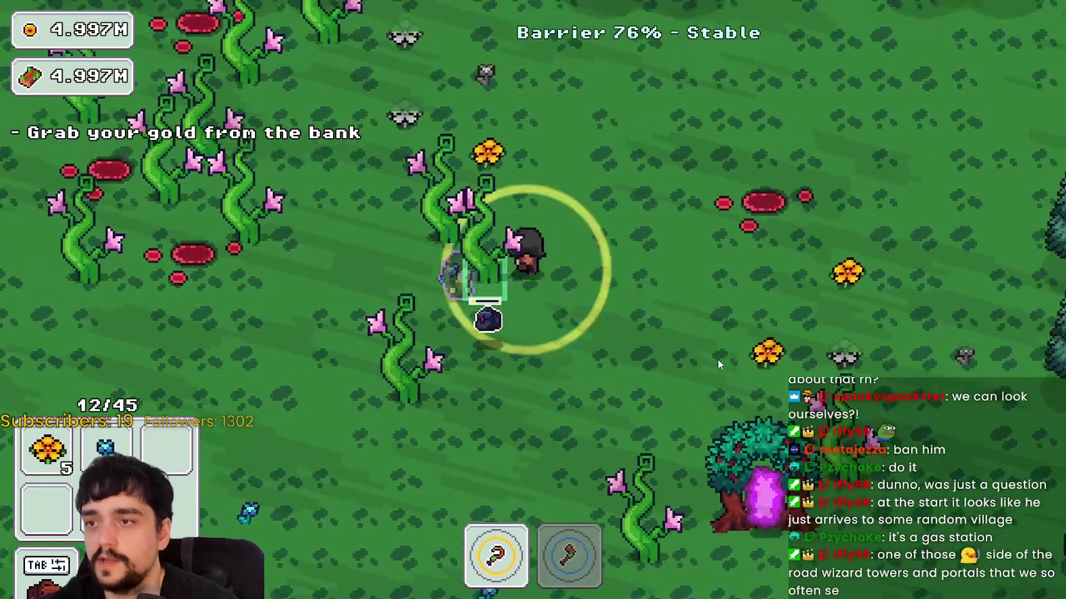
pyautogui.press('w')
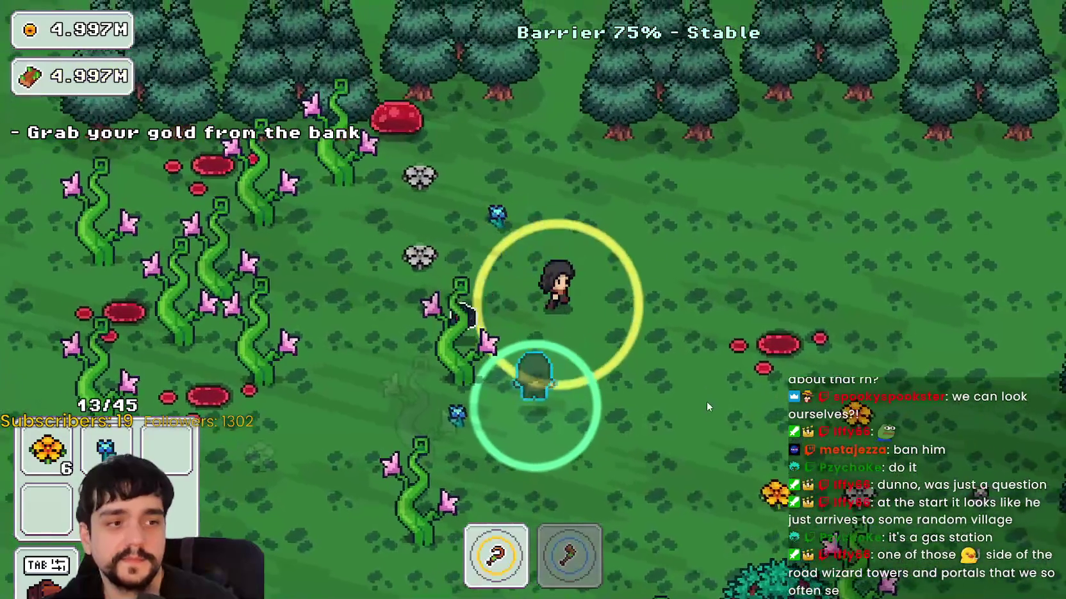
pyautogui.press('s')
pyautogui.press('d')
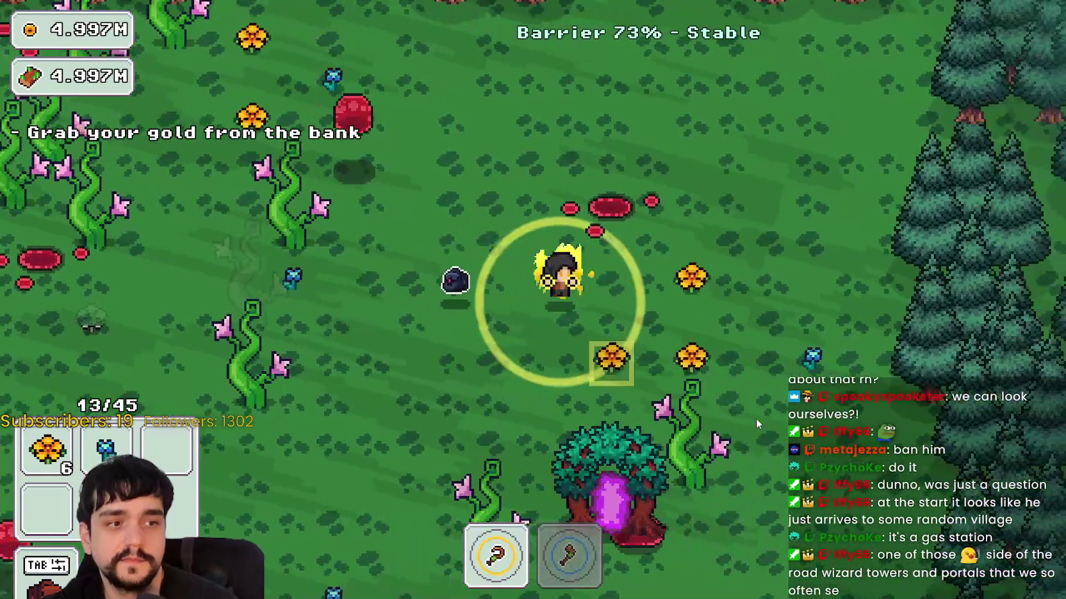
pyautogui.press('d')
pyautogui.press('s')
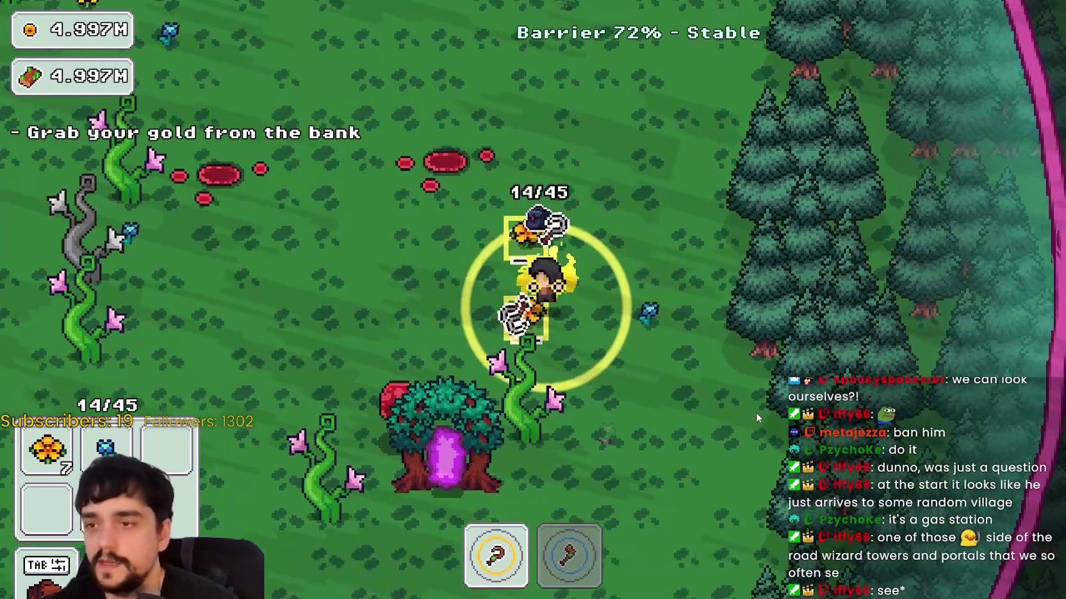
pyautogui.press('s')
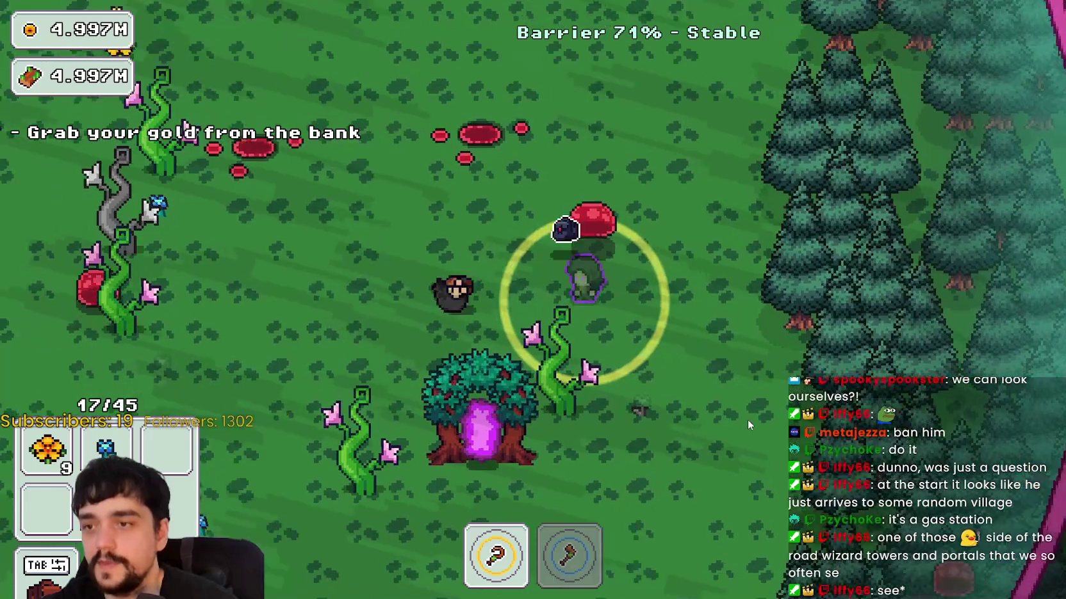
pyautogui.press('a')
pyautogui.press('s')
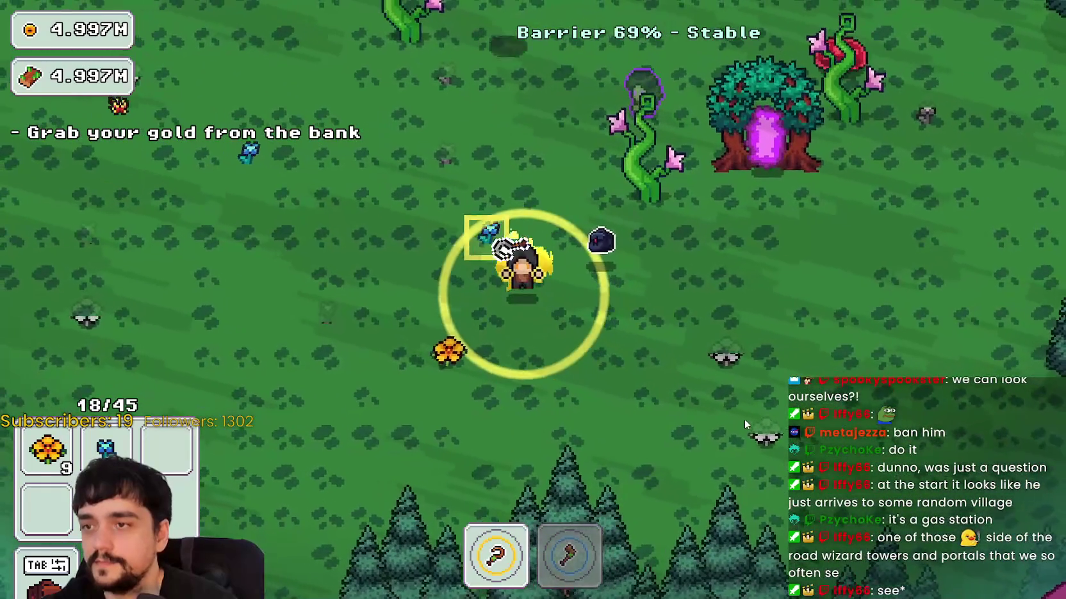
pyautogui.press('a')
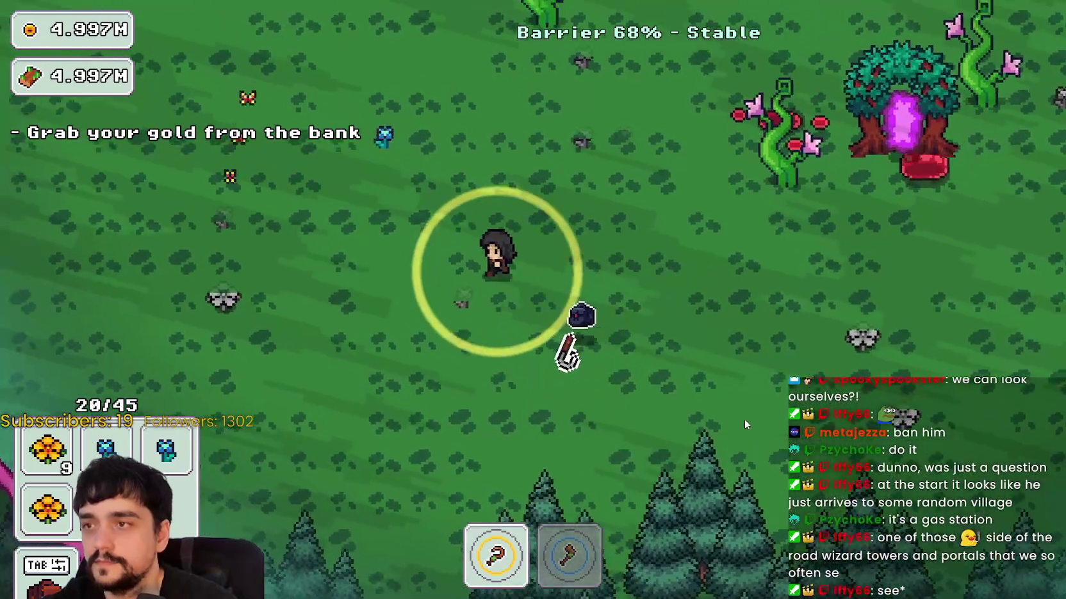
pyautogui.press('w')
pyautogui.press('a')
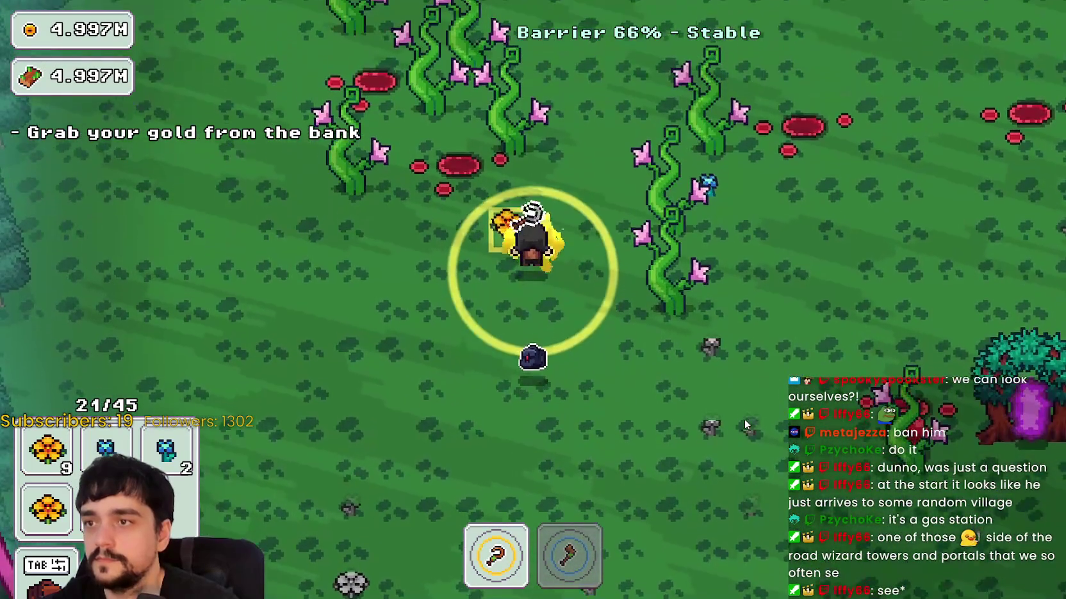
pyautogui.press('w')
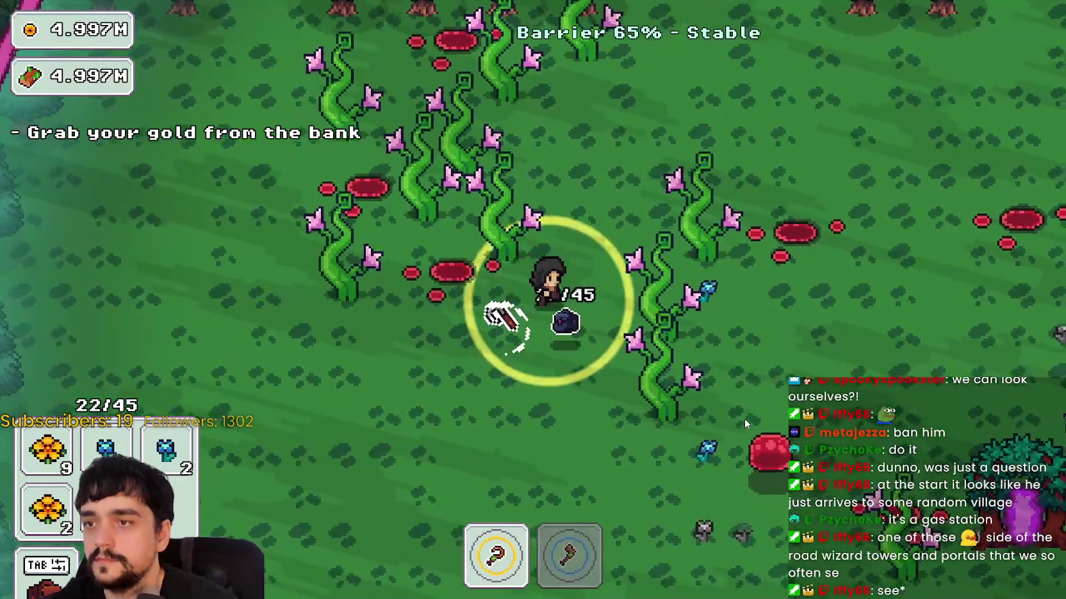
# - Chop vines with the axe, alternating with the hoe, while gathering items toward the pink barrier
pyautogui.press('w')
pyautogui.press('2')
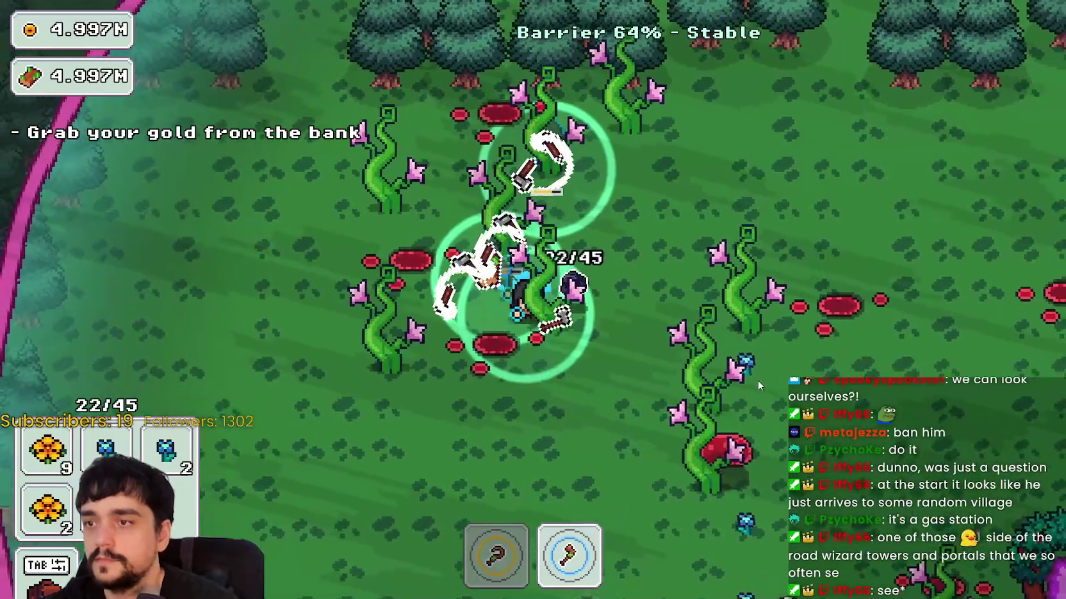
pyautogui.press('w')
pyautogui.press('1')
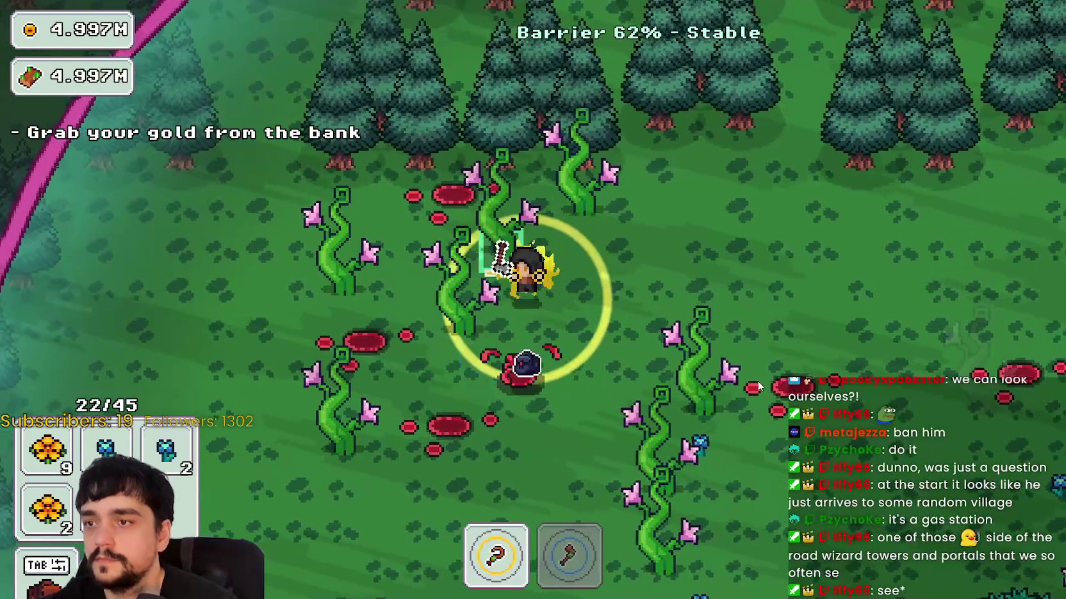
pyautogui.press('2')
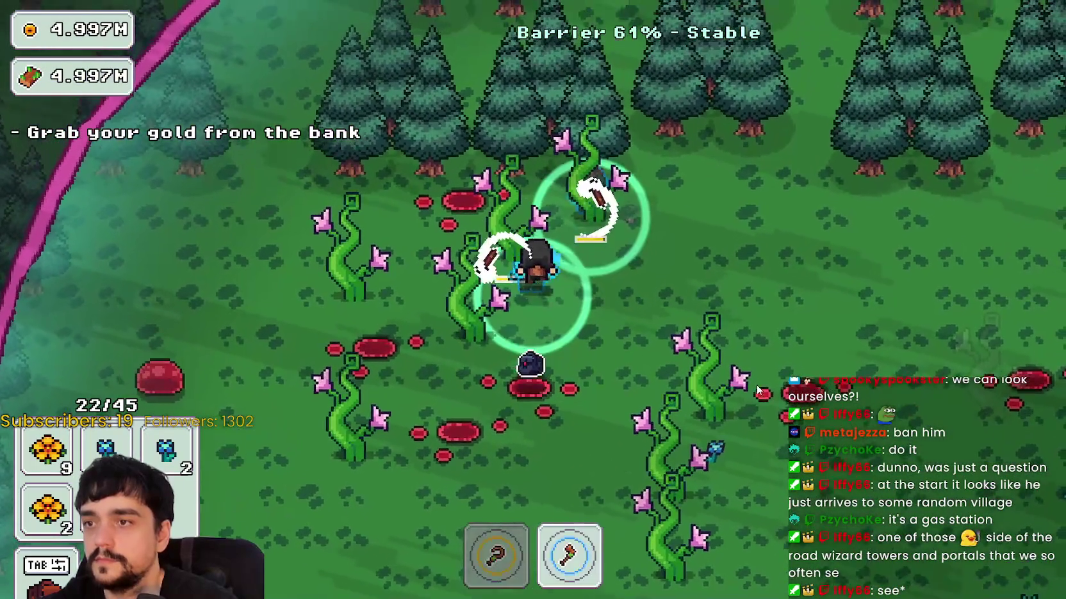
pyautogui.press('s')
pyautogui.press('a')
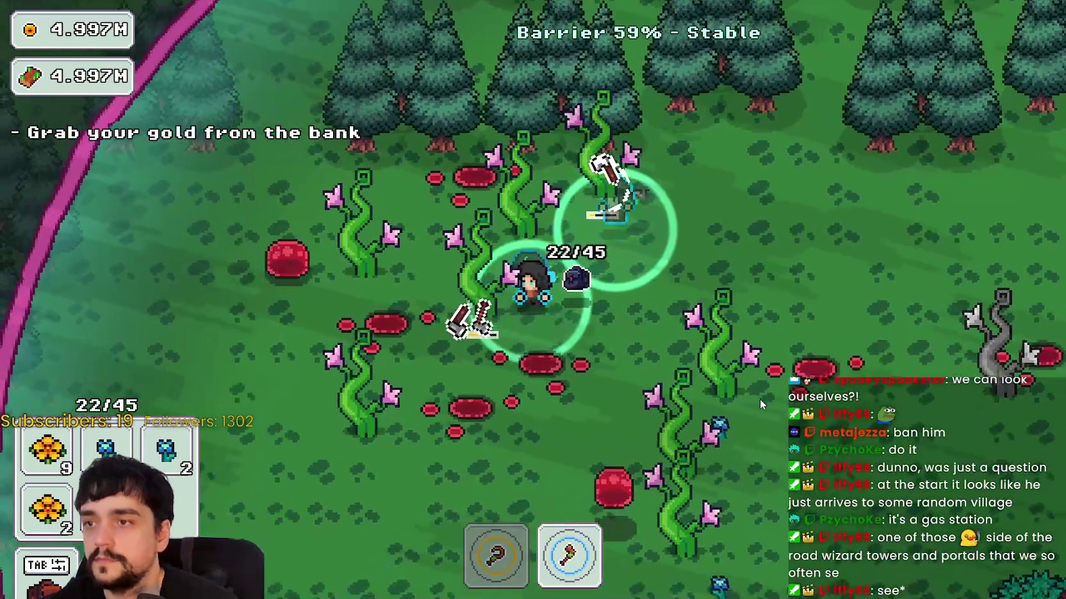
pyautogui.press('d')
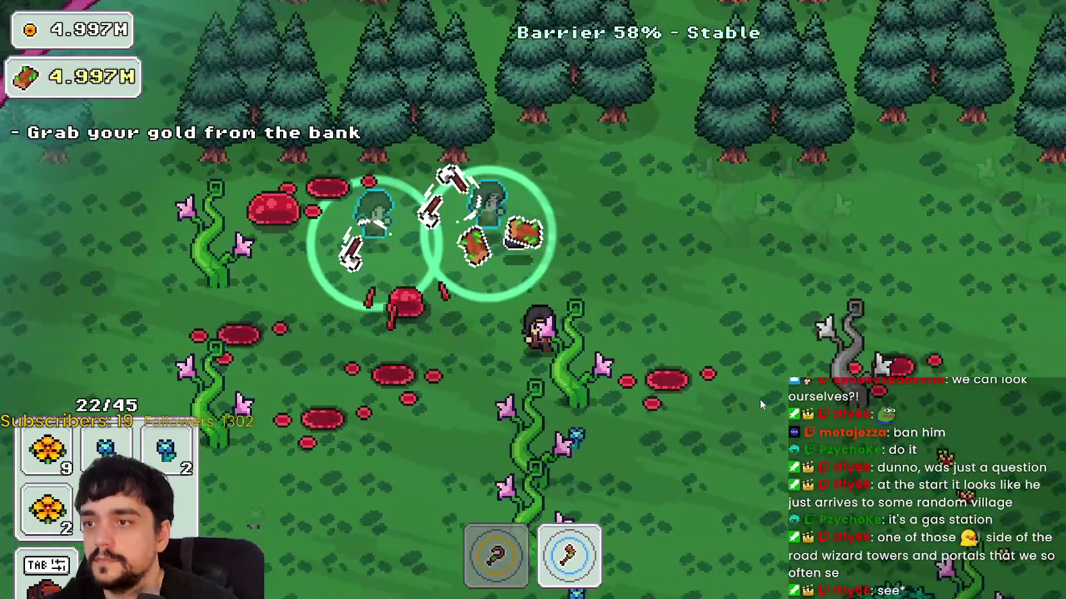
pyautogui.press('s')
pyautogui.press('1')
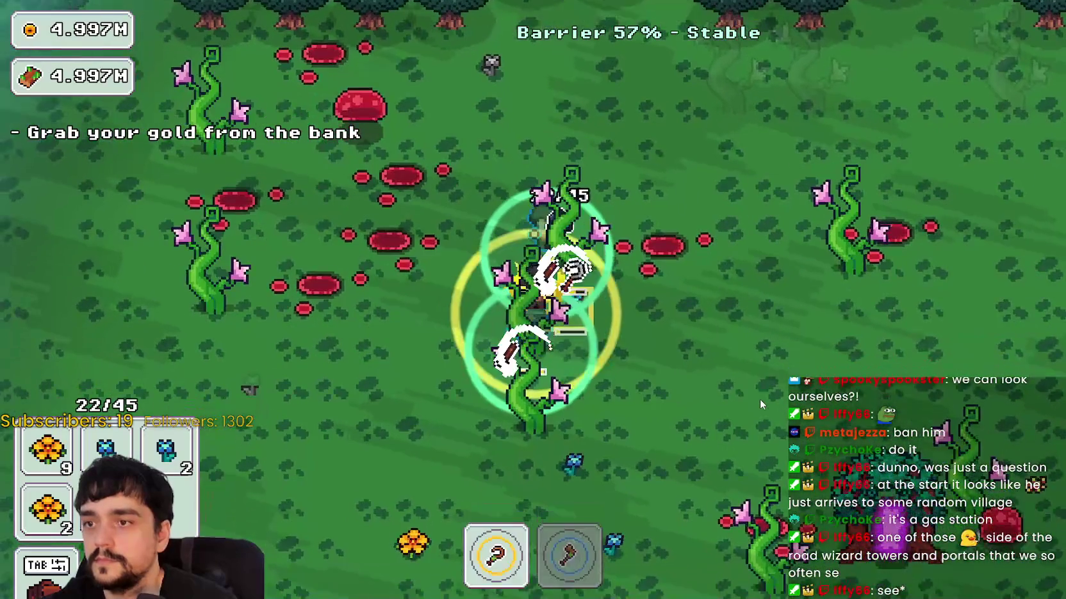
pyautogui.press('d')
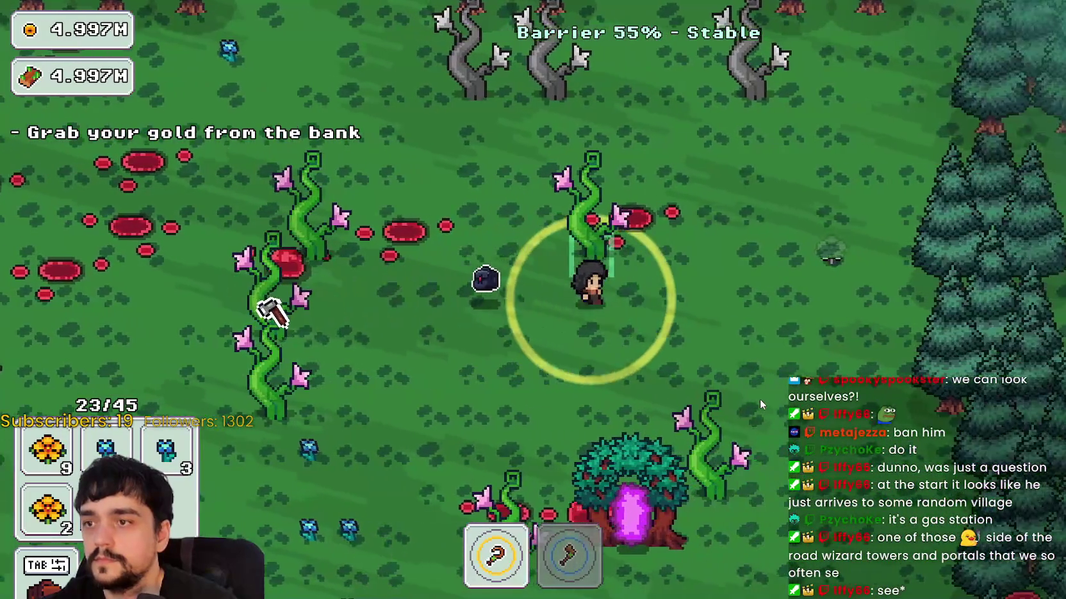
pyautogui.press('a')
pyautogui.press('2')
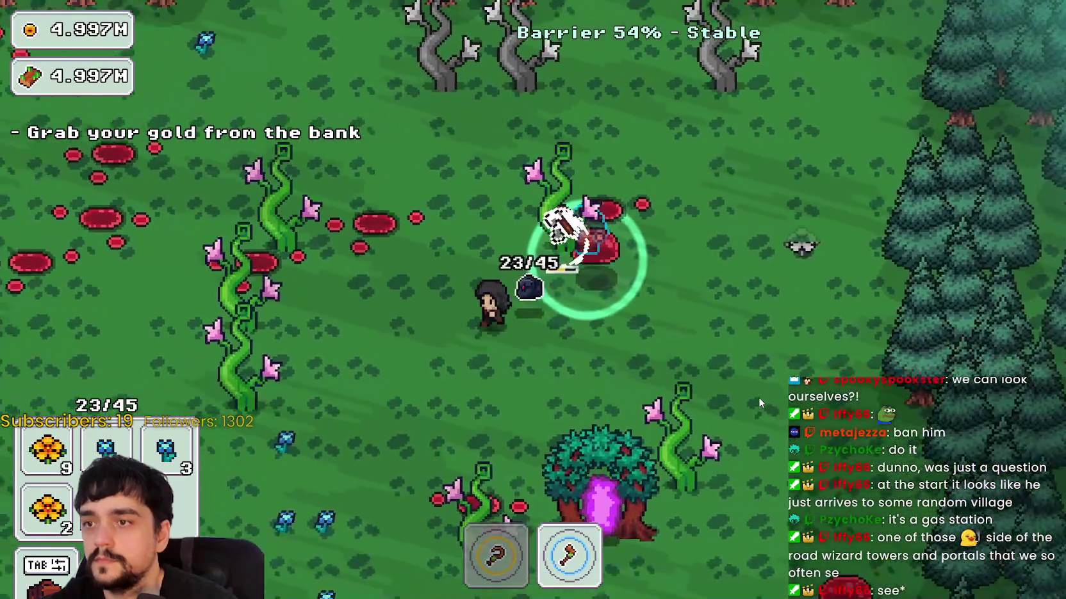
pyautogui.press('w')
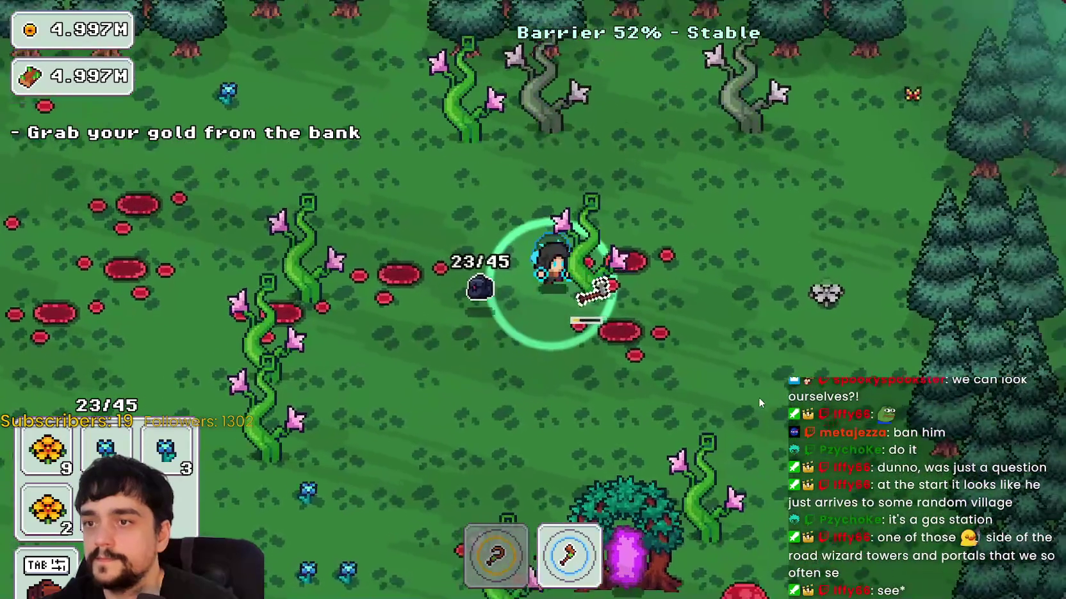
pyautogui.press('w')
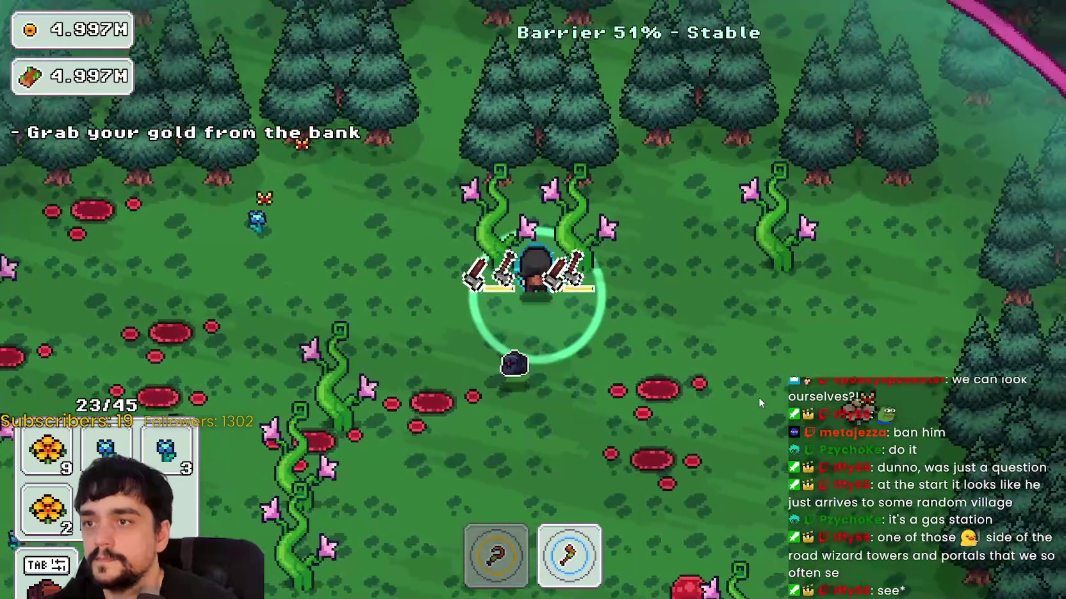
pyautogui.press('d')
pyautogui.press('1')
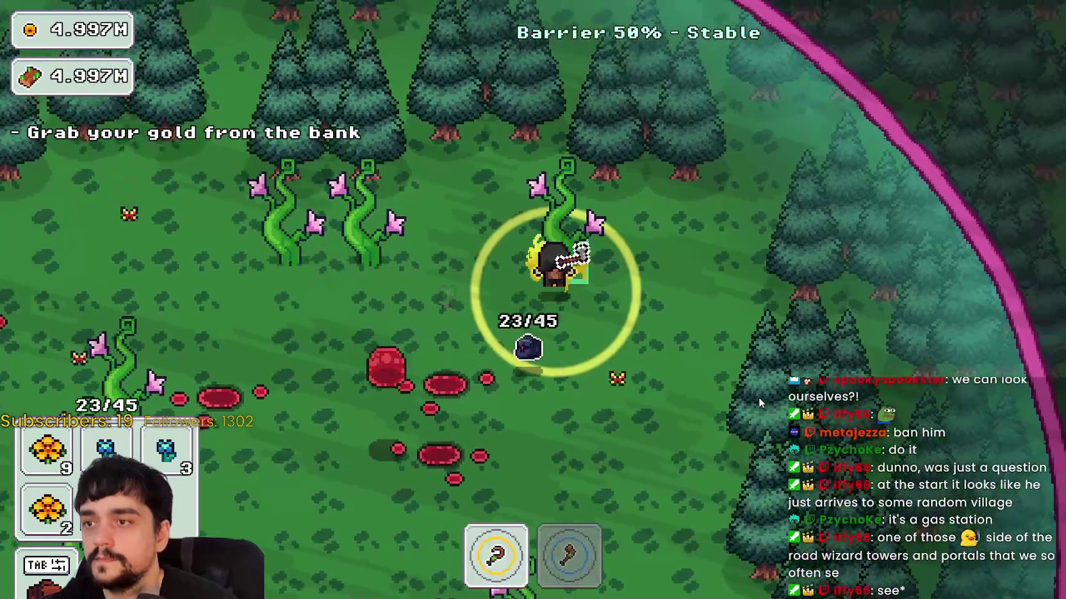
pyautogui.press('2')
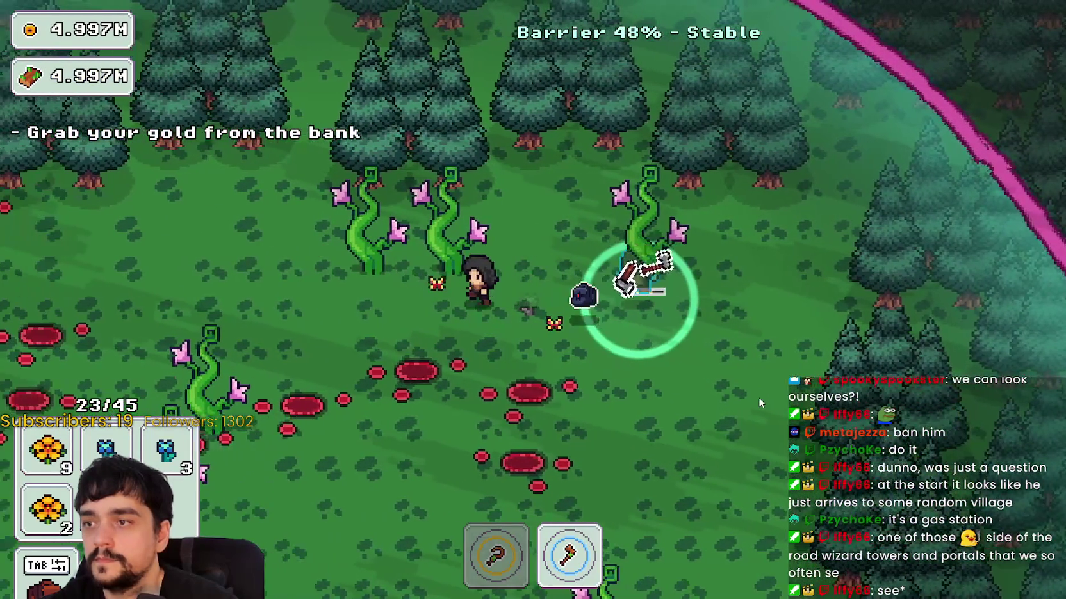
# - Pick the blue flower and others around the clearing, switching between sickle and axe
pyautogui.press('s')
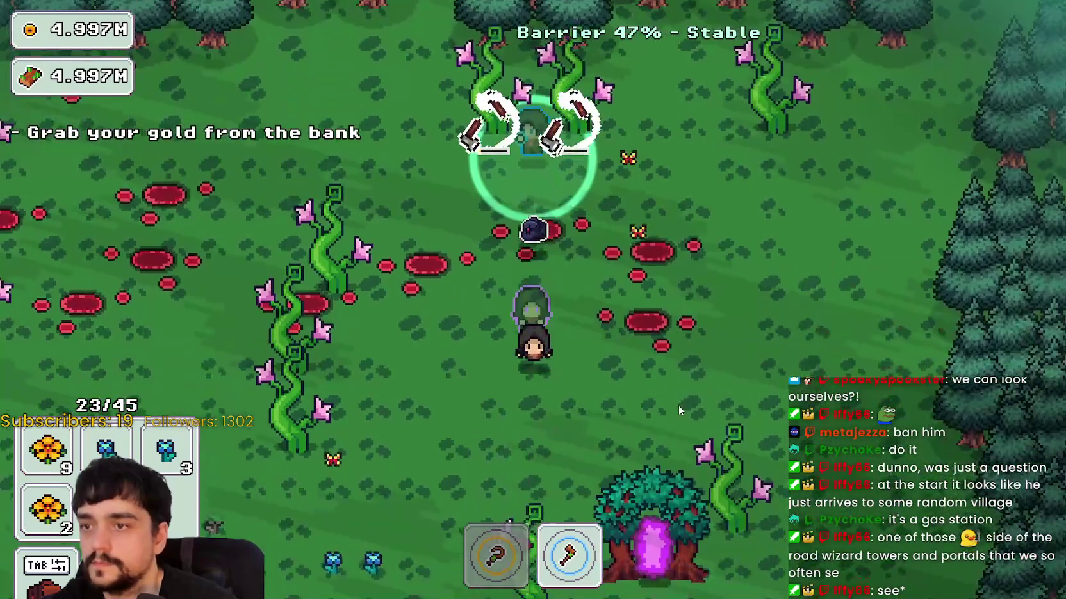
pyautogui.press('a')
pyautogui.press('1')
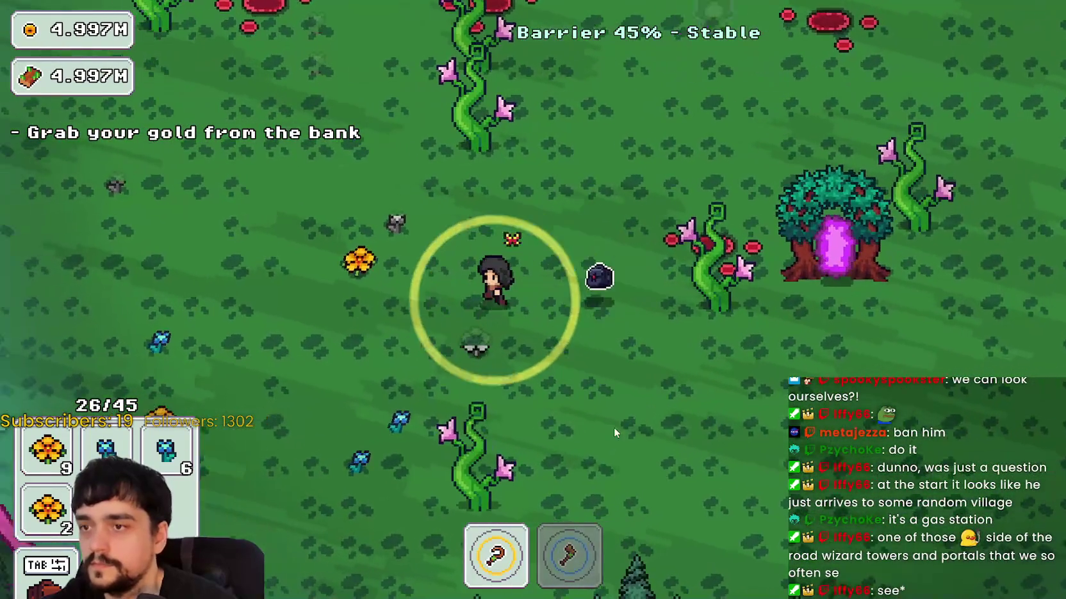
pyautogui.press('a')
pyautogui.press('s')
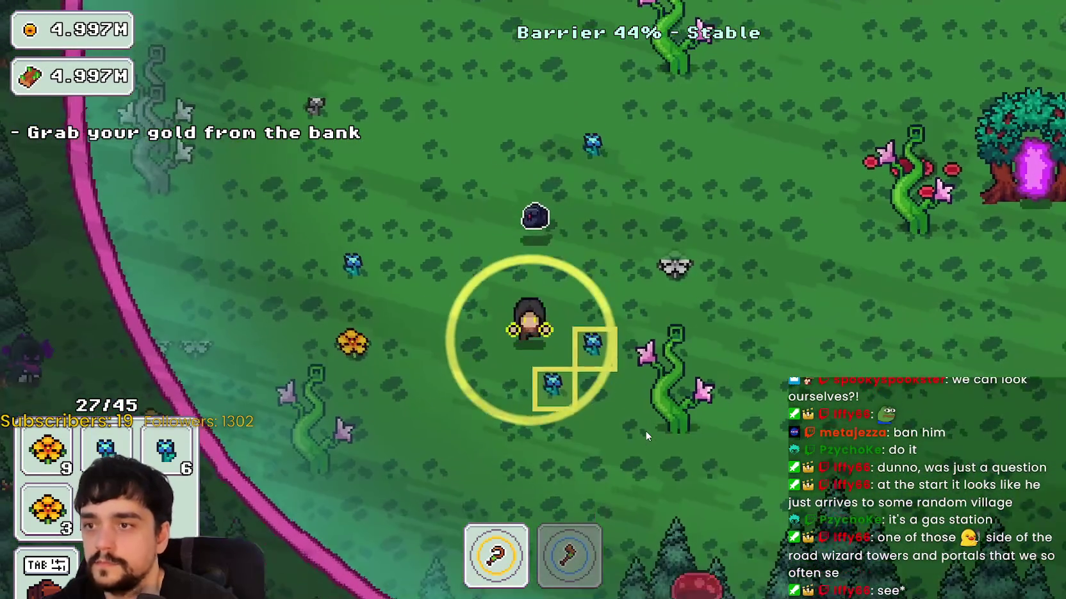
pyautogui.press('a')
pyautogui.press('w')
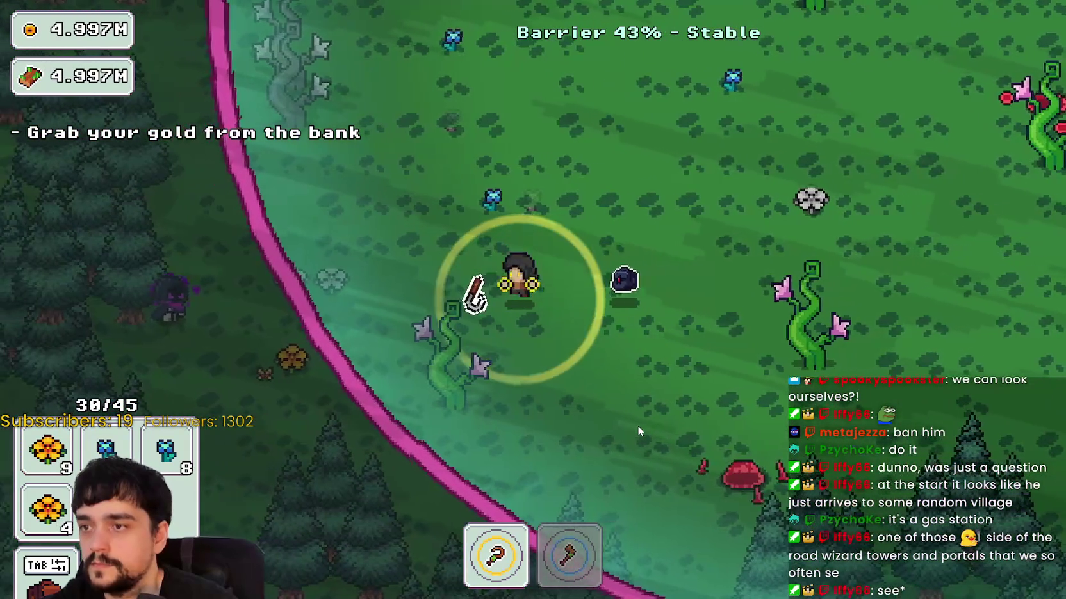
pyautogui.press('a')
pyautogui.press('w')
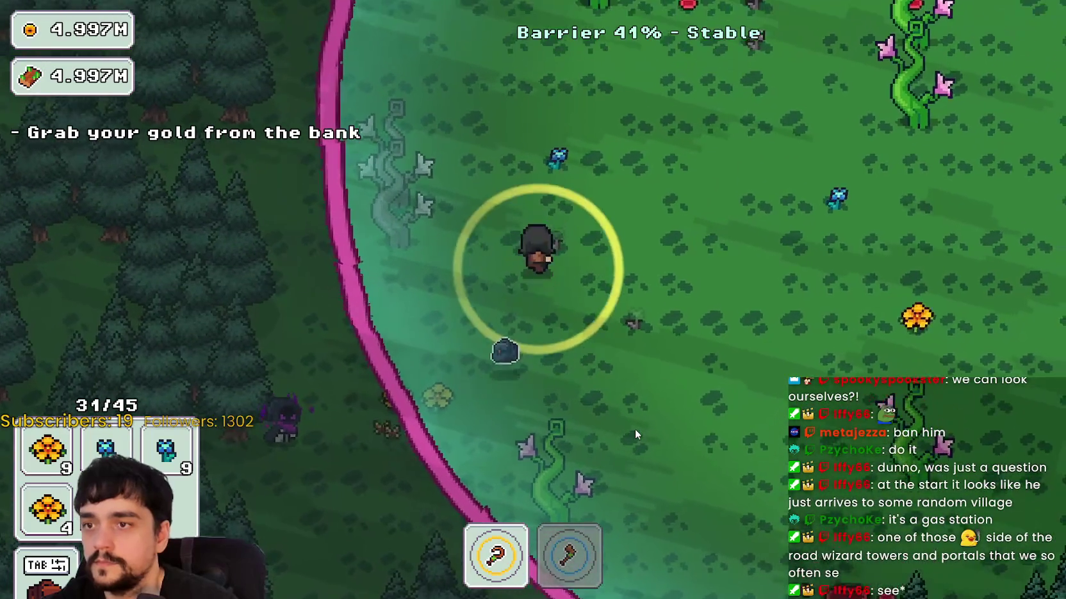
pyautogui.press('w')
pyautogui.press('d')
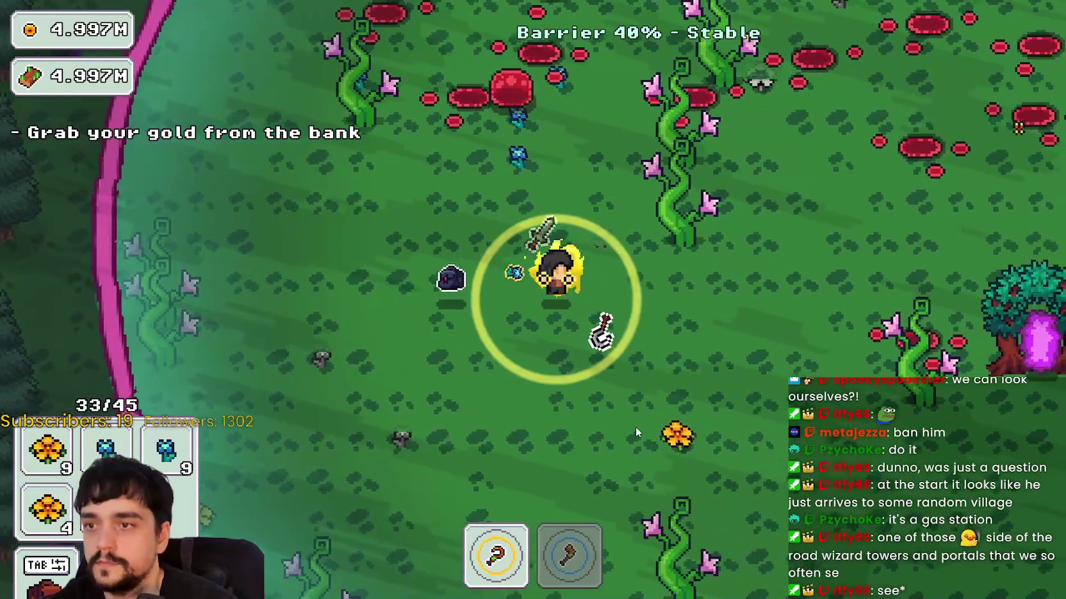
pyautogui.press('s')
pyautogui.press('d')
pyautogui.press('2')
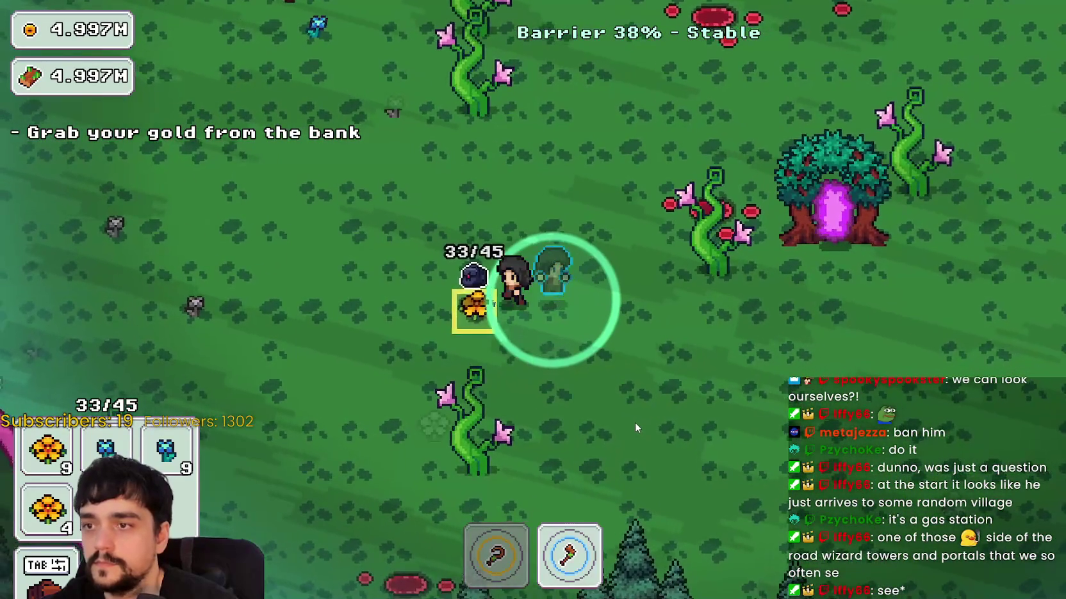
pyautogui.press('a')
pyautogui.press('s')
pyautogui.press('d')
pyautogui.press('1')
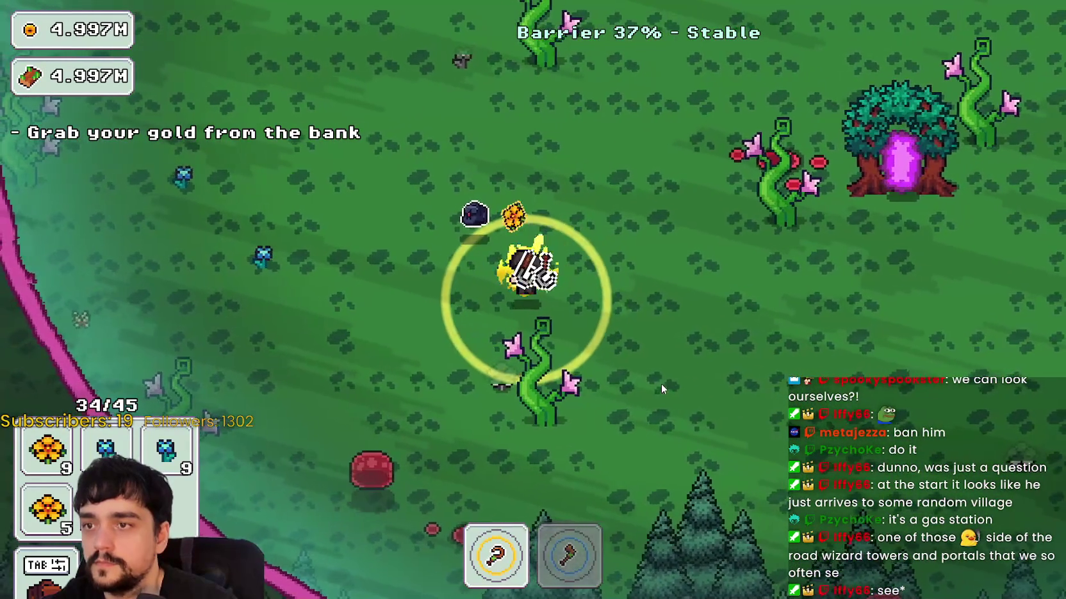
pyautogui.press('a')
pyautogui.press('s')
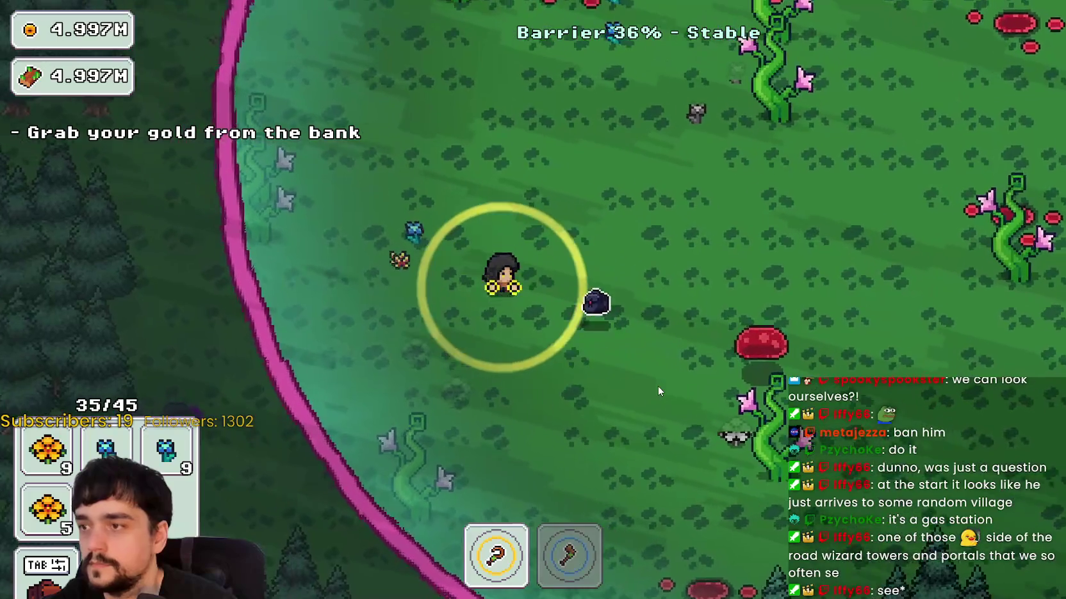
pyautogui.press('a')
pyautogui.press('d')
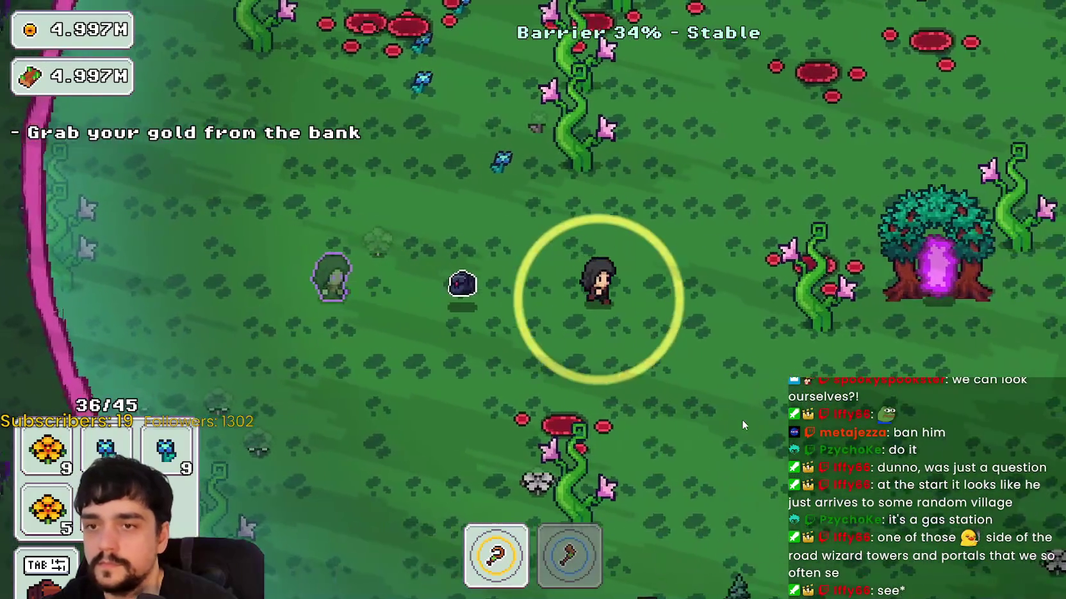
# - Gather the last flowers, enter the portal tree to end the stage, then bring up Steam discussions
pyautogui.press('w')
pyautogui.press('a')
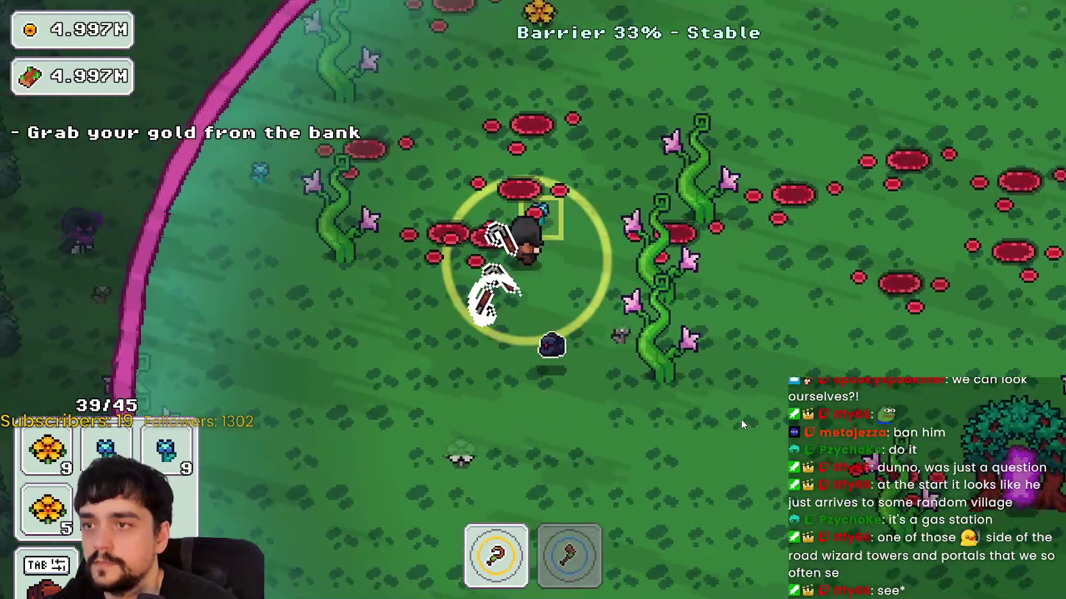
pyautogui.press('a')
pyautogui.press('w')
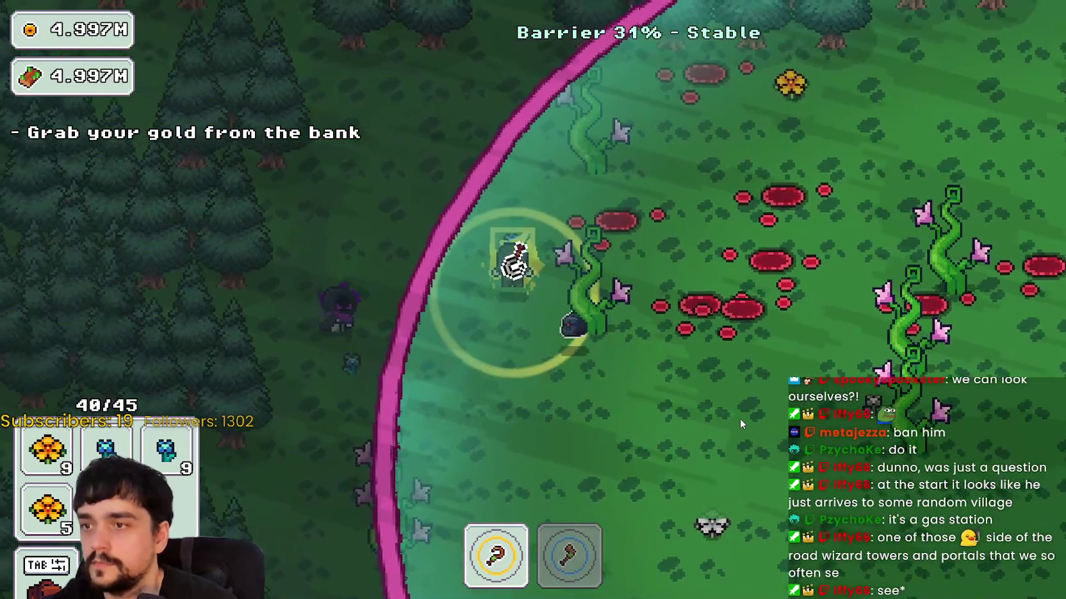
pyautogui.press('w')
pyautogui.press('d')
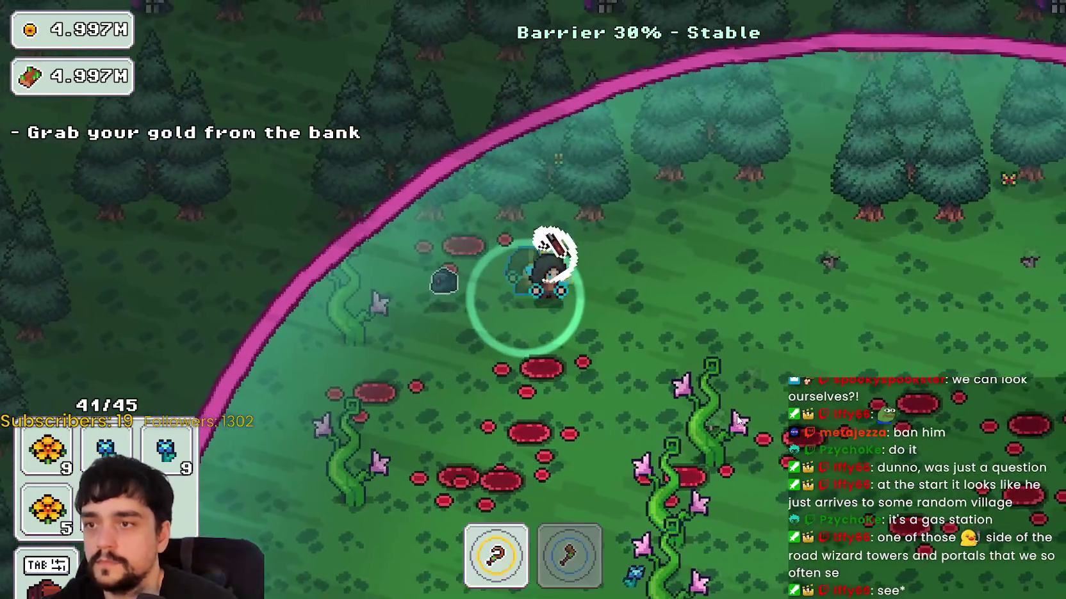
pyautogui.press('d')
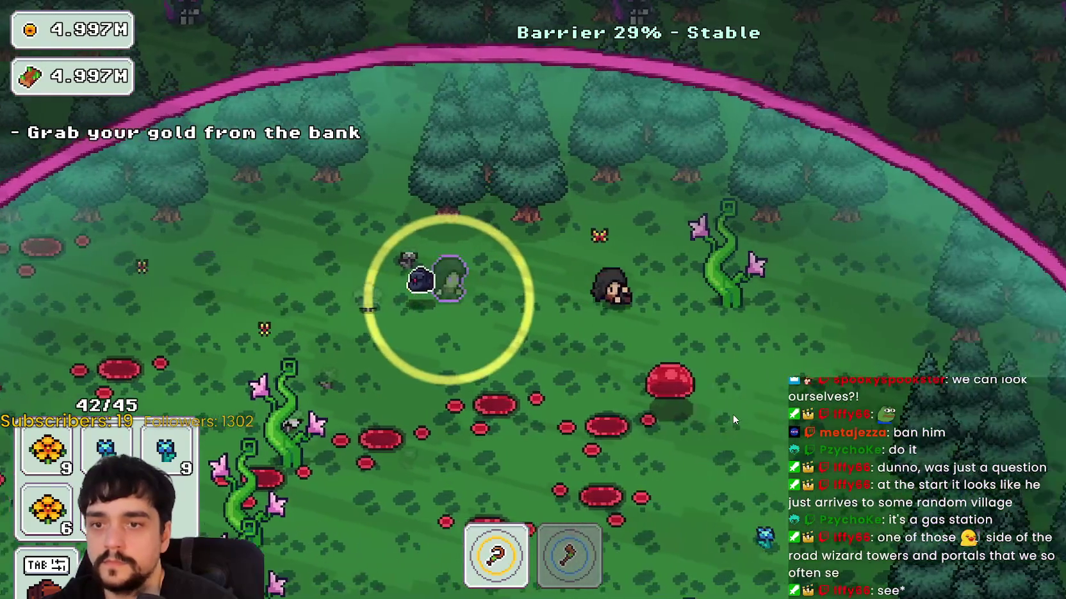
pyautogui.press('s')
pyautogui.press('d')
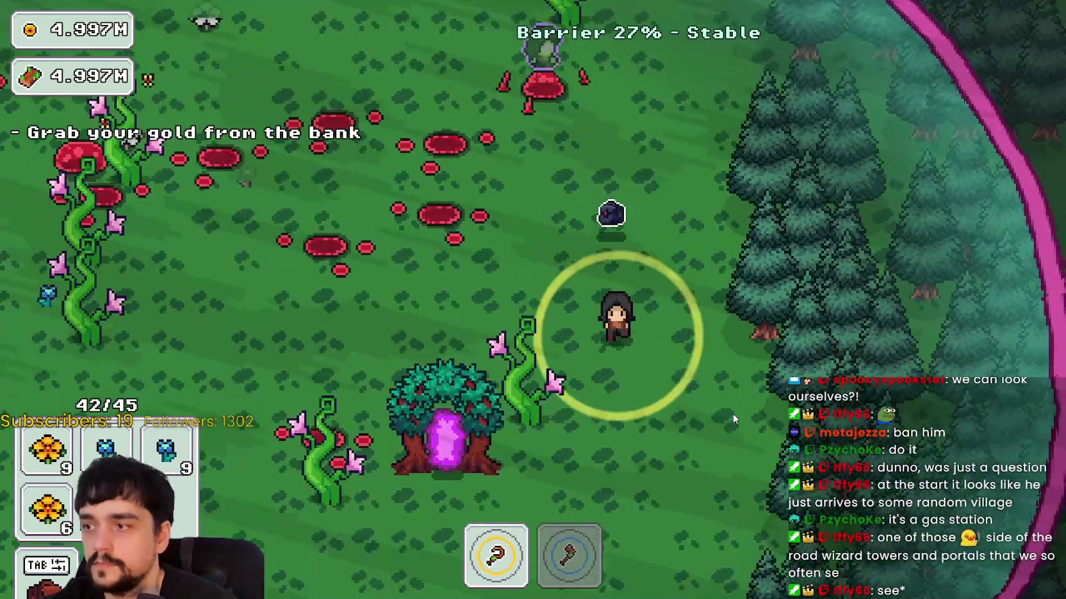
pyautogui.press('s')
pyautogui.press('a')
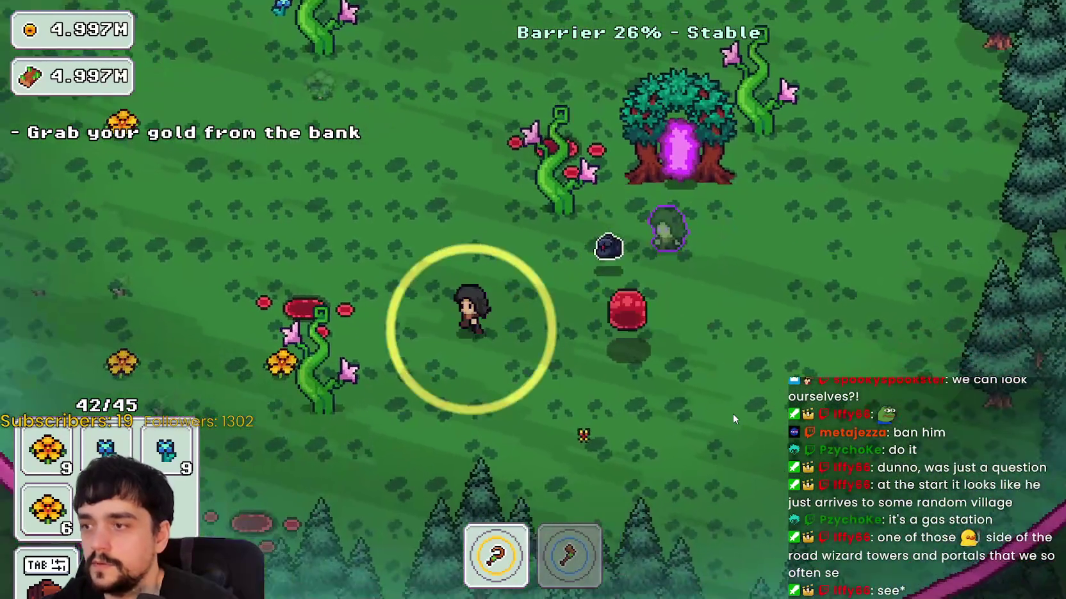
pyautogui.press('a')
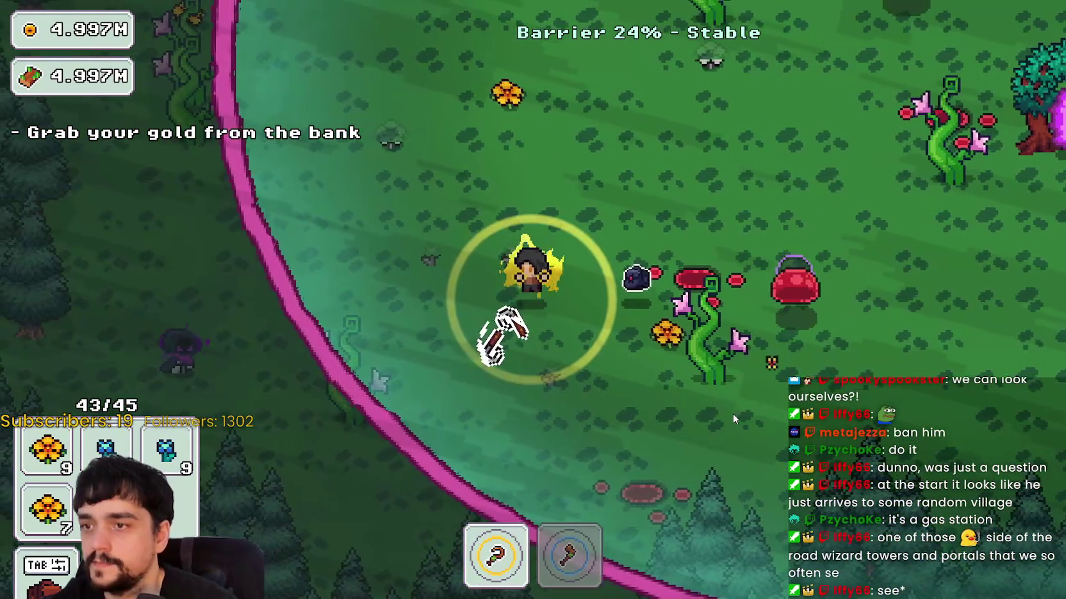
pyautogui.press('w')
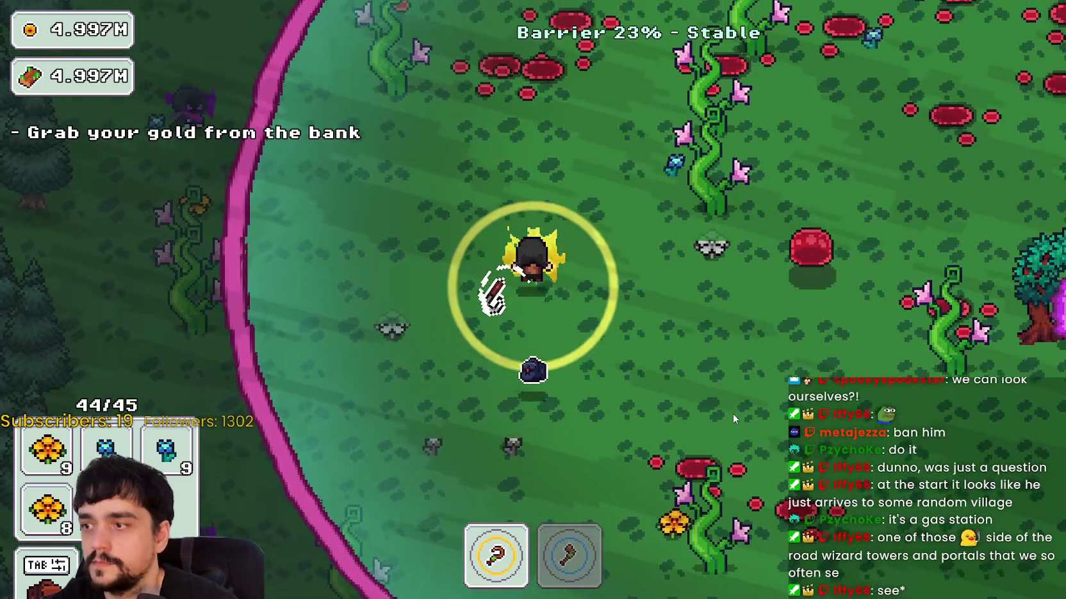
pyautogui.press('w')
pyautogui.press('d')
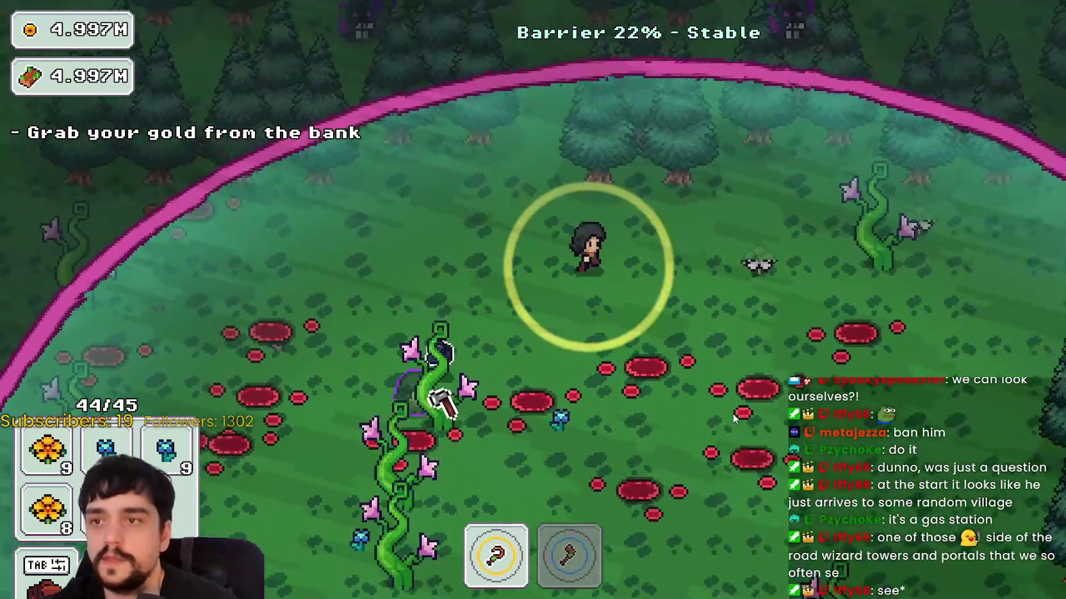
pyautogui.press('s')
pyautogui.press('d')
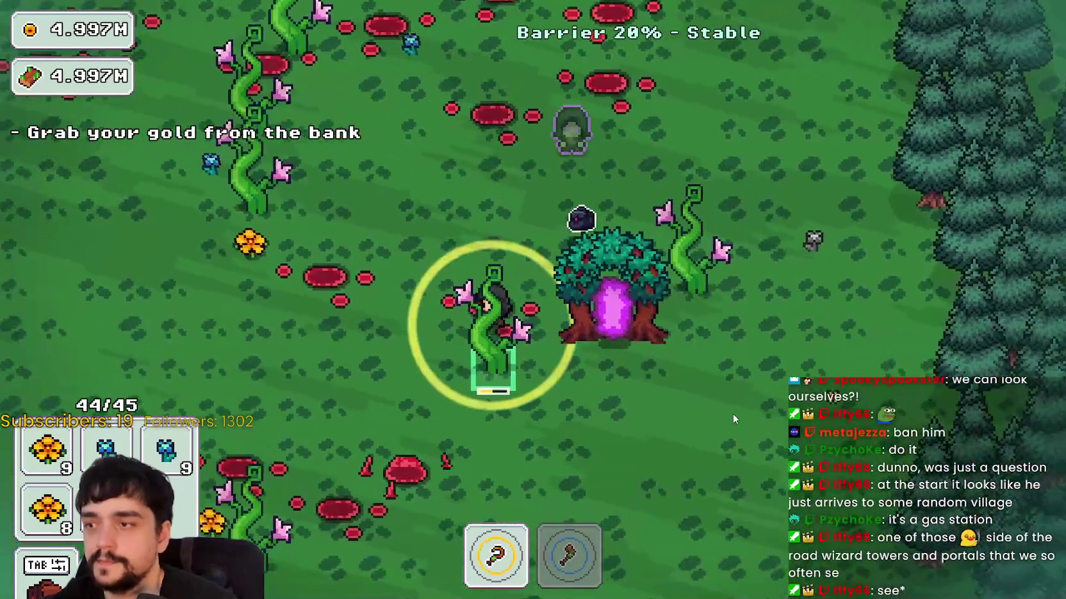
pyautogui.press('a')
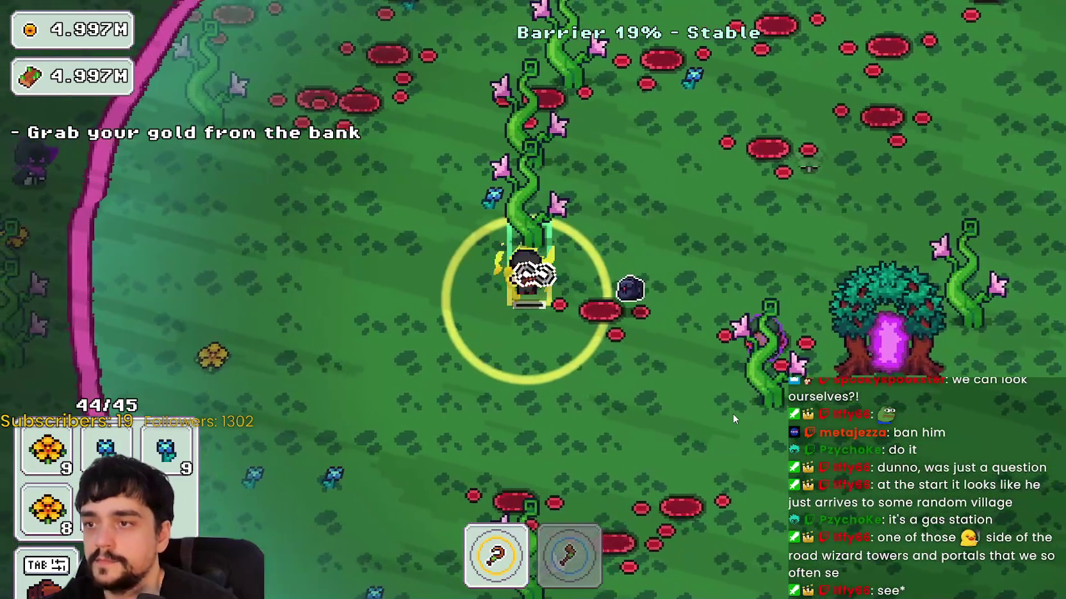
pyautogui.press('d')
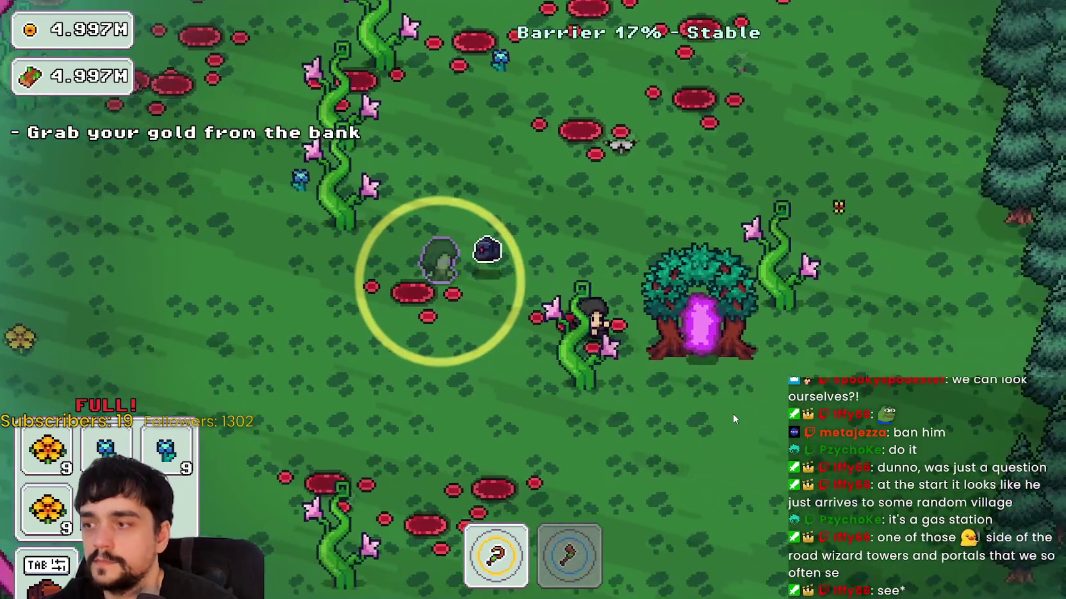
pyautogui.press('d')
pyautogui.press('e')
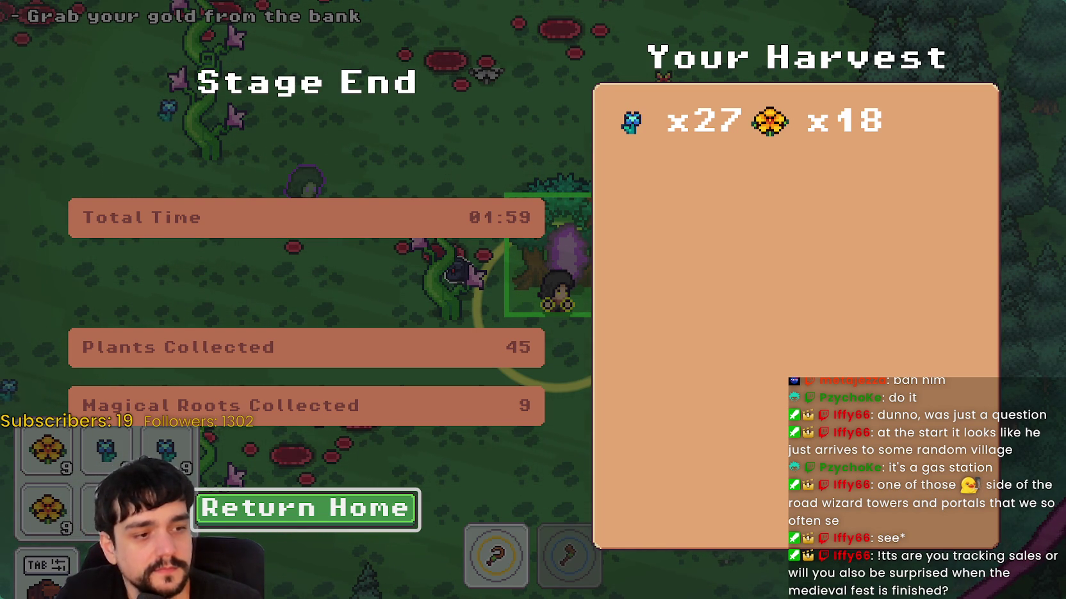
pyautogui.hotkey('alt', 'Tab')
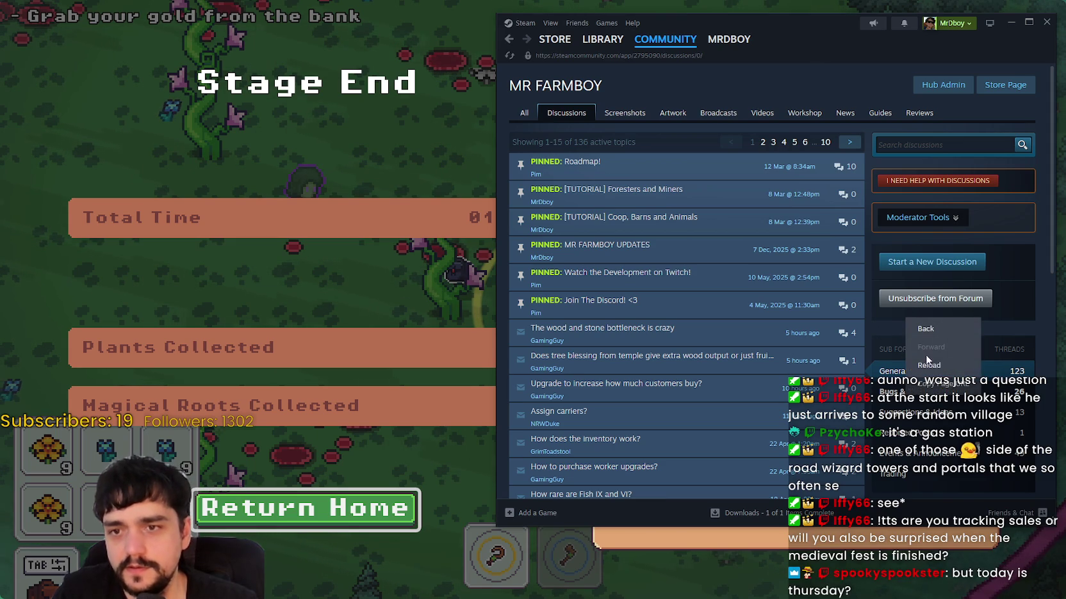
# - Browse Steam's Bugs & Technical Issues forum, then return to the Stage End summary and leave it
pyautogui.click(929, 365)
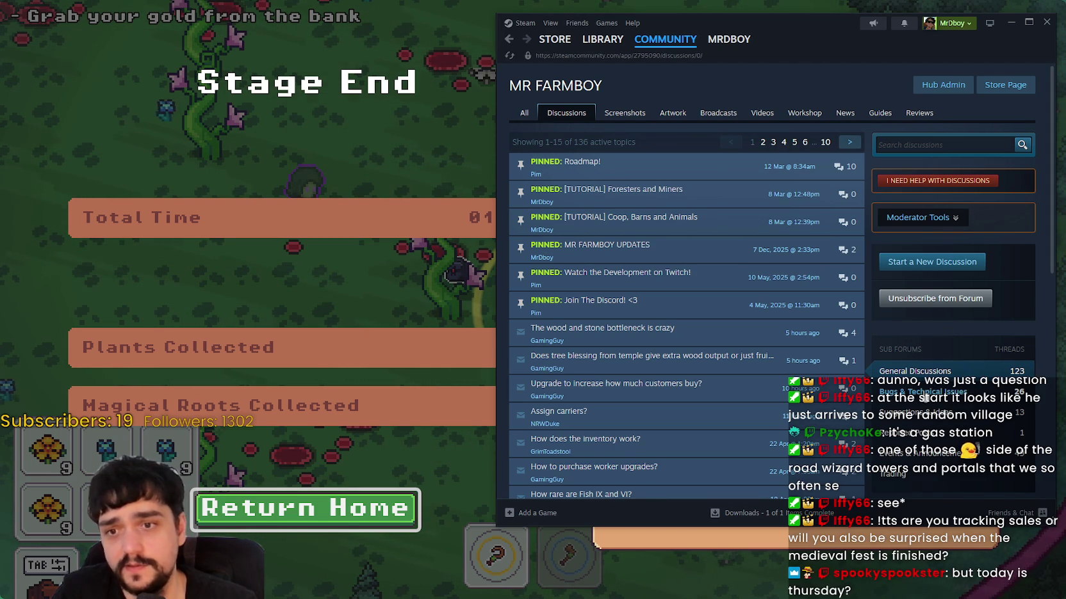
pyautogui.click(920, 388)
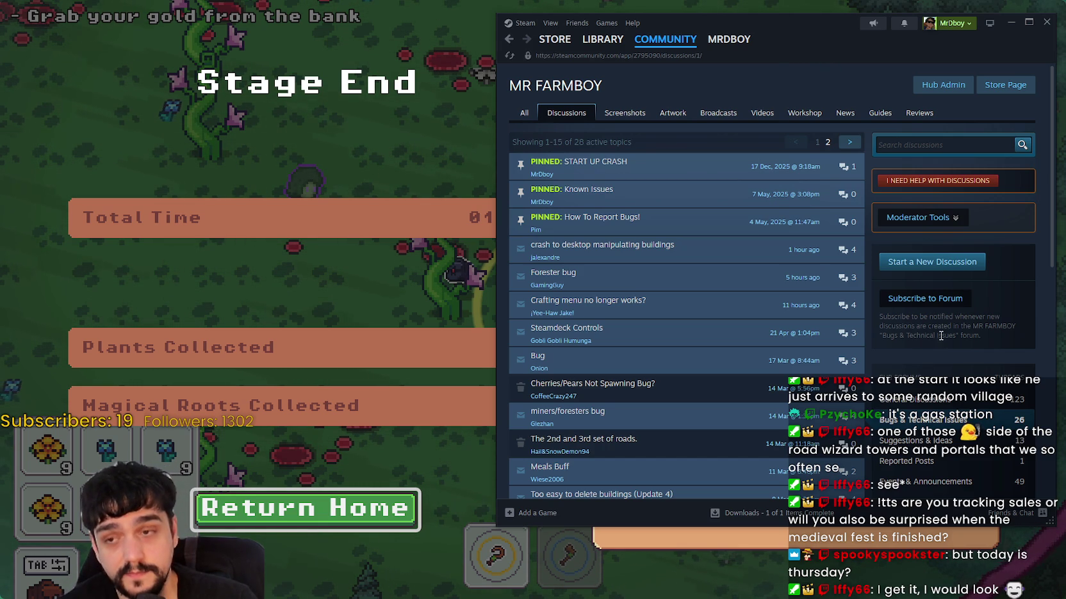
pyautogui.click(462, 244)
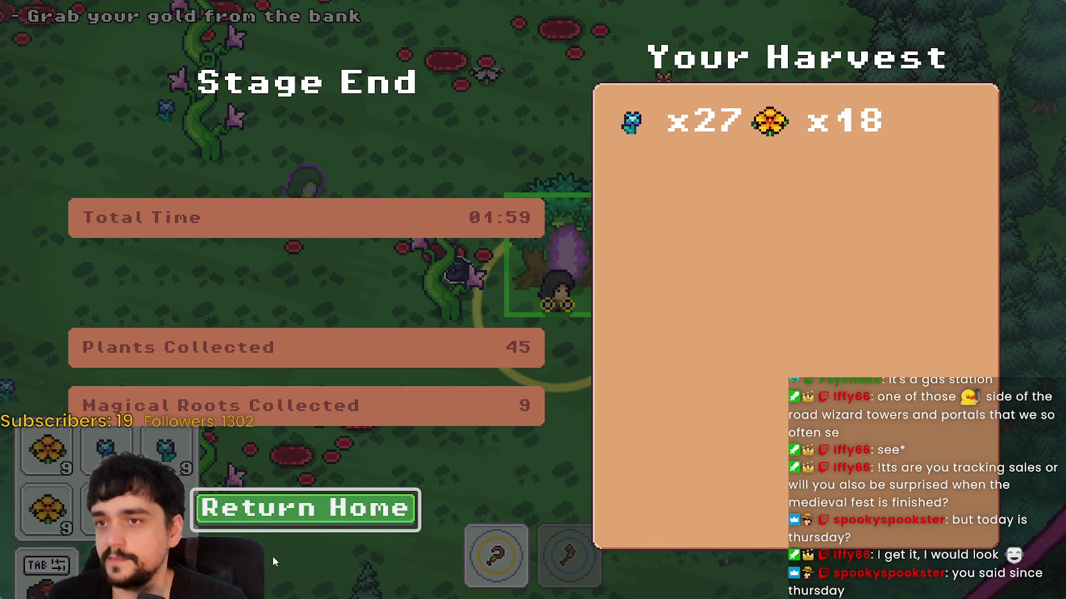
pyautogui.click(283, 516)
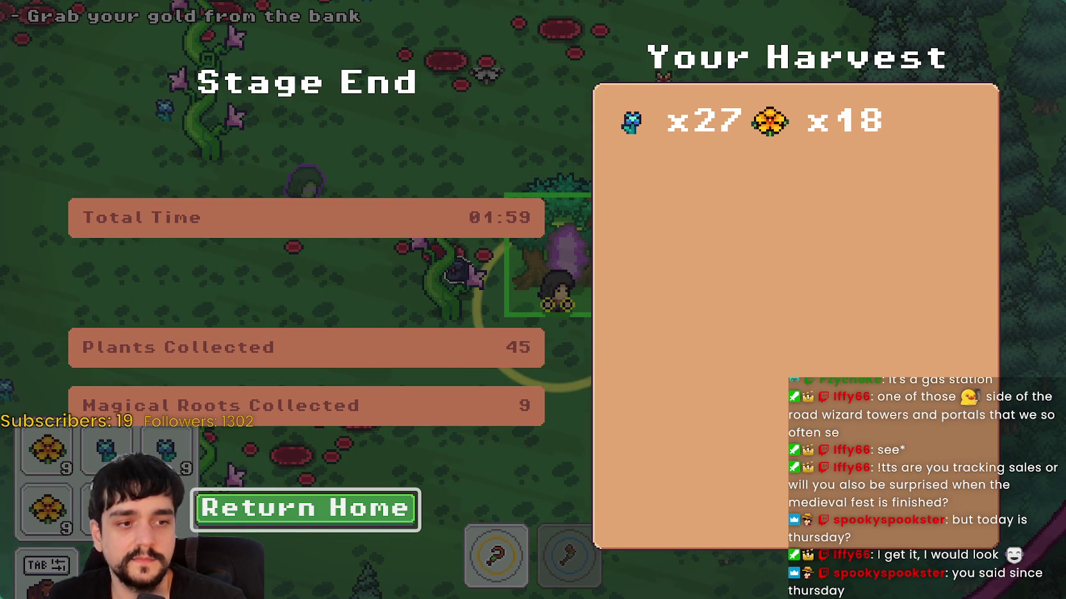
# - Stop the running game and view the forest_end_window Stage End layout in the 2D editor
pyautogui.press('F8')
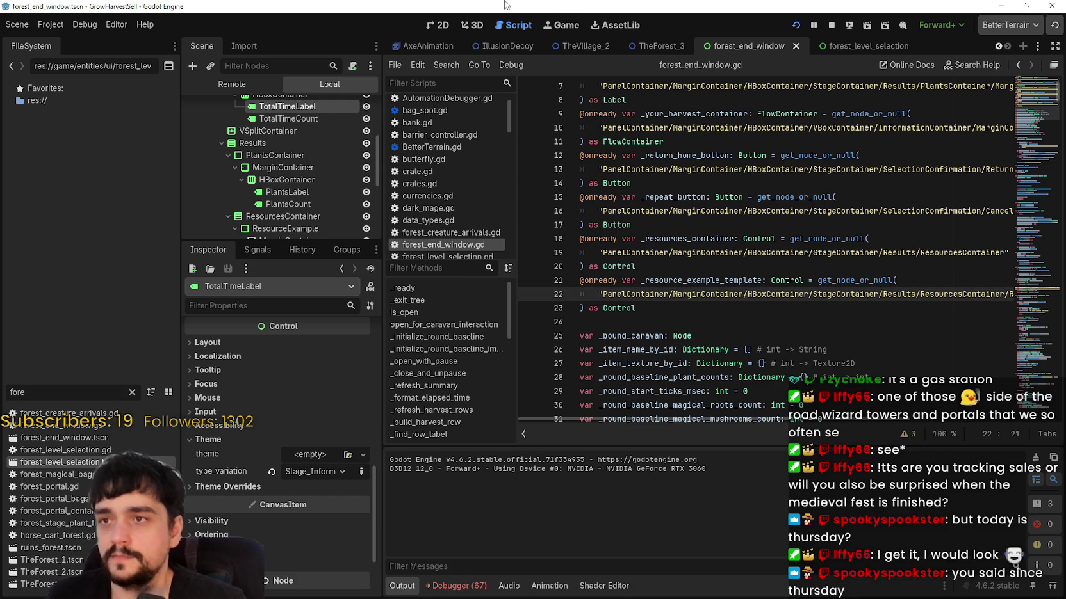
pyautogui.click(438, 19)
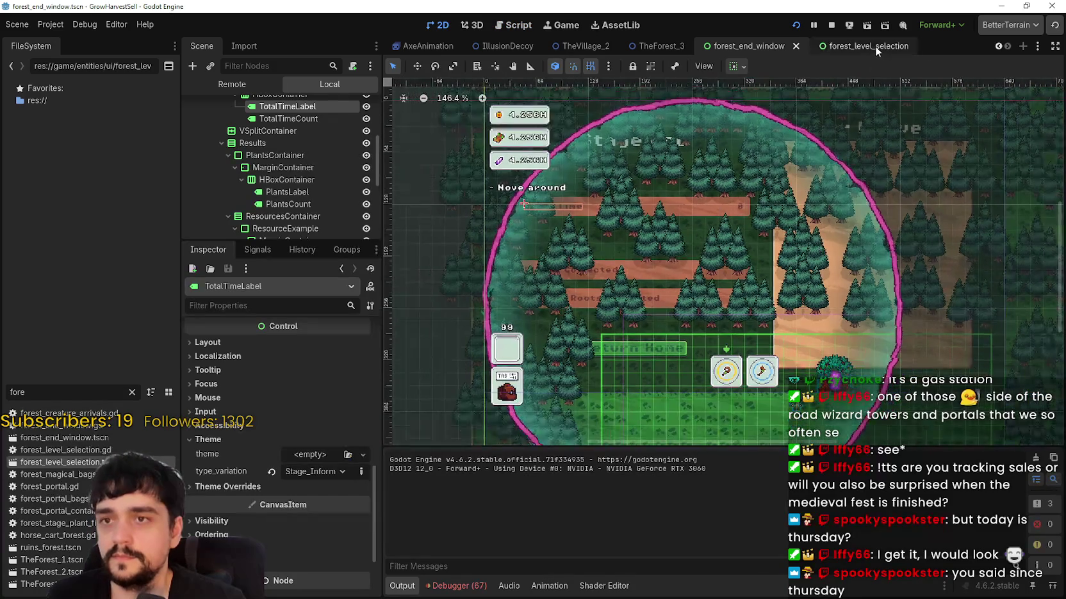
pyautogui.click(875, 46)
pyautogui.click(757, 46)
pyautogui.scroll(-3, 686, 298)
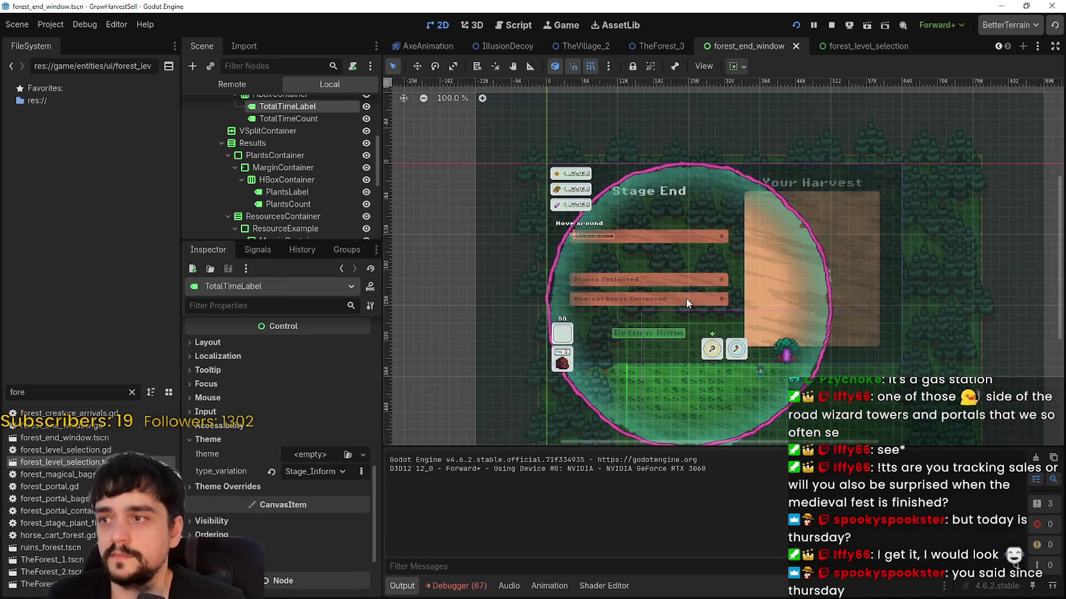
pyautogui.moveTo(920, 257)
pyautogui.mouseDown()
pyautogui.moveTo(770, 261)
pyautogui.moveTo(835, 270)
pyautogui.mouseUp()
pyautogui.scroll(-5, 237, 171)
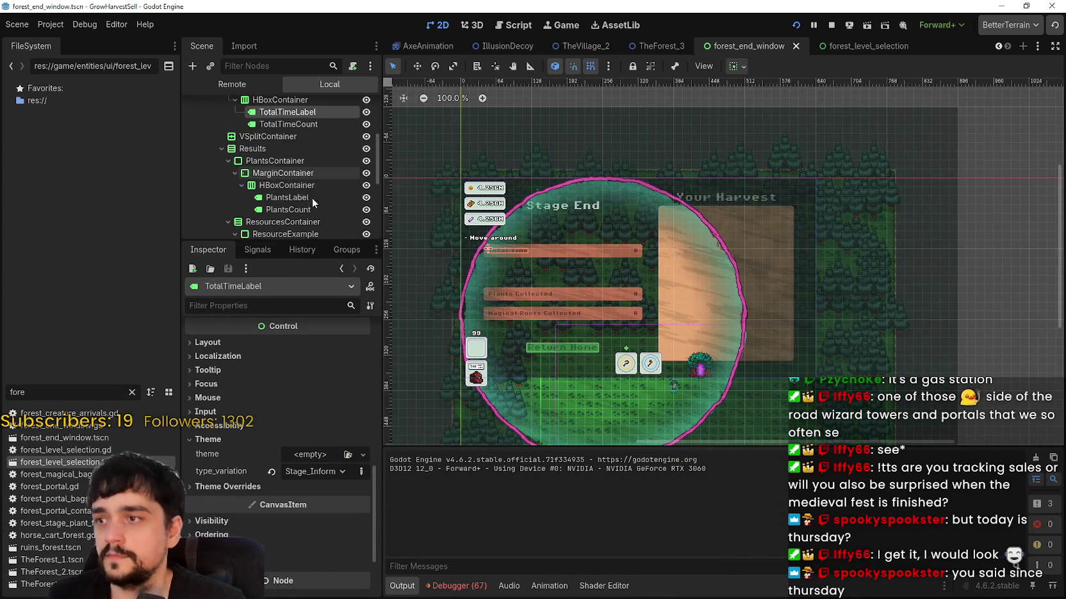
# - Close the forest_end_window tab and reopen forest_end_window.tscn from the FileSystem dock
pyautogui.click(797, 48)
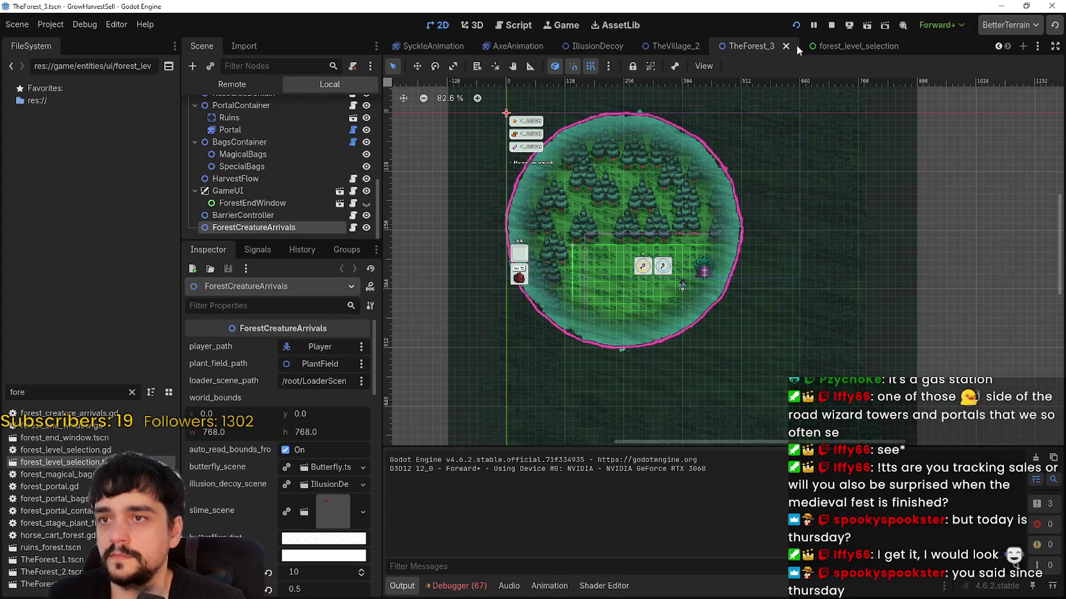
pyautogui.click(98, 438)
pyautogui.doubleClick(98, 436)
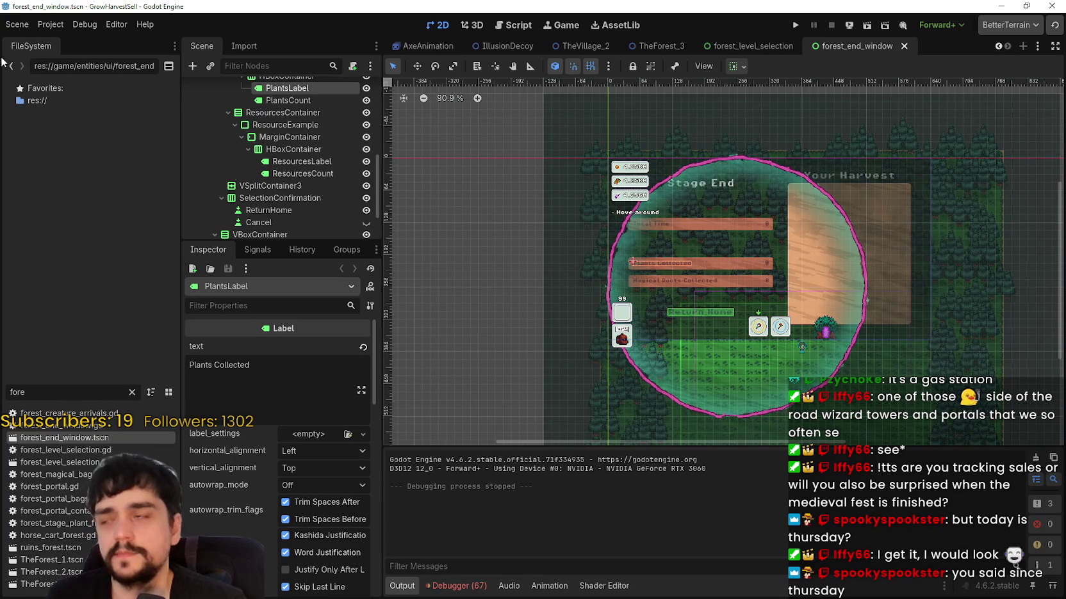
pyautogui.click(28, 23)
# - Reload the project with Project > Reload Current Project
pyautogui.moveTo(50, 25)
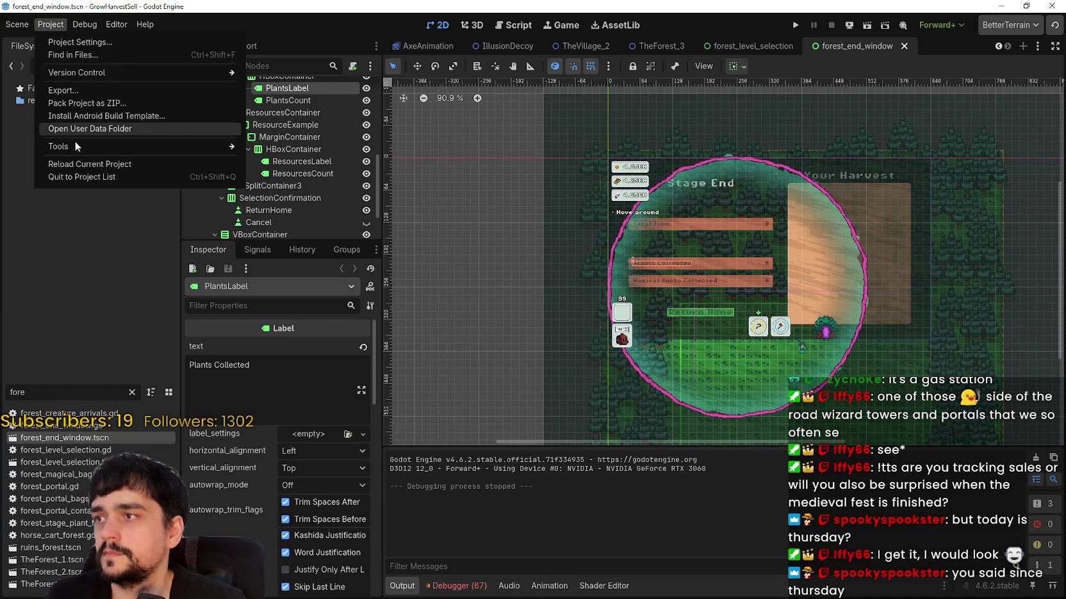
pyautogui.click(74, 164)
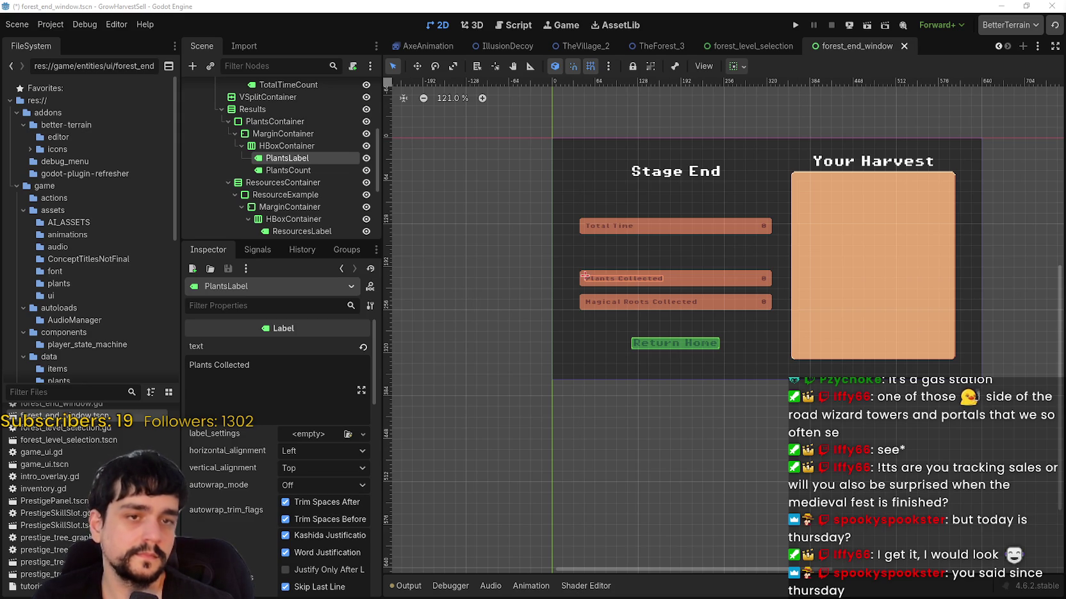
# - Zoom between the forest_level_selection and forest_end_window scenes to compare their panels
pyautogui.scroll(5, 645, 260)
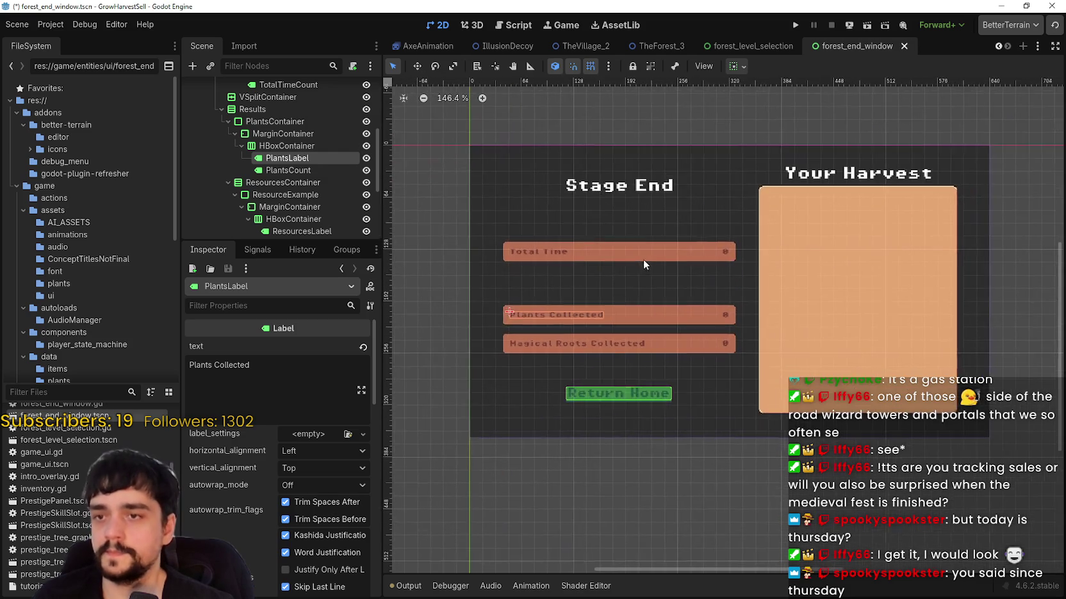
pyautogui.click(754, 44)
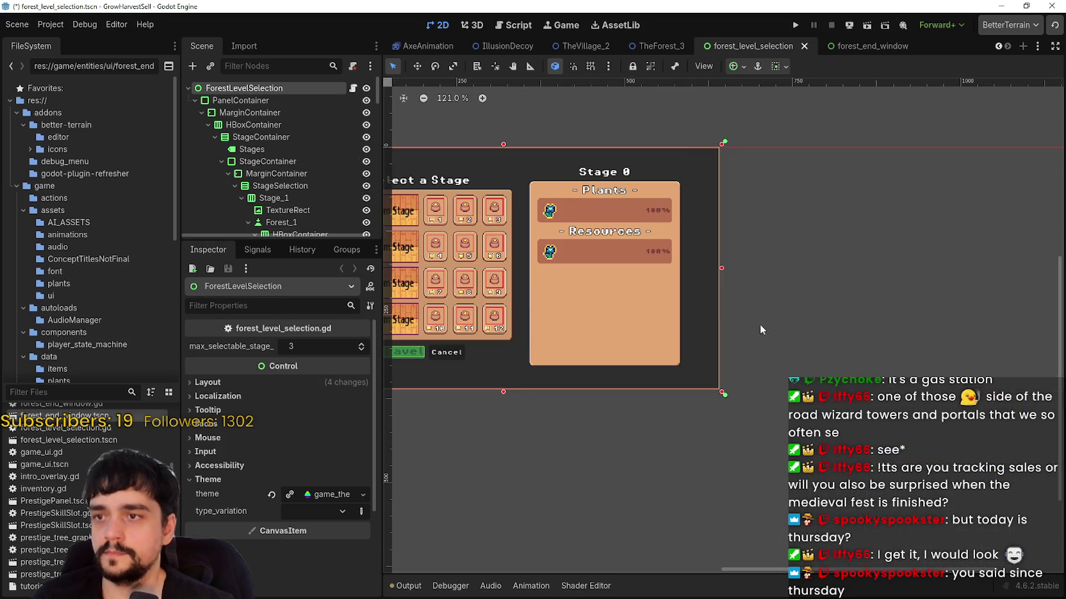
pyautogui.scroll(4, 723, 224)
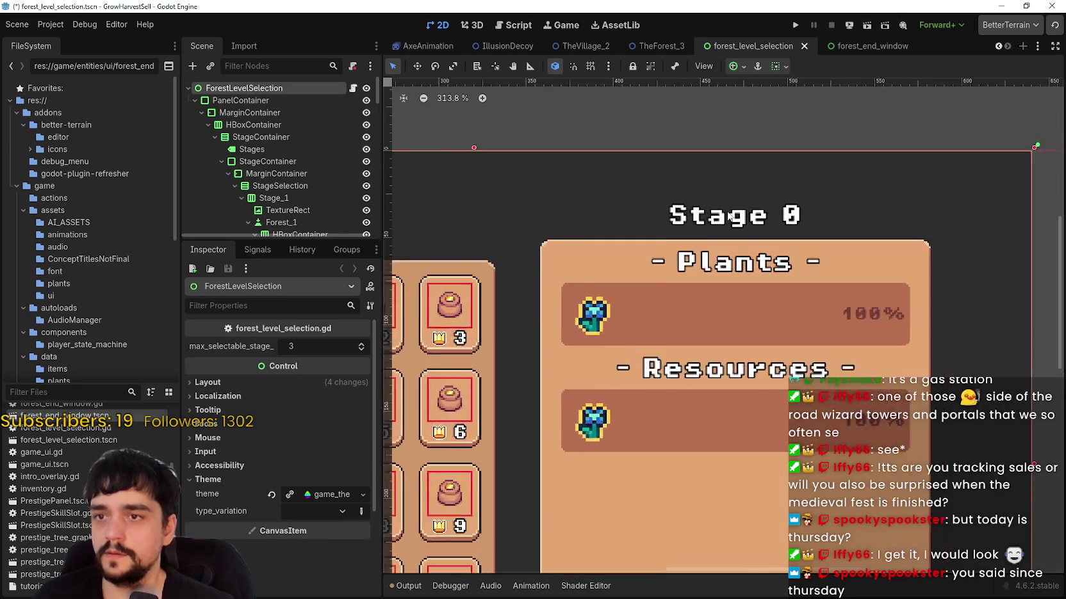
pyautogui.scroll(-7, 723, 218)
pyautogui.scroll(11, 737, 218)
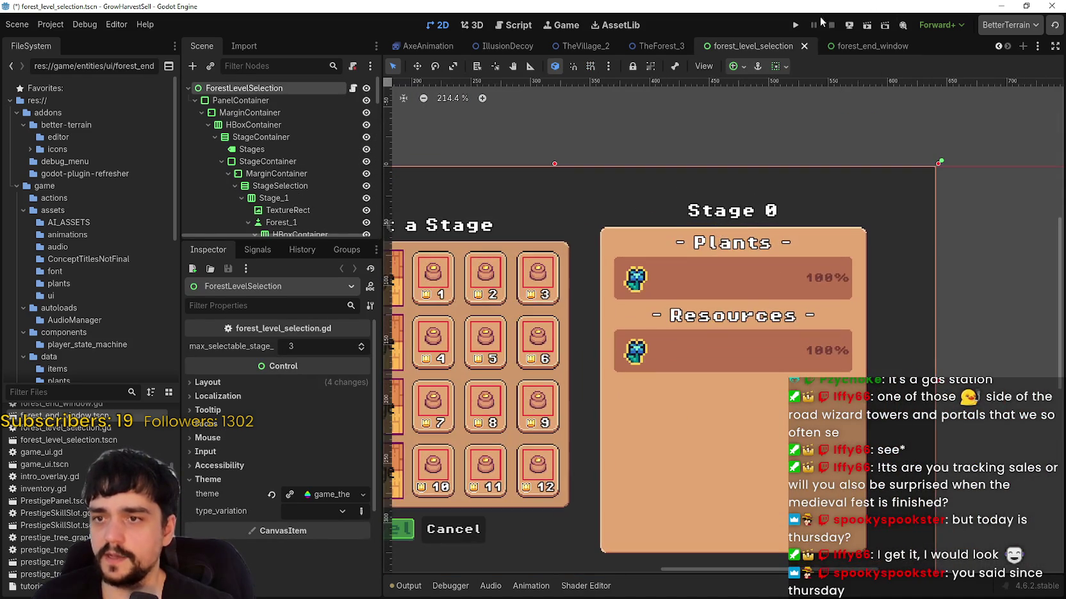
pyautogui.scroll(4, 746, 223)
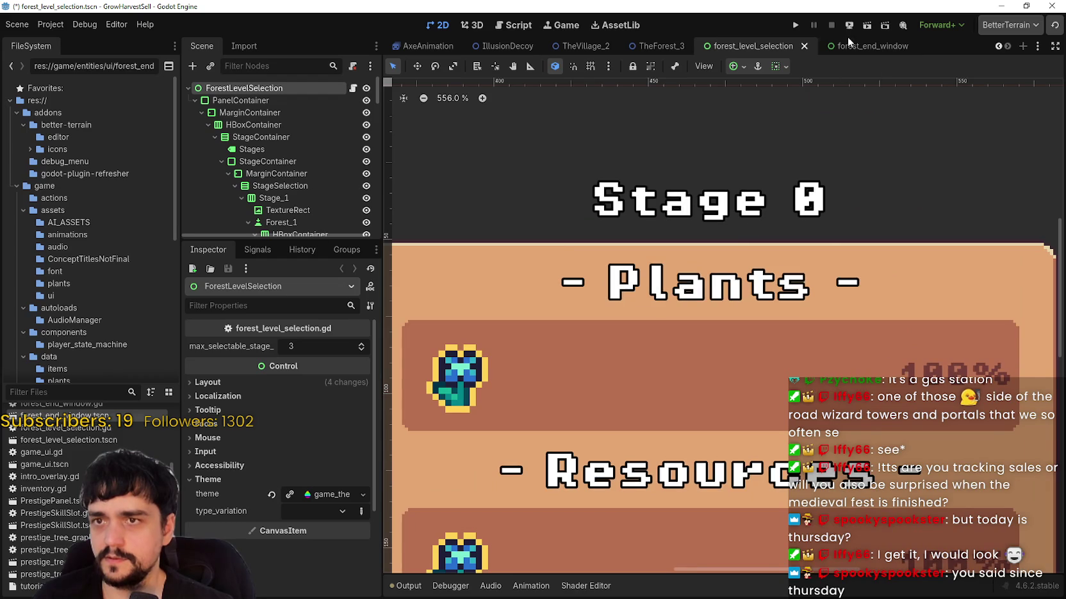
pyautogui.click(852, 45)
pyautogui.scroll(10, 833, 183)
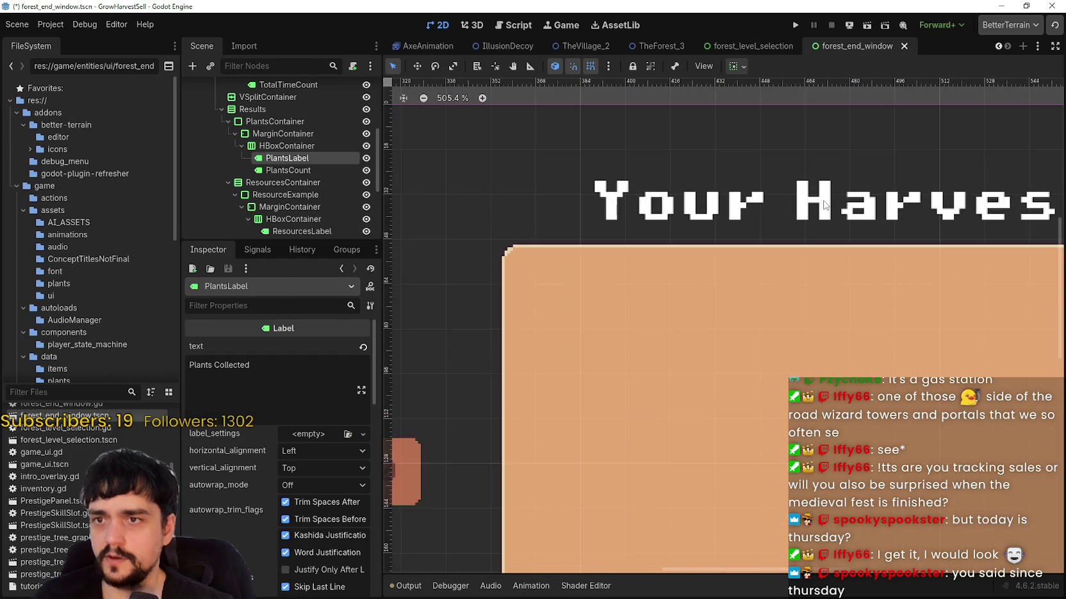
pyautogui.scroll(-3, 832, 182)
# - Compare the two scenes again, ending on forest_level_selection's Stage 0 '- Resources -' heading
pyautogui.click(749, 46)
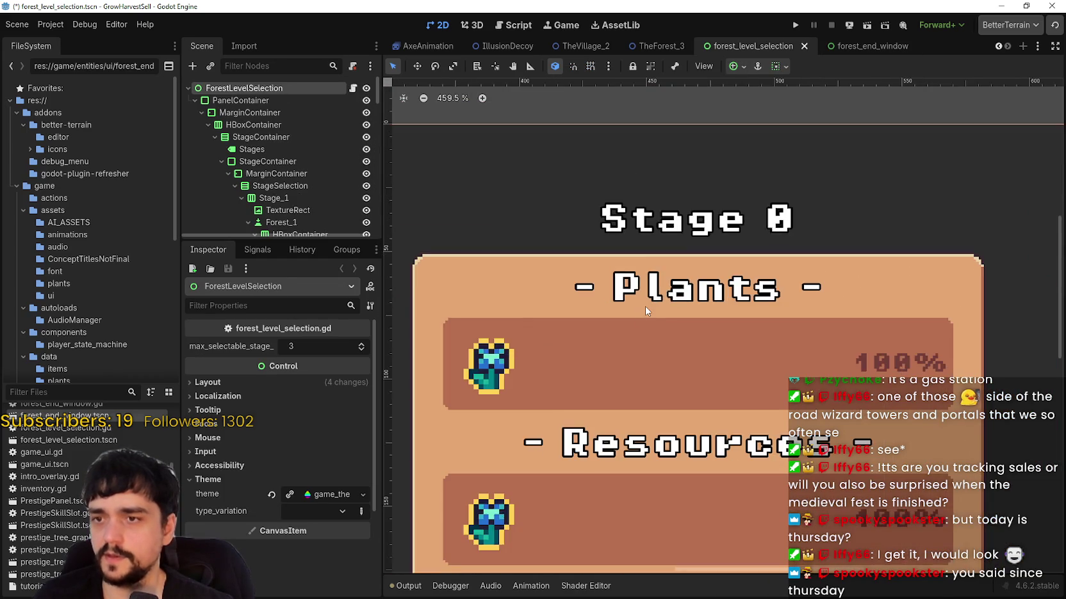
pyautogui.scroll(-3, 646, 306)
pyautogui.scroll(-5, 645, 305)
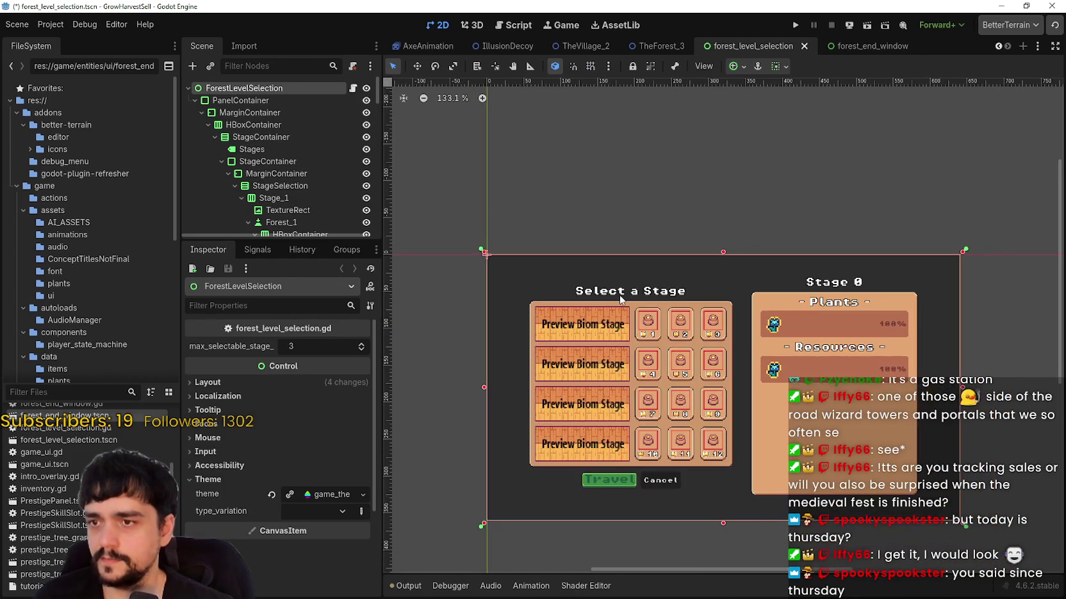
pyautogui.scroll(8, 882, 286)
pyautogui.scroll(-5, 833, 316)
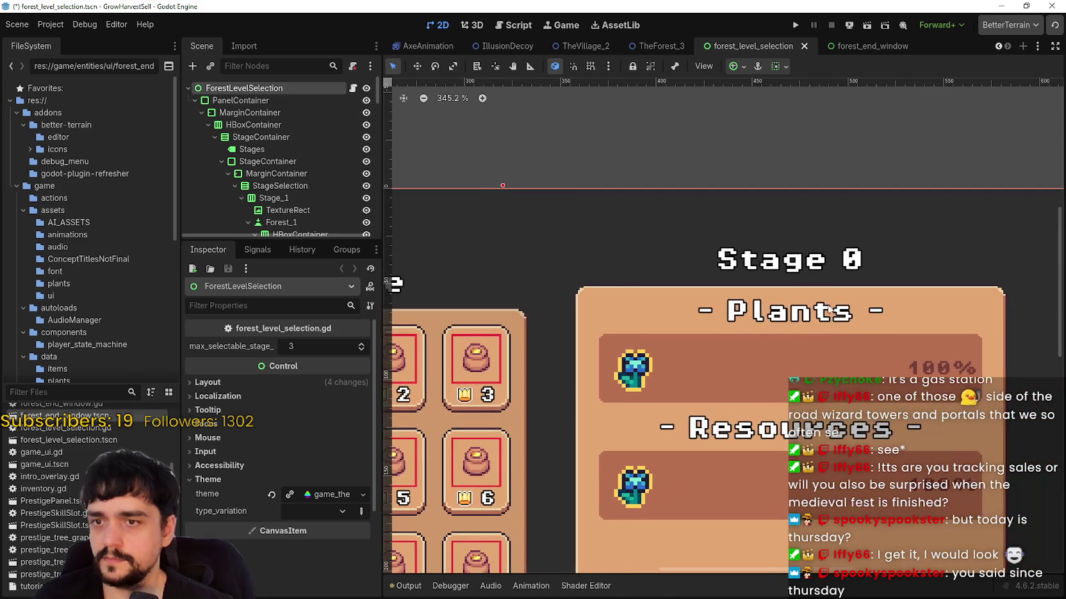
pyautogui.click(832, 46)
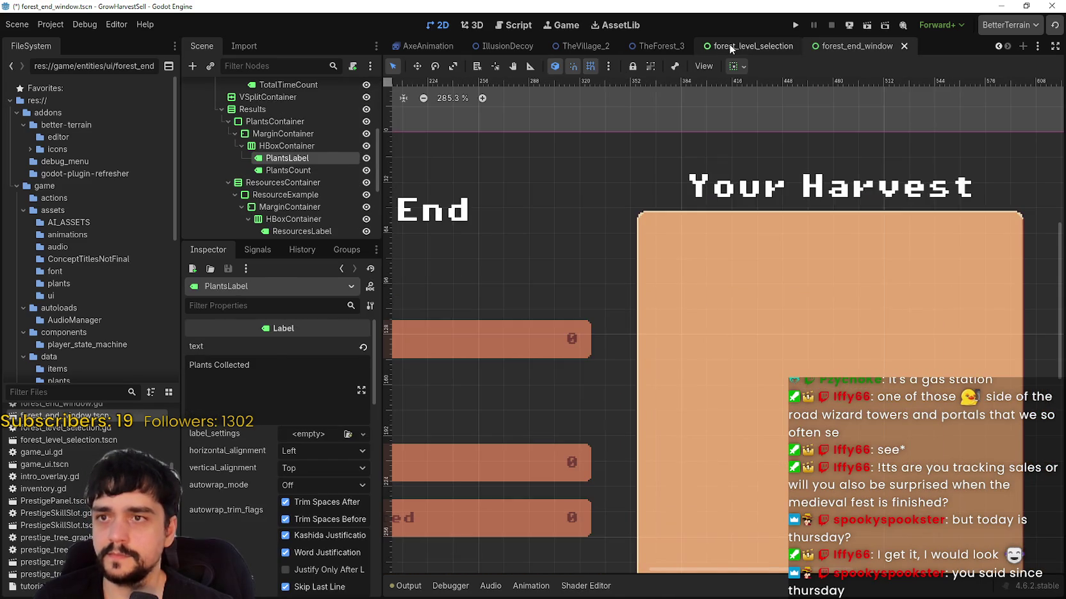
pyautogui.click(752, 46)
pyautogui.scroll(2, 553, 368)
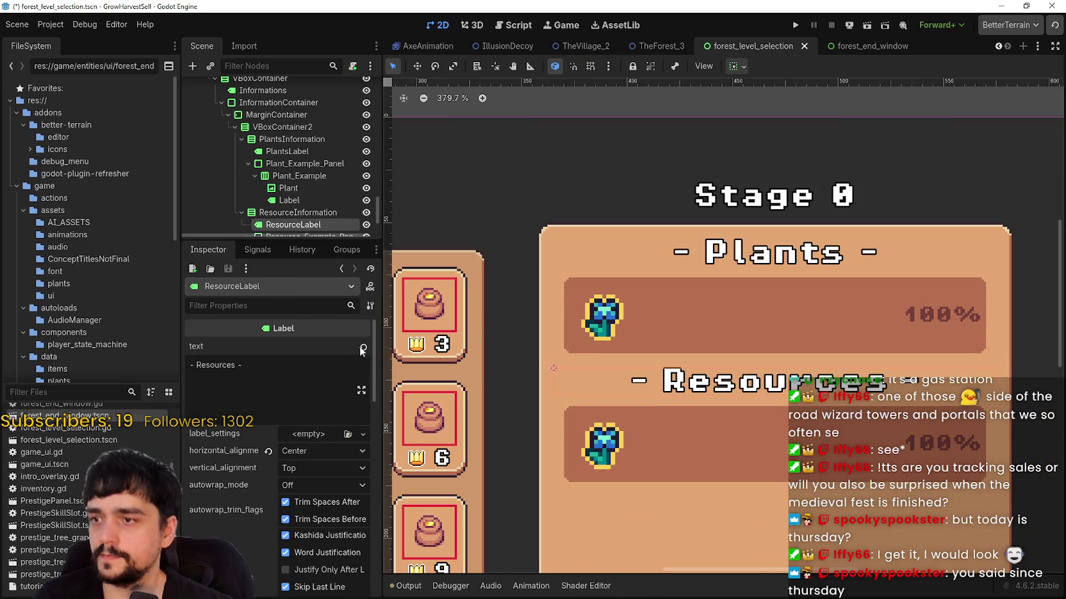
# - Copy all of ResourceLabel's properties from the Inspector menu and return to forest_end_window
pyautogui.scroll(-5, 272, 522)
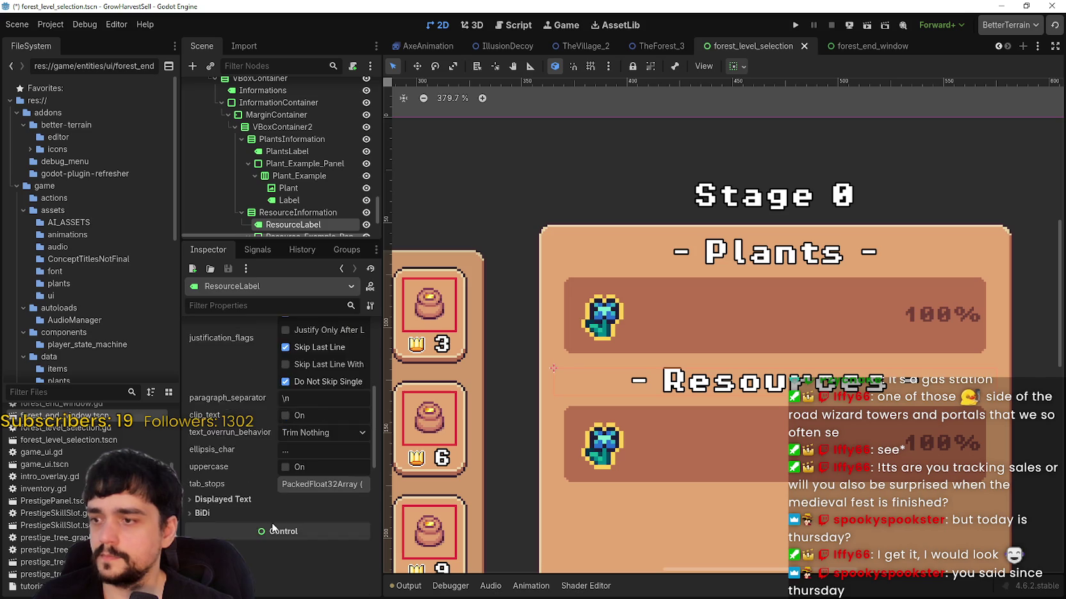
pyautogui.scroll(-8, 272, 522)
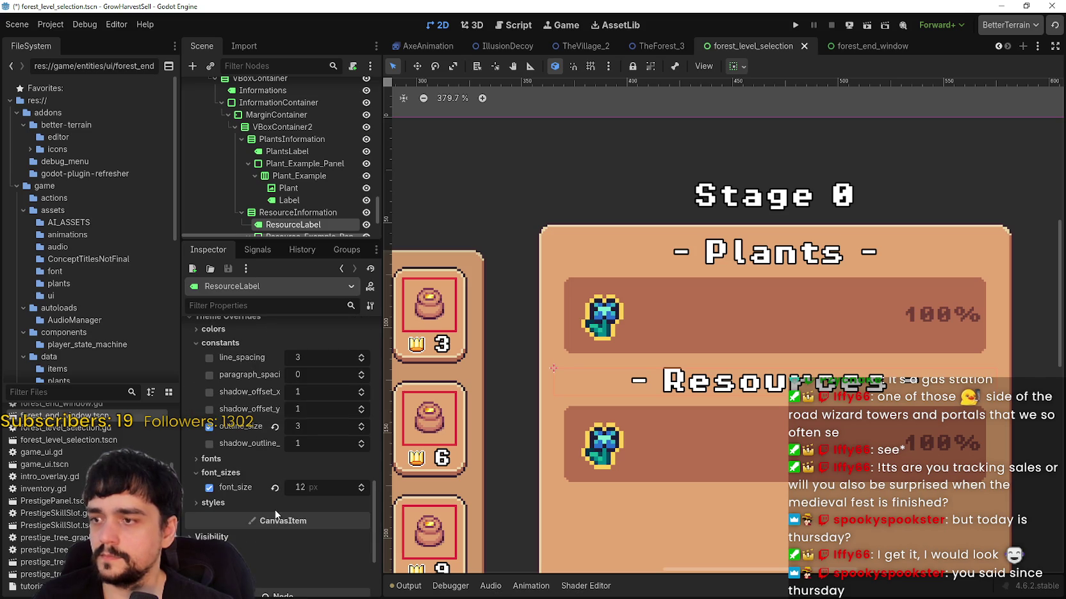
pyautogui.scroll(10, 343, 378)
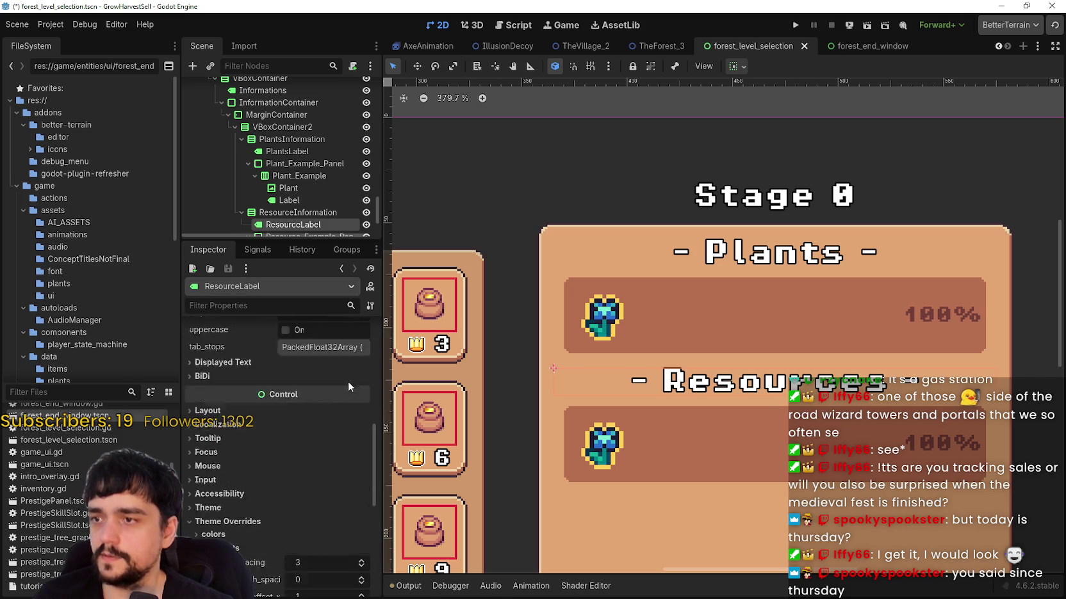
pyautogui.scroll(5, 346, 375)
pyautogui.click(370, 306)
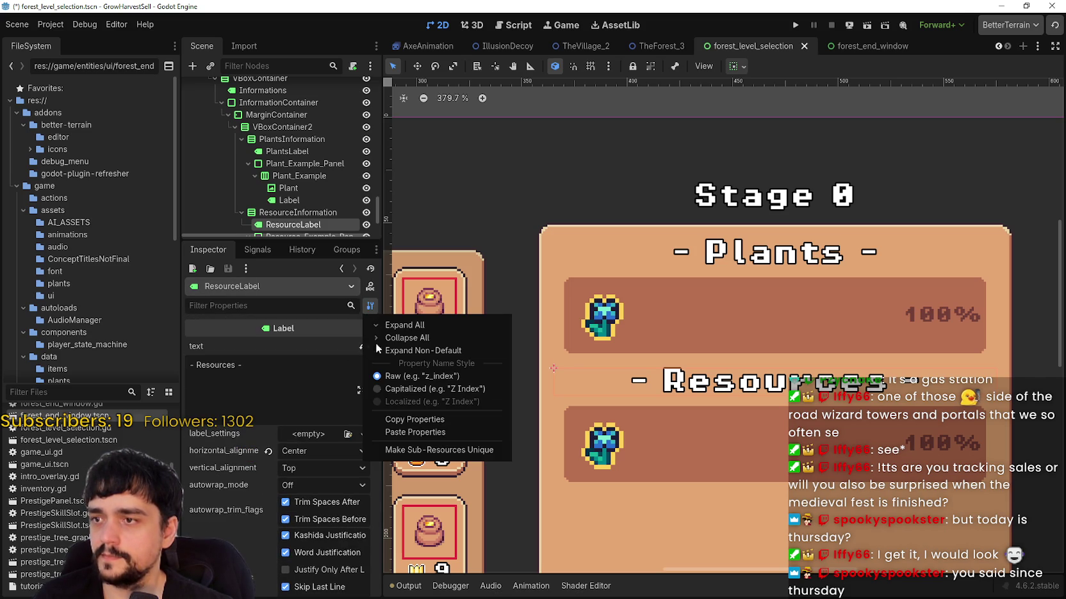
pyautogui.click(414, 422)
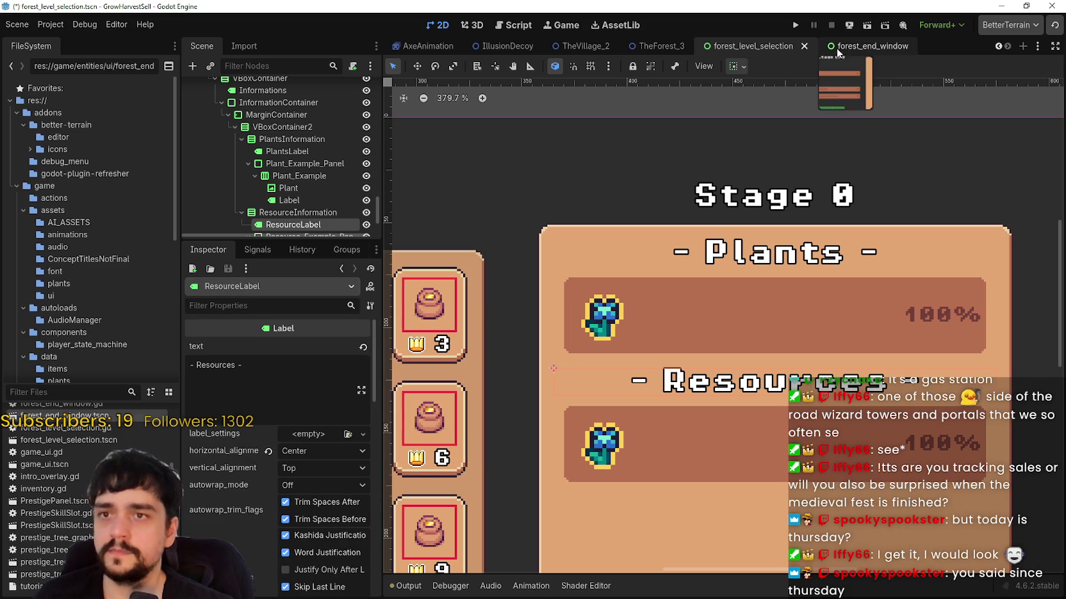
pyautogui.click(833, 50)
# - Paste the copied heading properties onto the harvest heading and retype its text as 'Your Harvest'
pyautogui.click(768, 188)
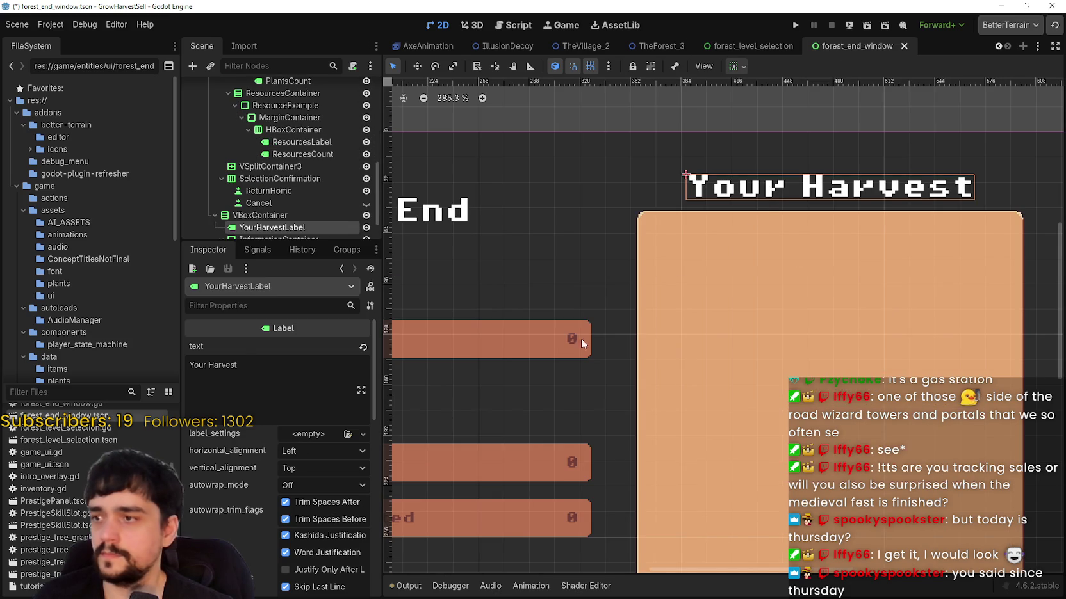
pyautogui.click(370, 306)
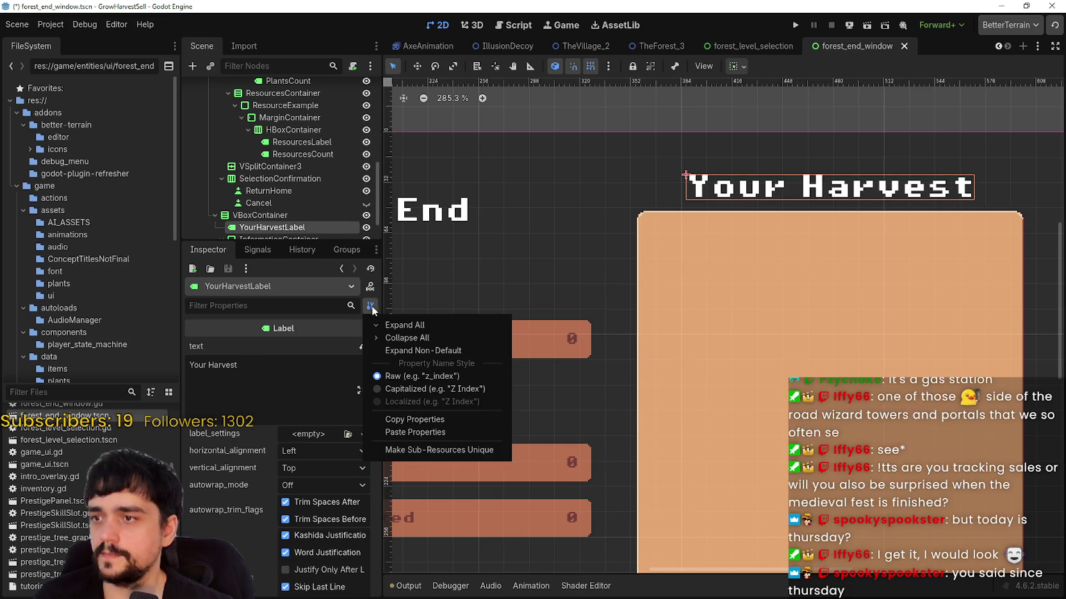
pyautogui.click(408, 436)
pyautogui.click(280, 386)
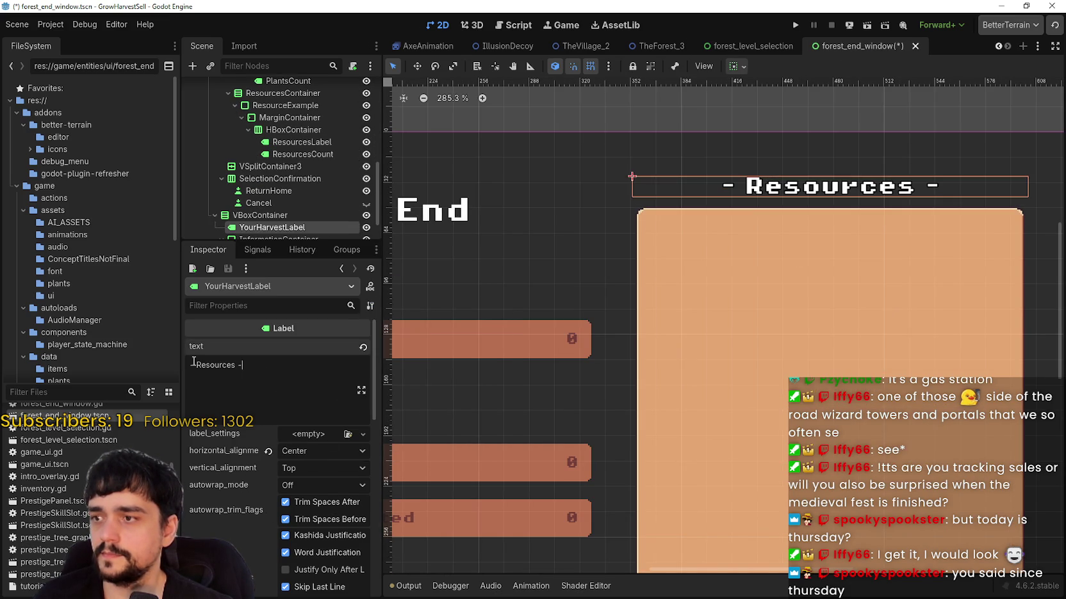
pyautogui.hotkey('ctrl', 'a')
pyautogui.write('Your Harvest')
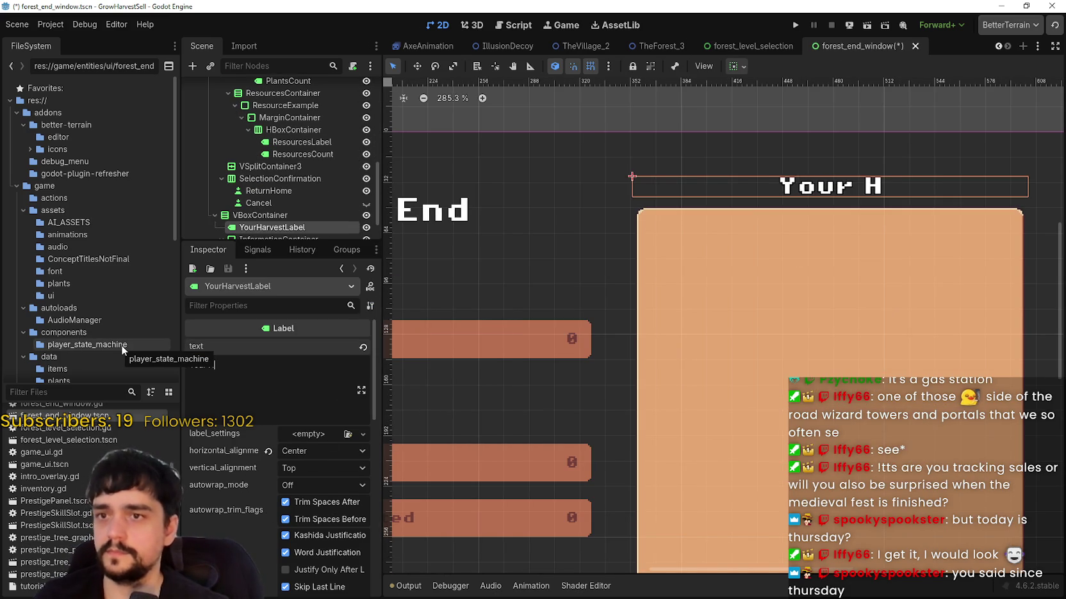
# - Paste the same properties onto the title, retype it 'Stage End', and save forest_end_window.tscn
pyautogui.scroll(-4, 615, 281)
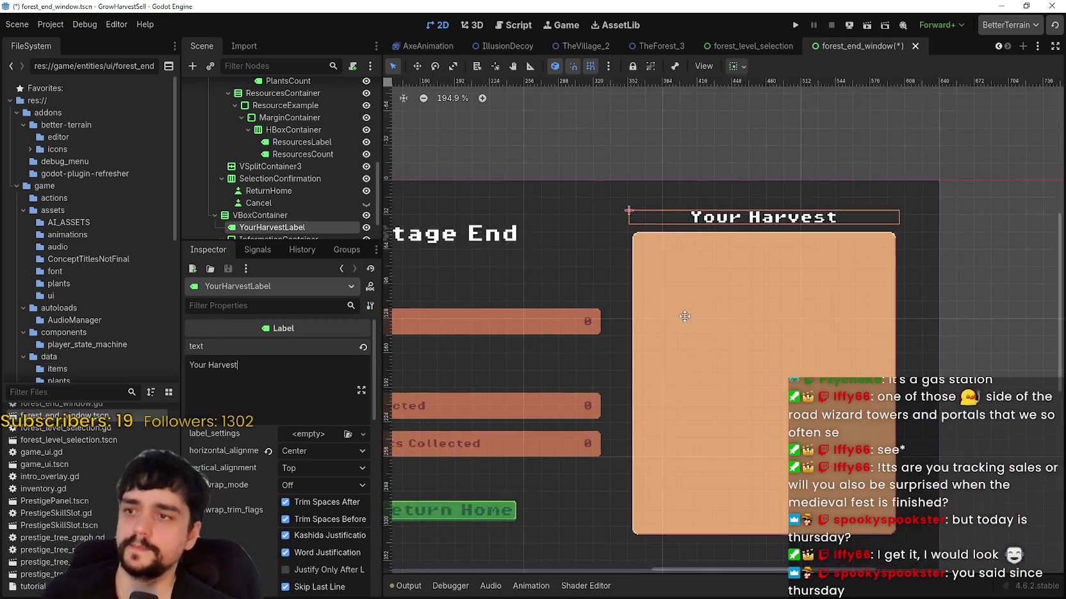
pyautogui.moveTo(445, 252); pyautogui.dragTo(637, 275)
pyautogui.click(637, 266)
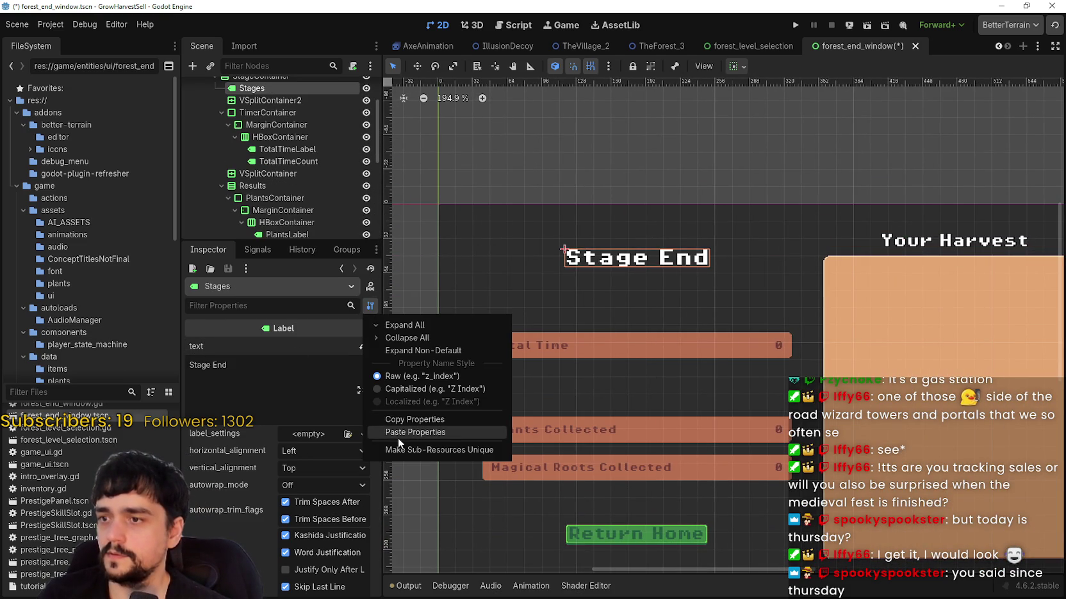
pyautogui.click(398, 434)
pyautogui.write('Stage End')
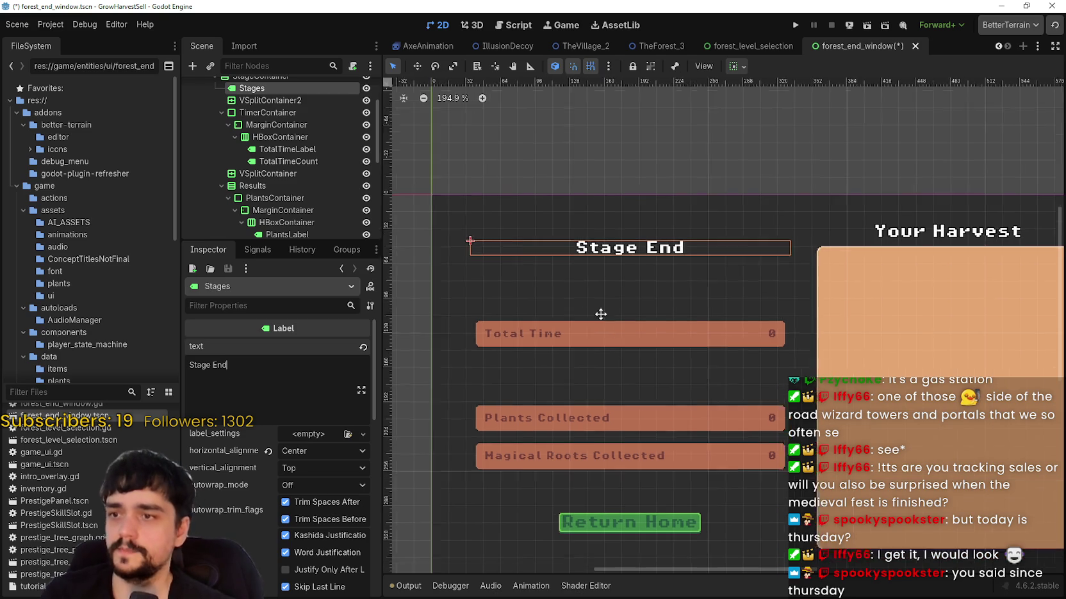
pyautogui.scroll(-1, 599, 312)
pyautogui.hscroll(3, 716, 376)
pyautogui.hotkey('ctrl', 's')
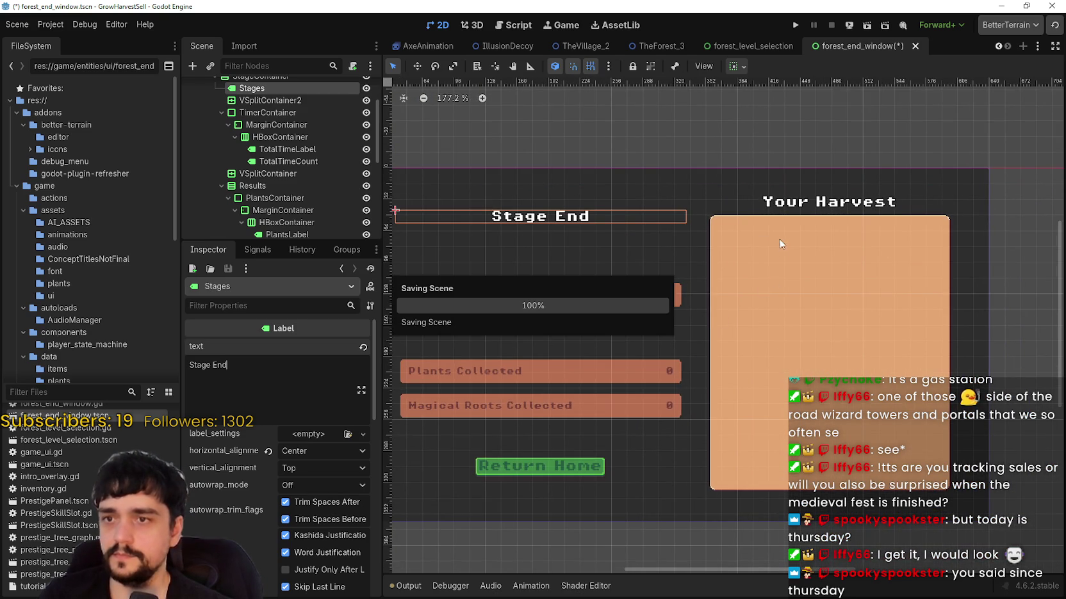
pyautogui.click(783, 230)
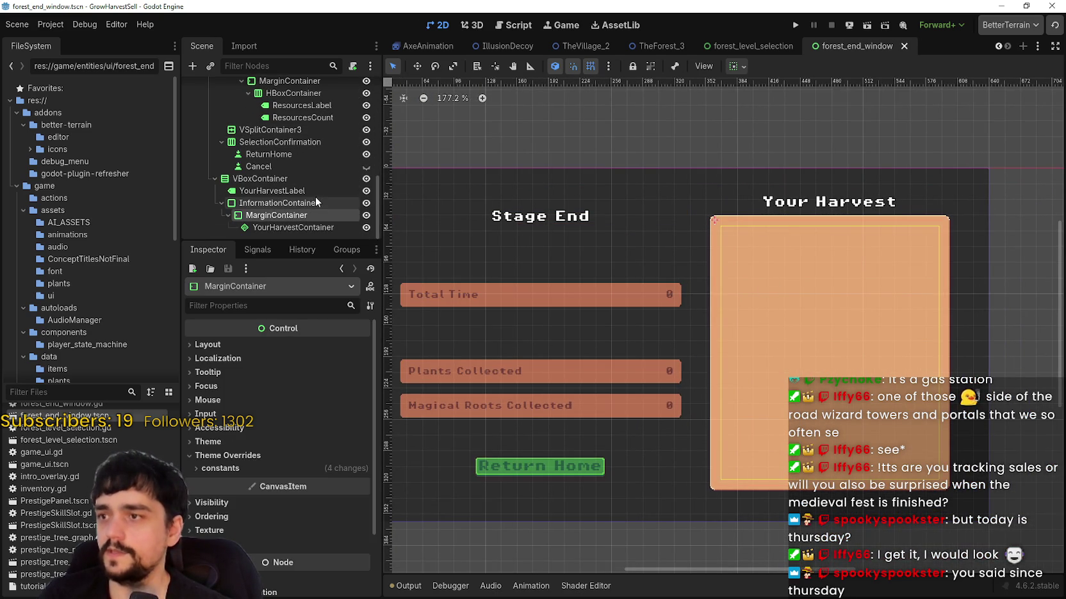
pyautogui.scroll(3, 336, 180)
pyautogui.scroll(7, 335, 180)
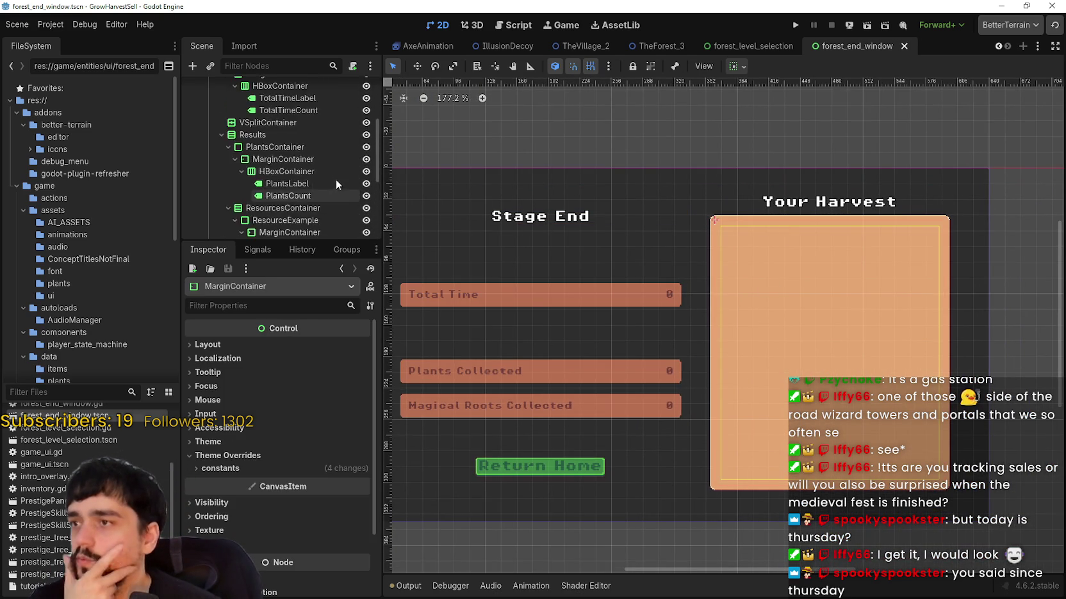
# - Open forest_end_window.gd from the root node and browse the round baseline code
pyautogui.click(355, 88)
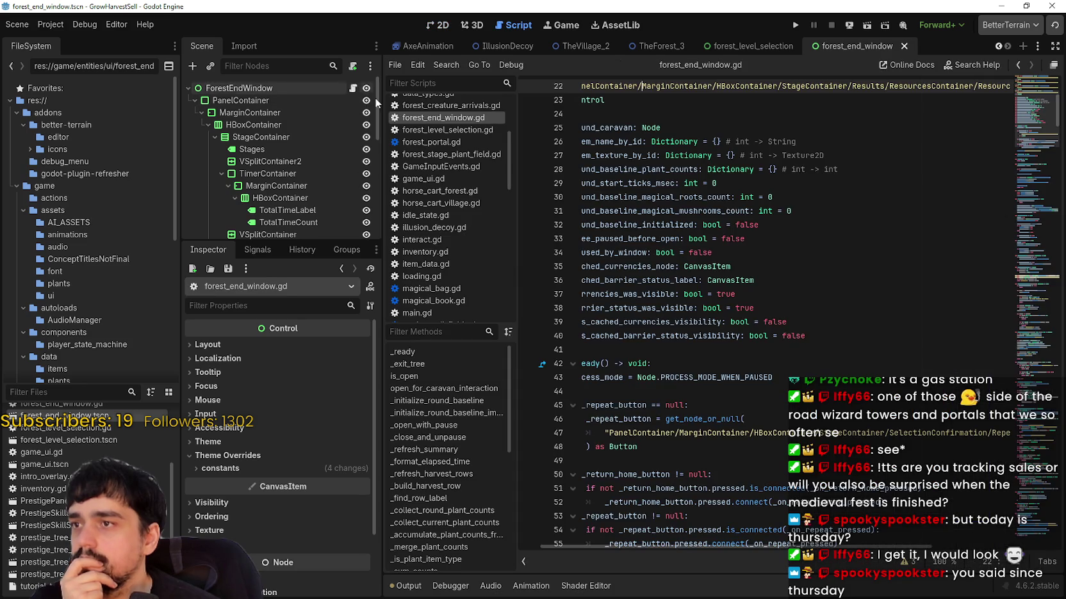
pyautogui.scroll(-5, 780, 311)
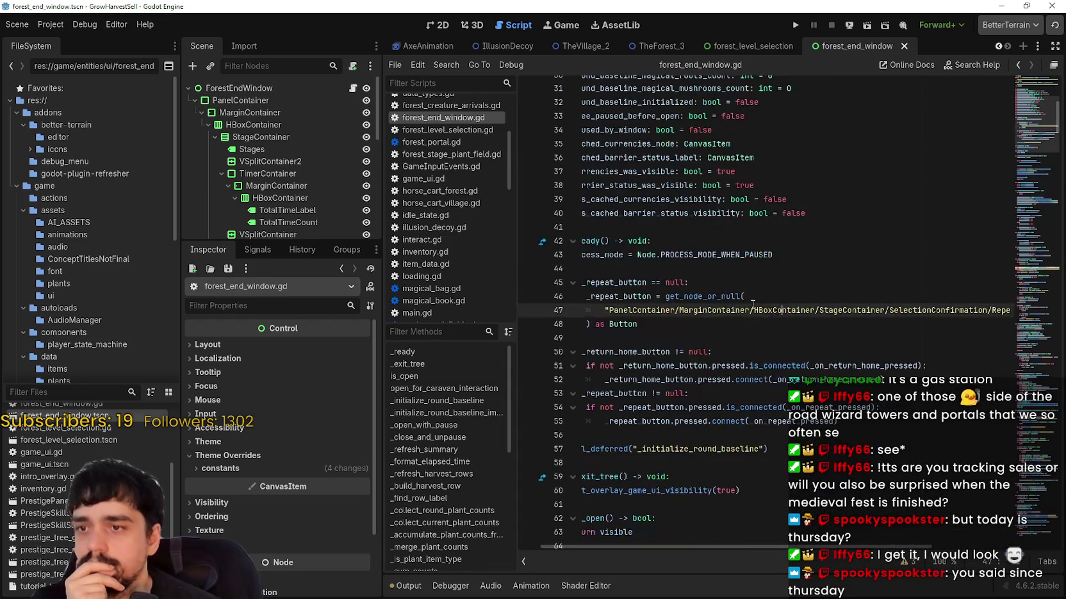
pyautogui.scroll(-5, 779, 311)
pyautogui.moveTo(687, 352); pyautogui.dragTo(601, 324)
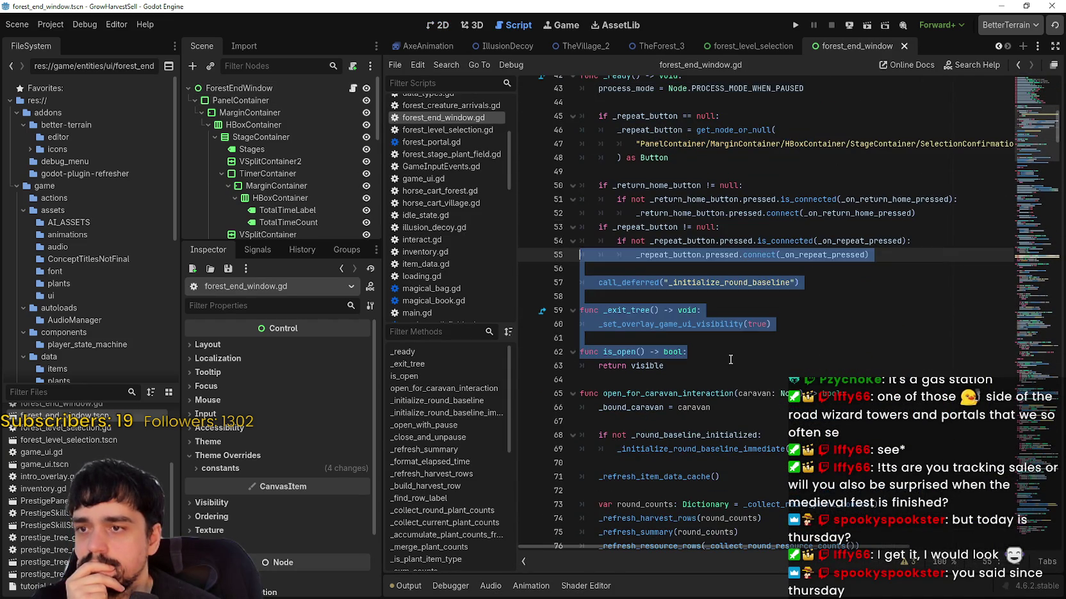
pyautogui.scroll(-10, 778, 334)
pyautogui.click(778, 338)
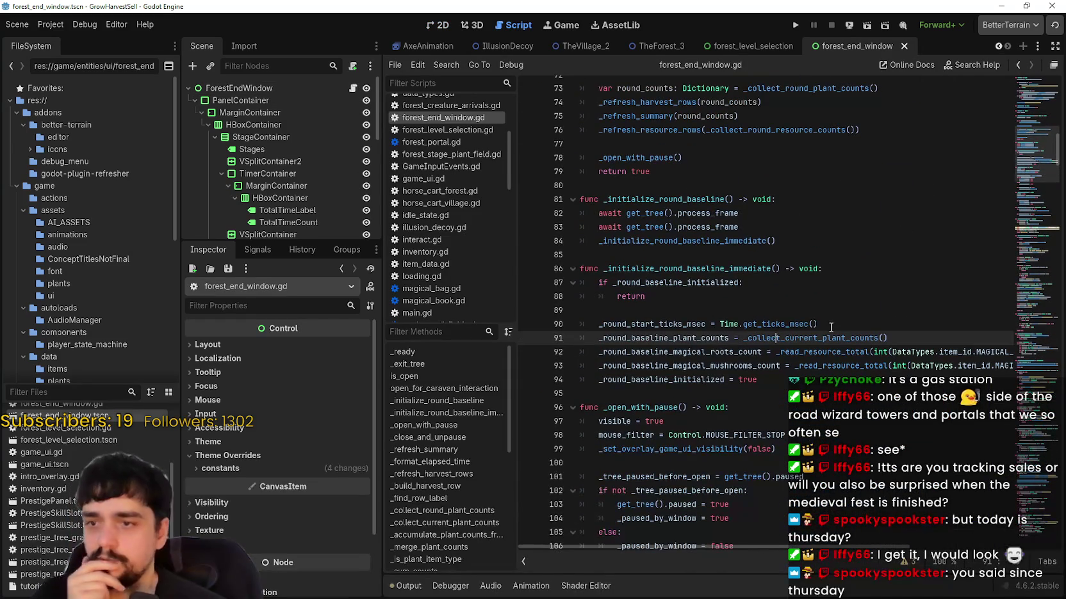
# - Search the script for 'label' and follow _plants_count_label to its declaration
pyautogui.hotkey('ctrl', 'f')
pyautogui.write('label')
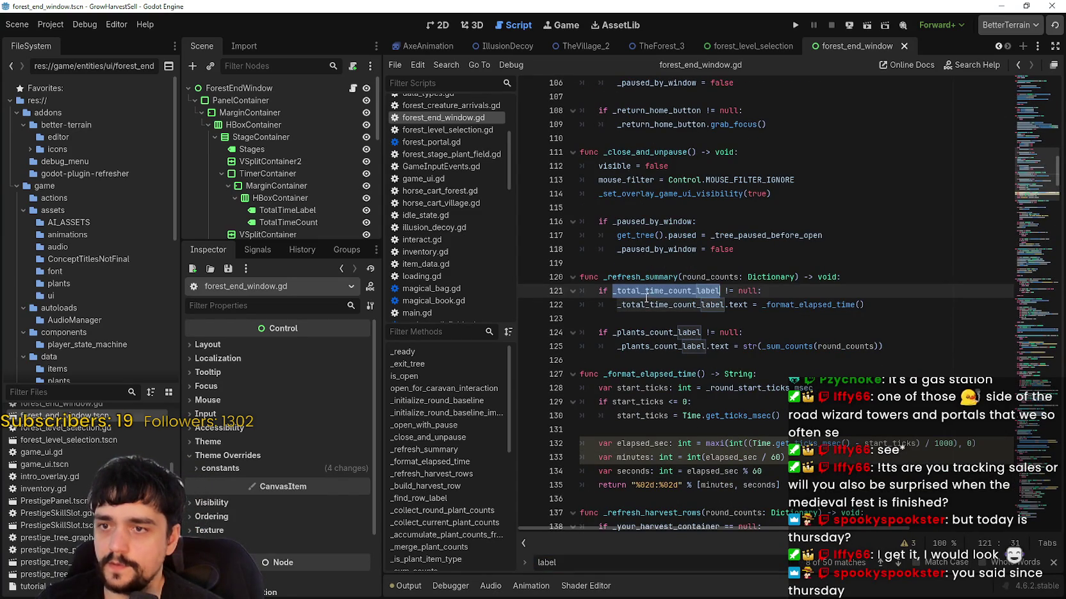
pyautogui.click(772, 310)
pyautogui.click(713, 309)
pyautogui.doubleClick(713, 309)
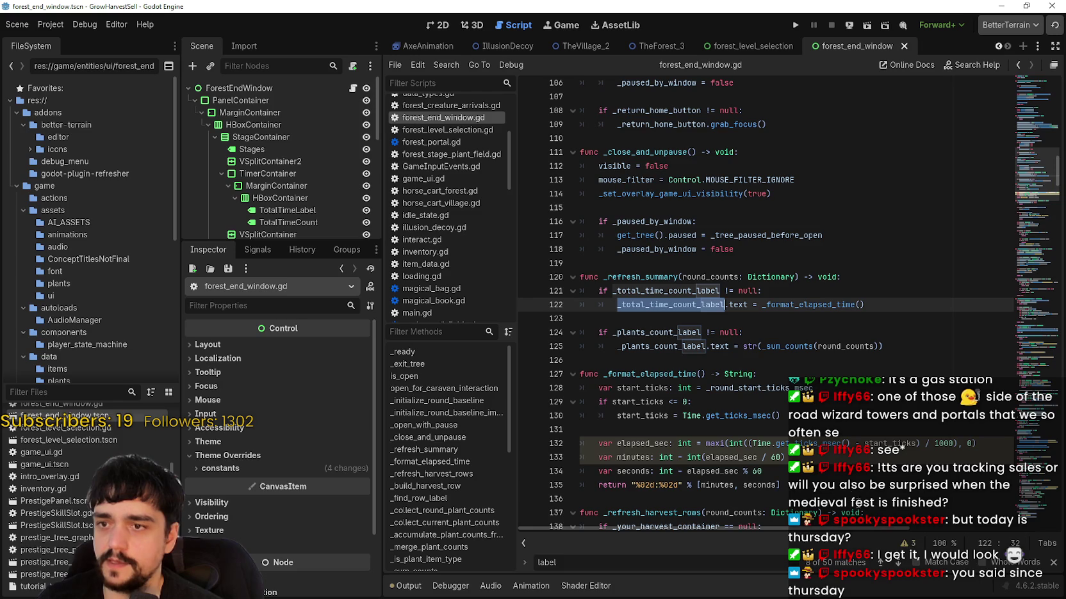
pyautogui.click(698, 347)
pyautogui.doubleClick(687, 345)
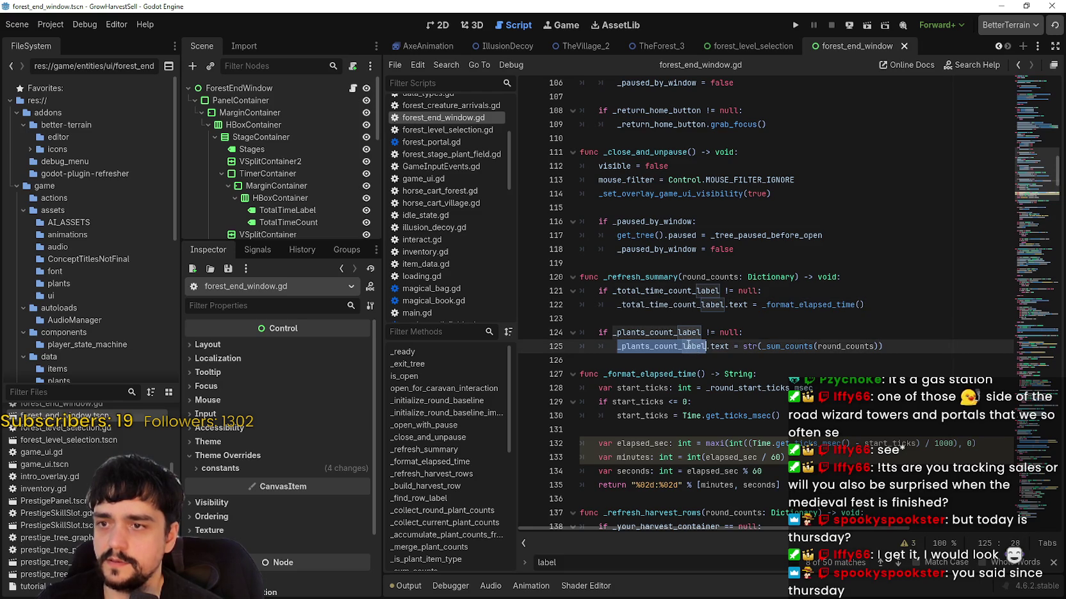
pyautogui.hotkey('ctrl', 'f')
pyautogui.doubleClick(880, 562)
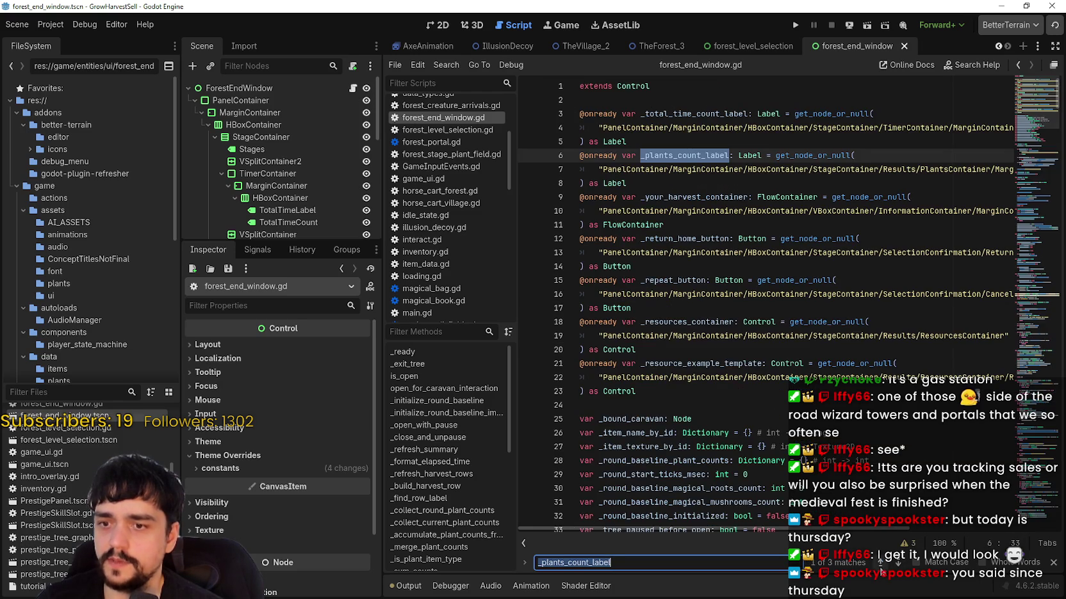
# - Step through the _plants_count_label matches to the harvest-row refresh code and its child-clearing lines
pyautogui.scroll(-1, 730, 416)
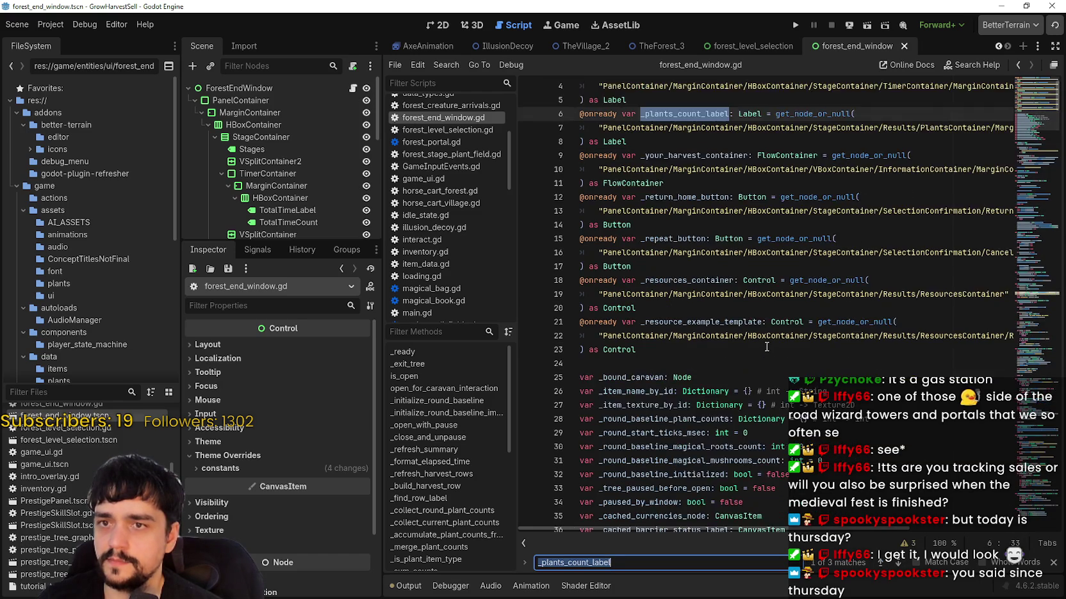
pyautogui.scroll(1, 730, 417)
pyautogui.moveTo(722, 530)
pyautogui.mouseDown()
pyautogui.moveTo(966, 536)
pyautogui.moveTo(550, 493)
pyautogui.mouseUp()
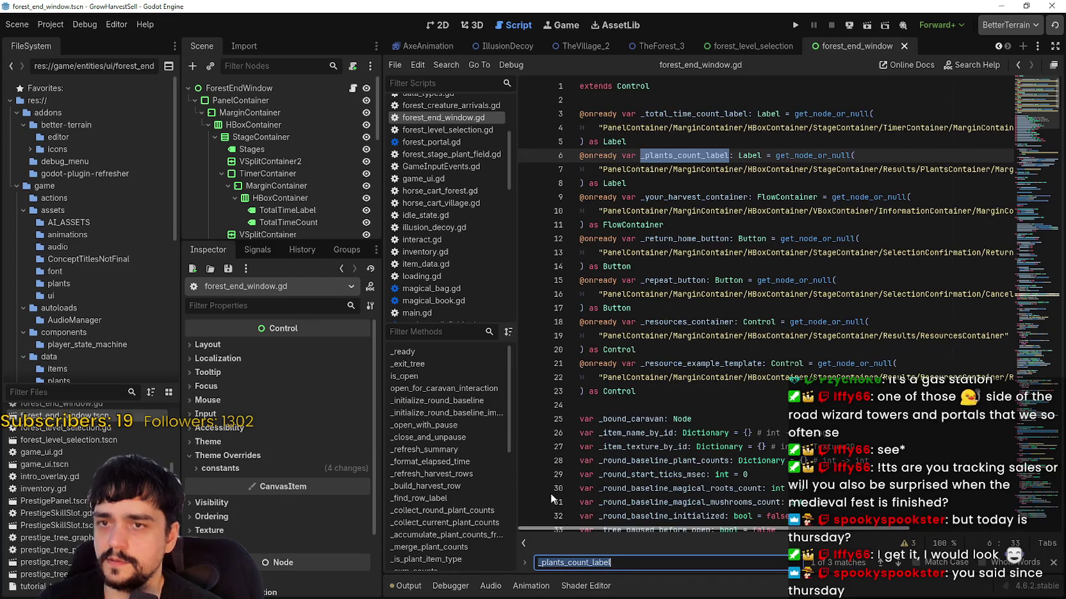
pyautogui.scroll(-5, 550, 494)
pyautogui.click(897, 562)
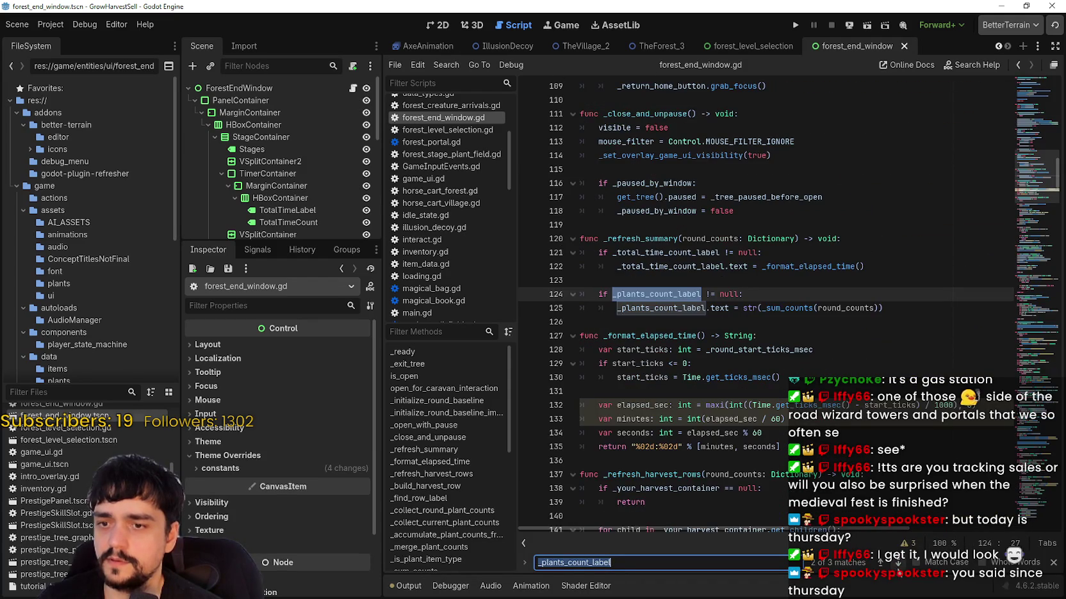
pyautogui.scroll(-4, 737, 364)
pyautogui.click(725, 387)
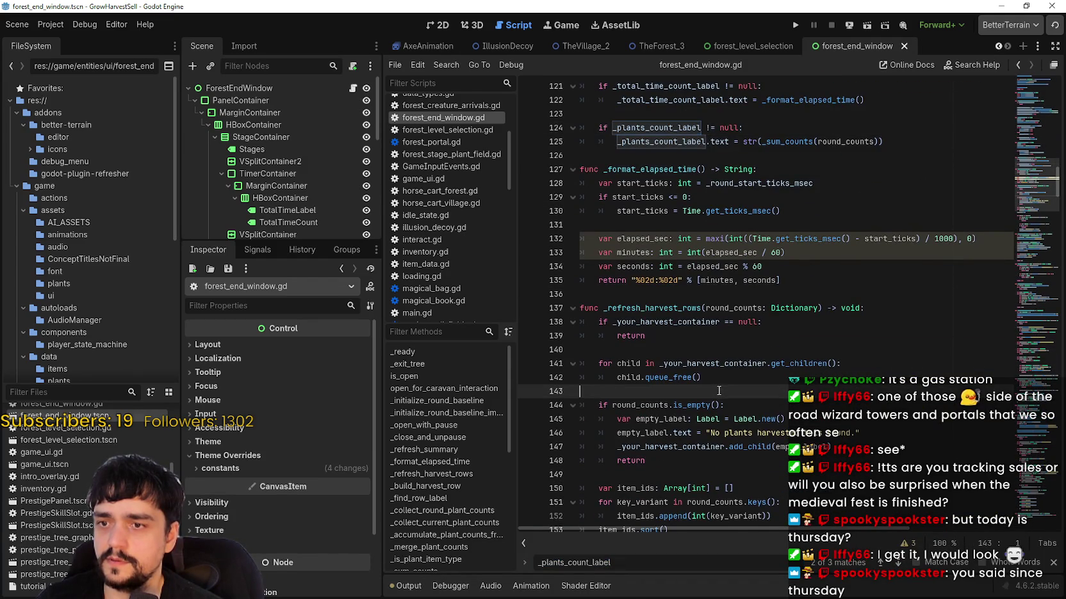
pyautogui.scroll(-1, 726, 396)
pyautogui.moveTo(896, 393); pyautogui.dragTo(596, 332)
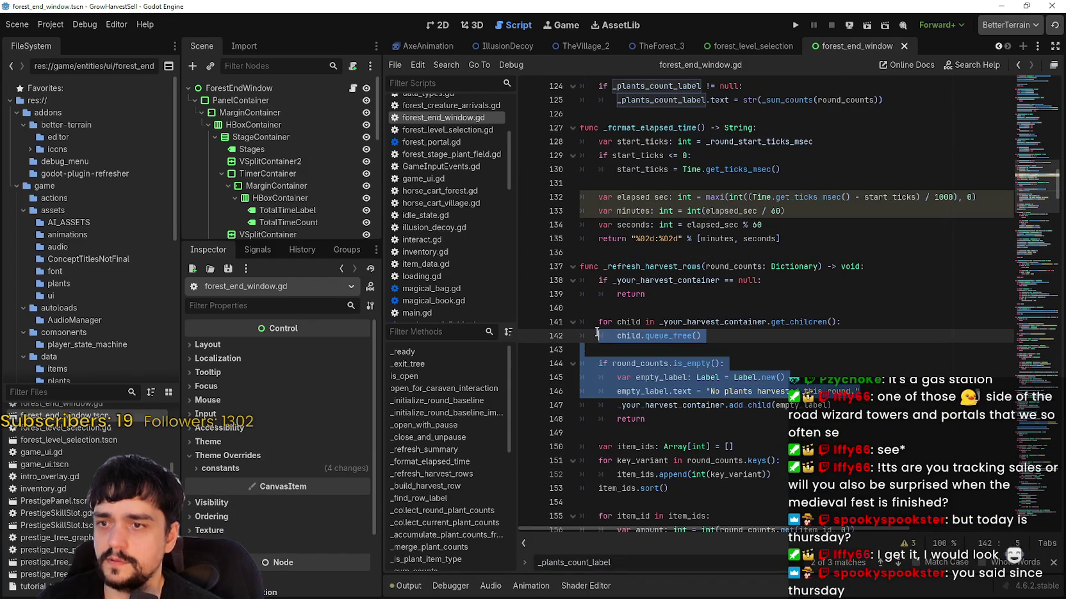
pyautogui.click(780, 433)
# - Read the loop that builds each HarvestRow_ item_id row and adds it to _your_harvest_container
pyautogui.scroll(-3, 780, 431)
pyautogui.click(778, 382)
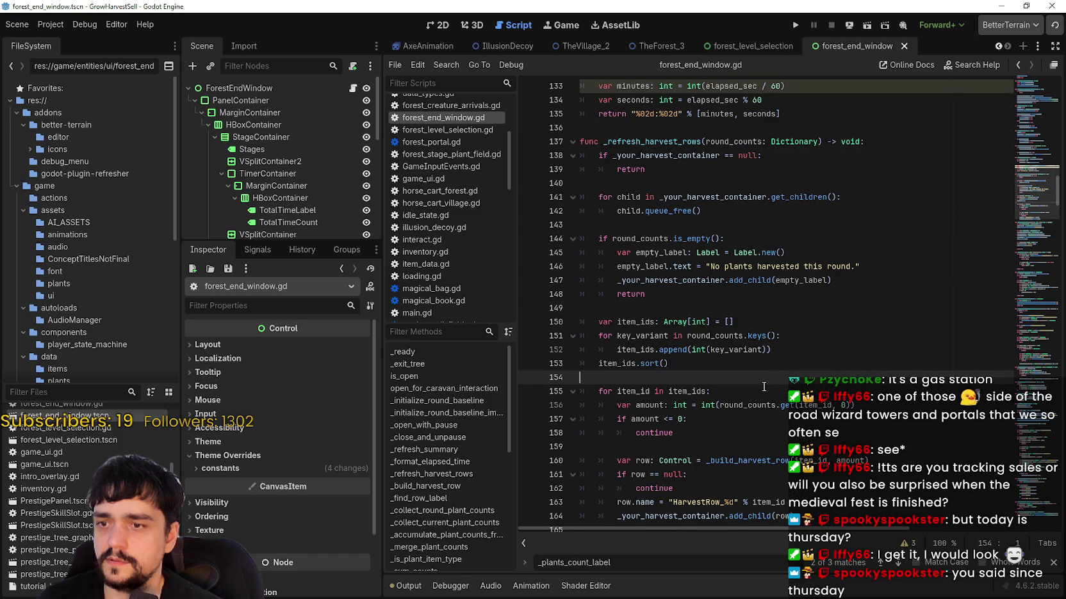
pyautogui.scroll(-2, 763, 386)
pyautogui.click(794, 433)
pyautogui.scroll(-3, 773, 384)
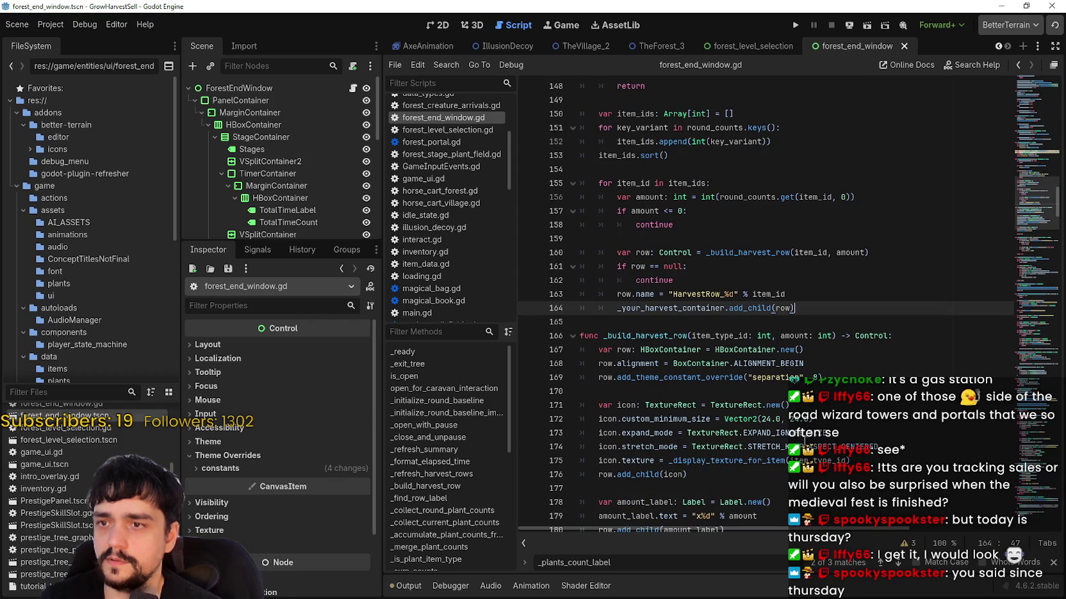
pyautogui.doubleClick(746, 252)
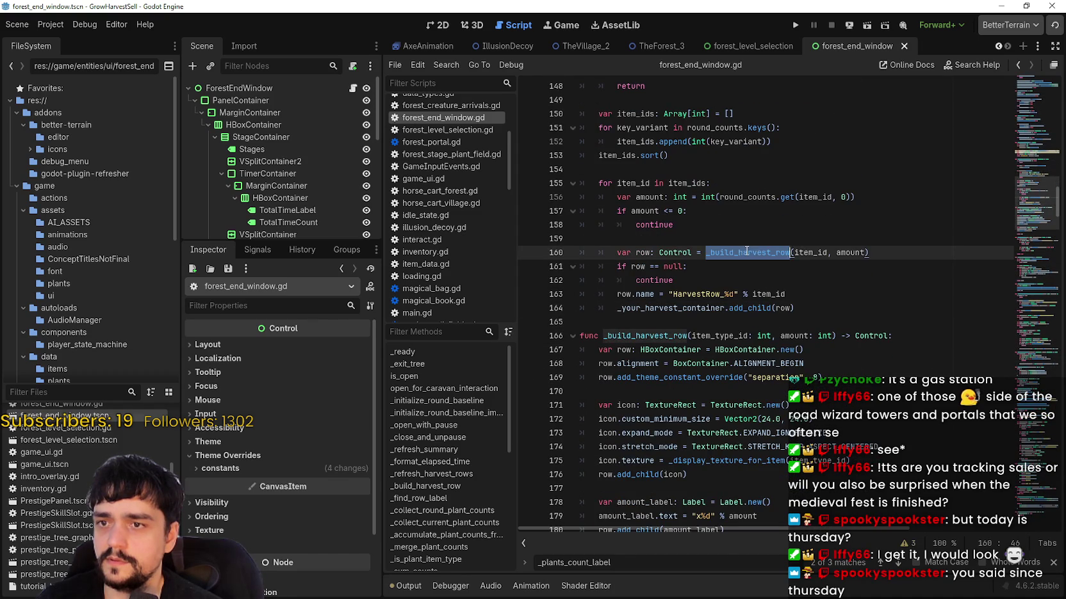
pyautogui.doubleClick(811, 252)
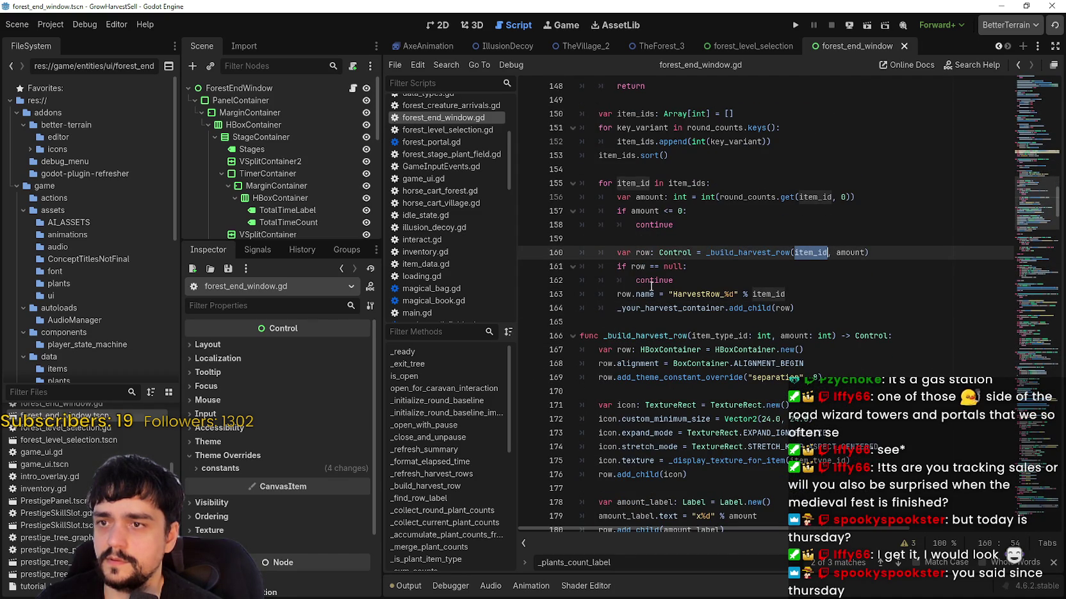
pyautogui.doubleClick(711, 294)
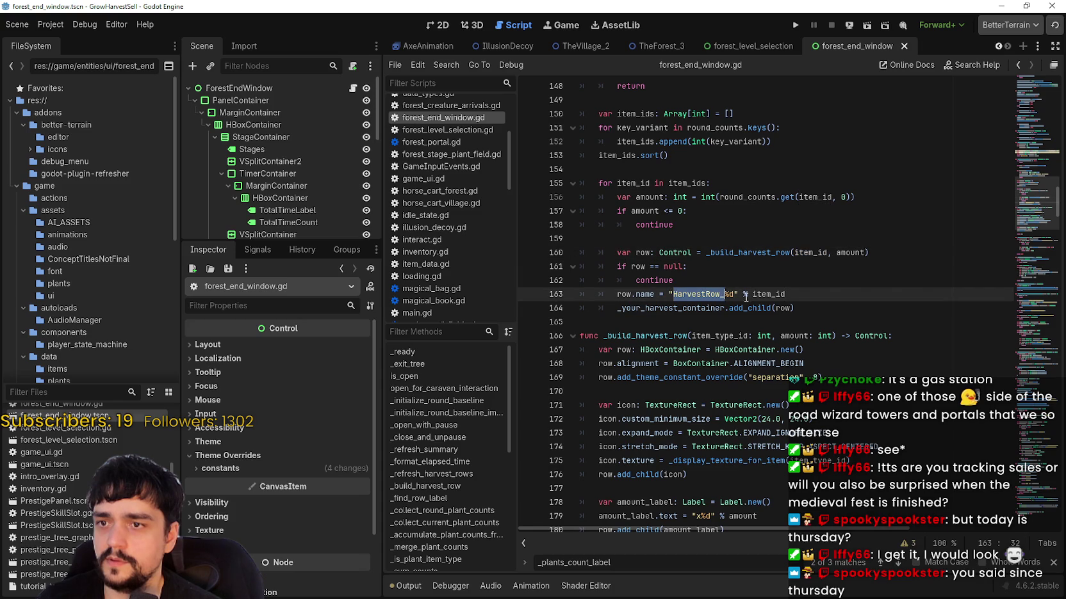
pyautogui.doubleClick(768, 294)
pyautogui.click(637, 309)
pyautogui.doubleClick(637, 310)
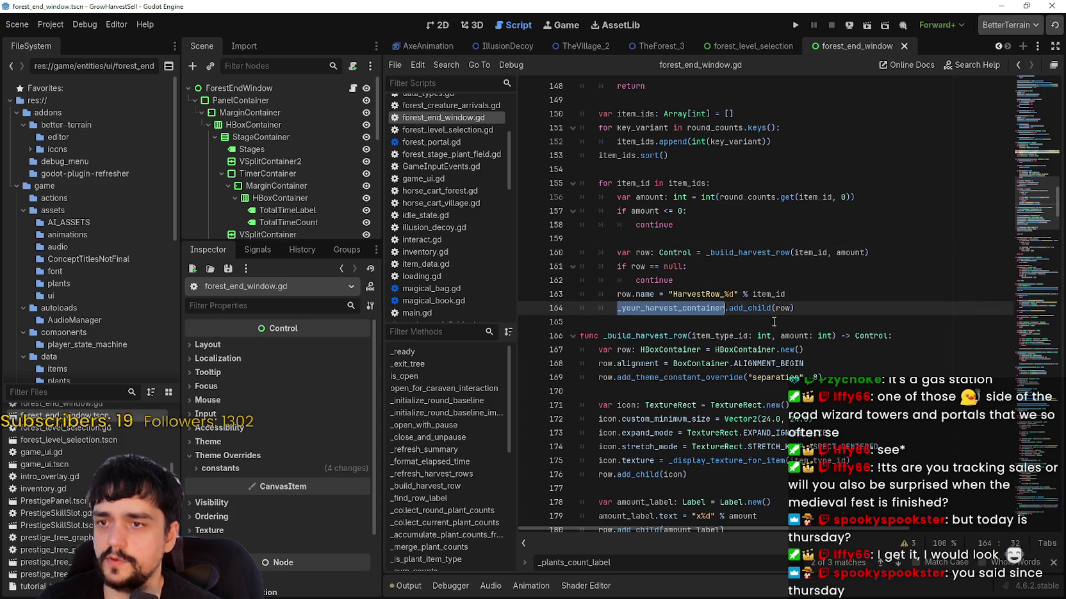
pyautogui.doubleClick(749, 309)
pyautogui.doubleClick(784, 308)
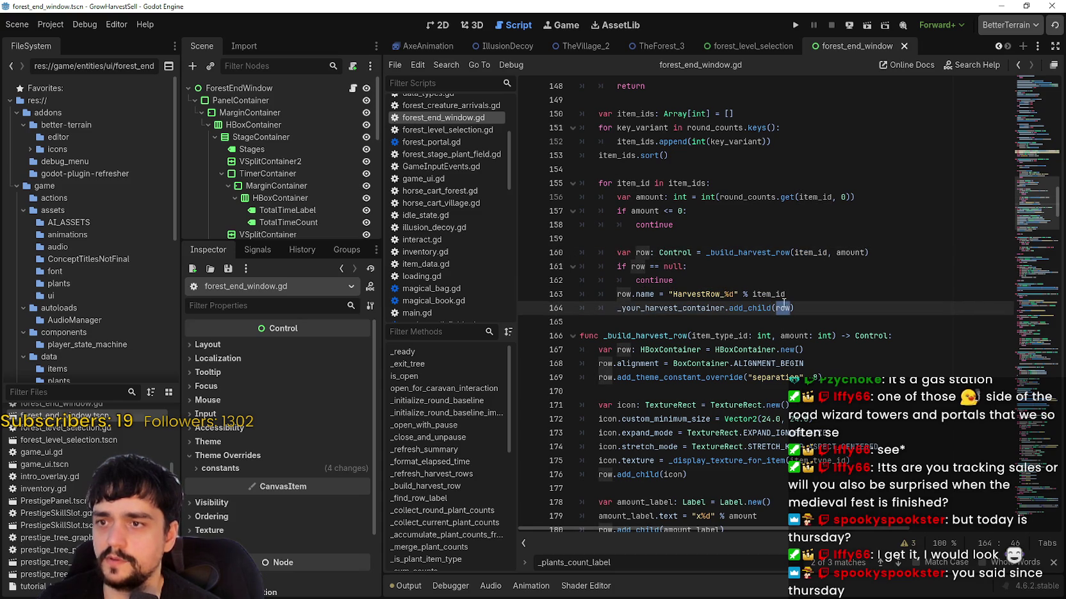
# - Place the caret at the end of line 179, after the amount label's text assignment
pyautogui.scroll(-1, 741, 460)
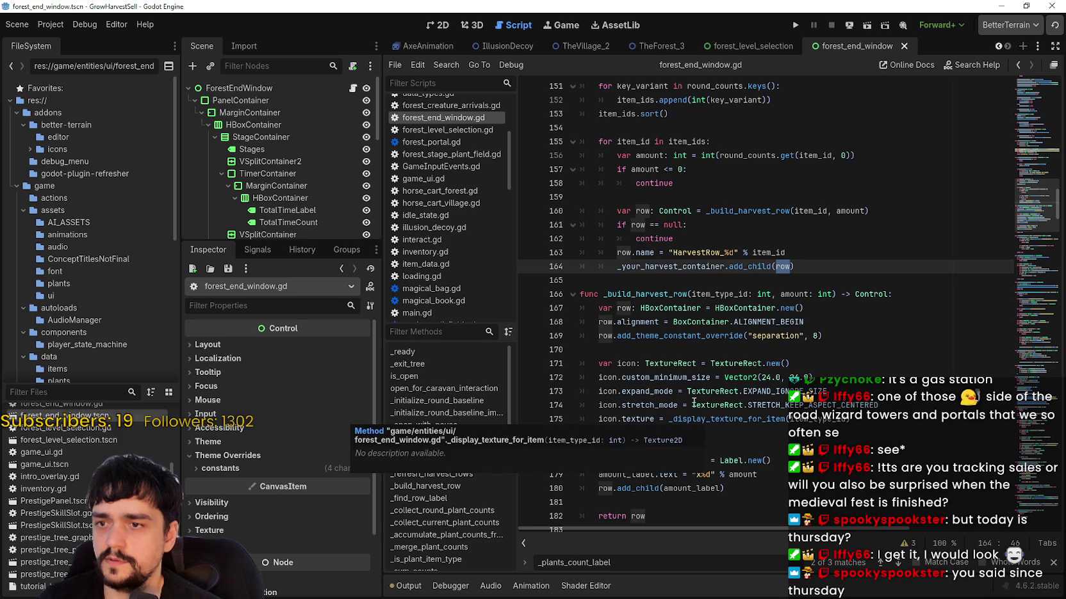
pyautogui.scroll(-1, 652, 377)
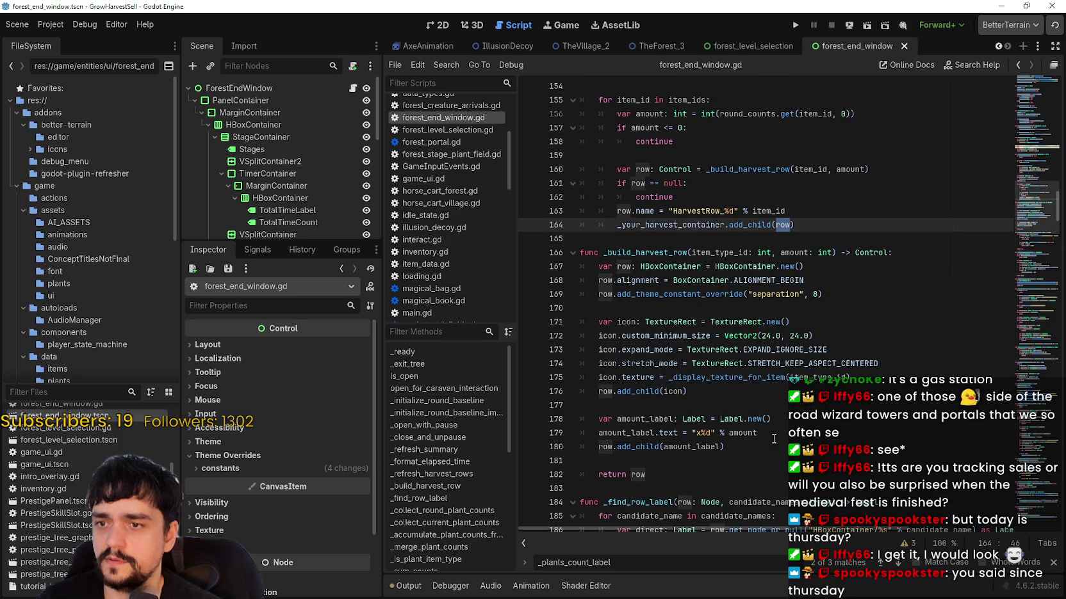
pyautogui.click(603, 413)
pyautogui.click(765, 433)
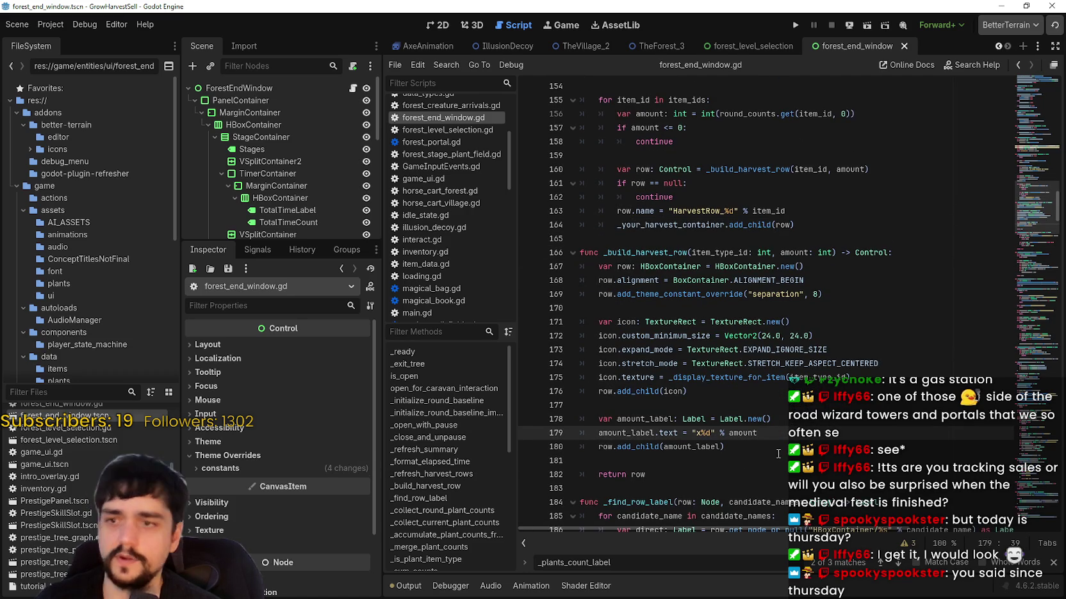
# - Start line 180 as 'amount_label.' via autocomplete, then expand the Inspector's theme constant overrides
pyautogui.press('Return')
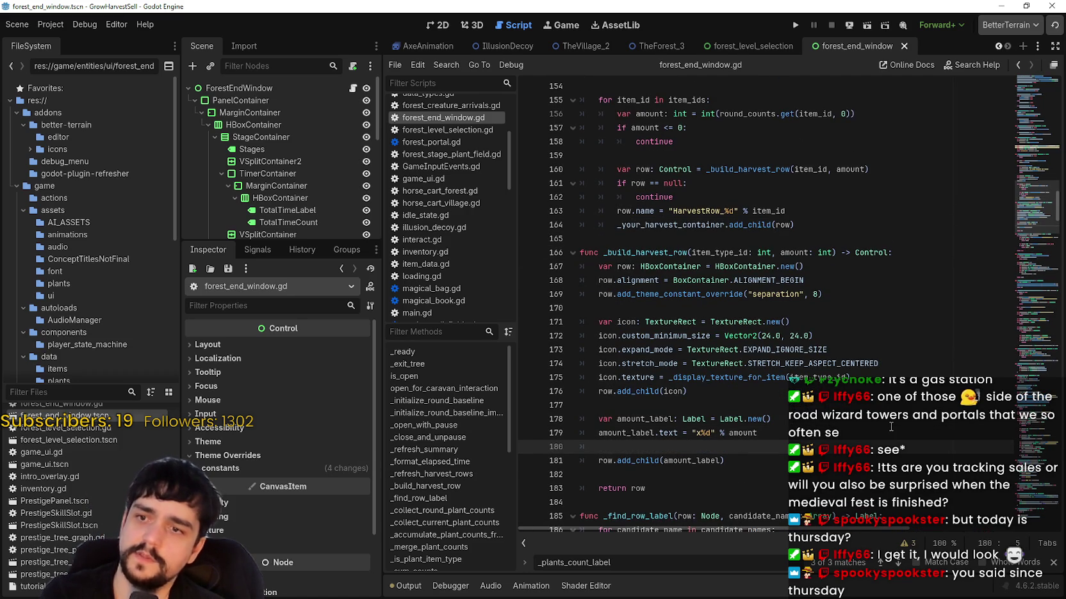
pyautogui.write('am')
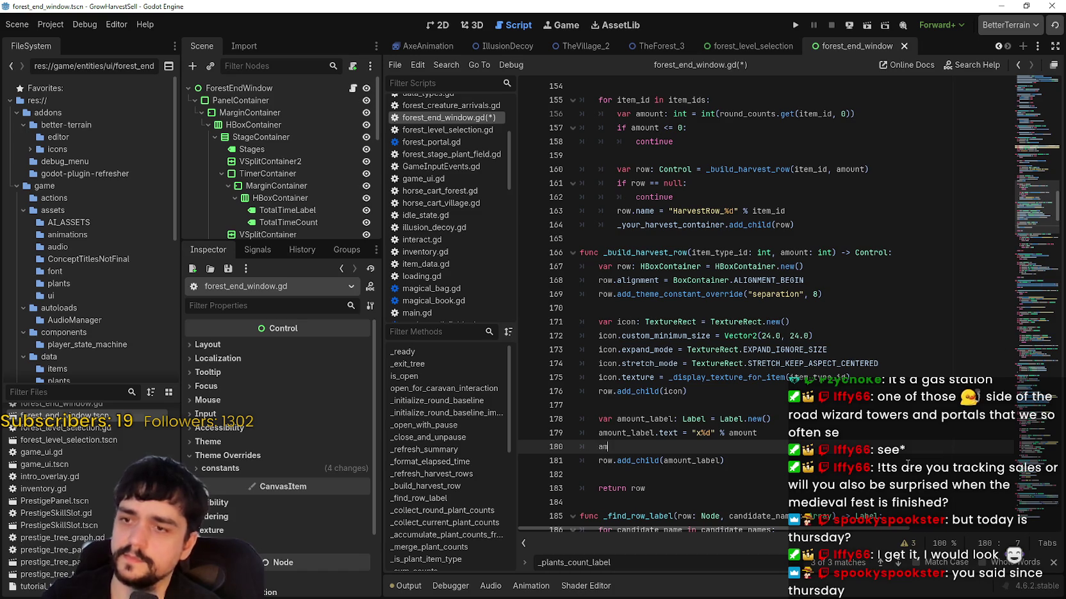
pyautogui.write('ount')
pyautogui.press('Down')
pyautogui.press('Return')
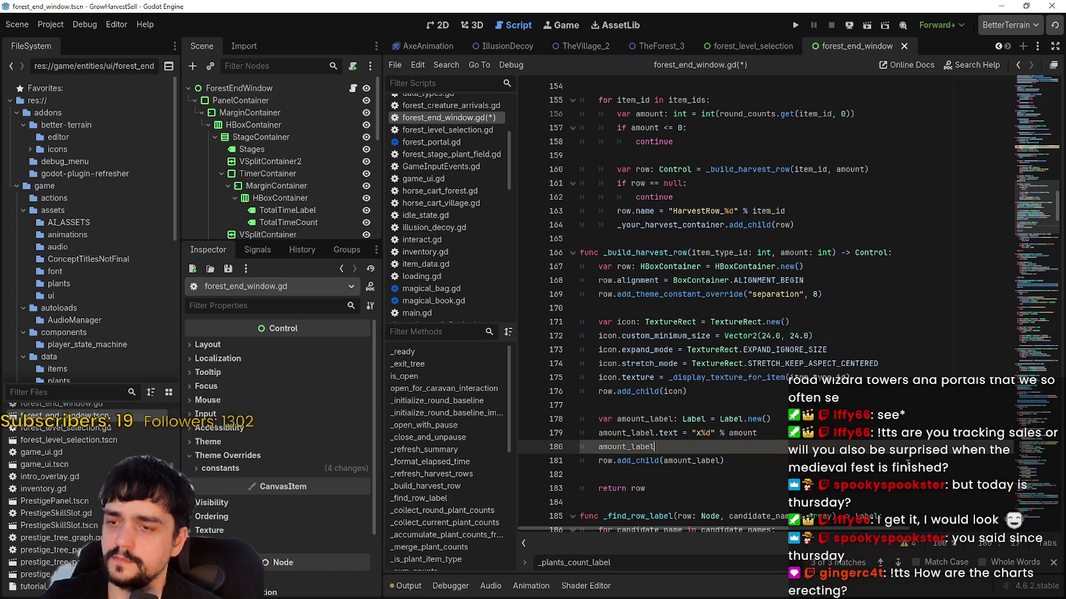
pyautogui.write('.')
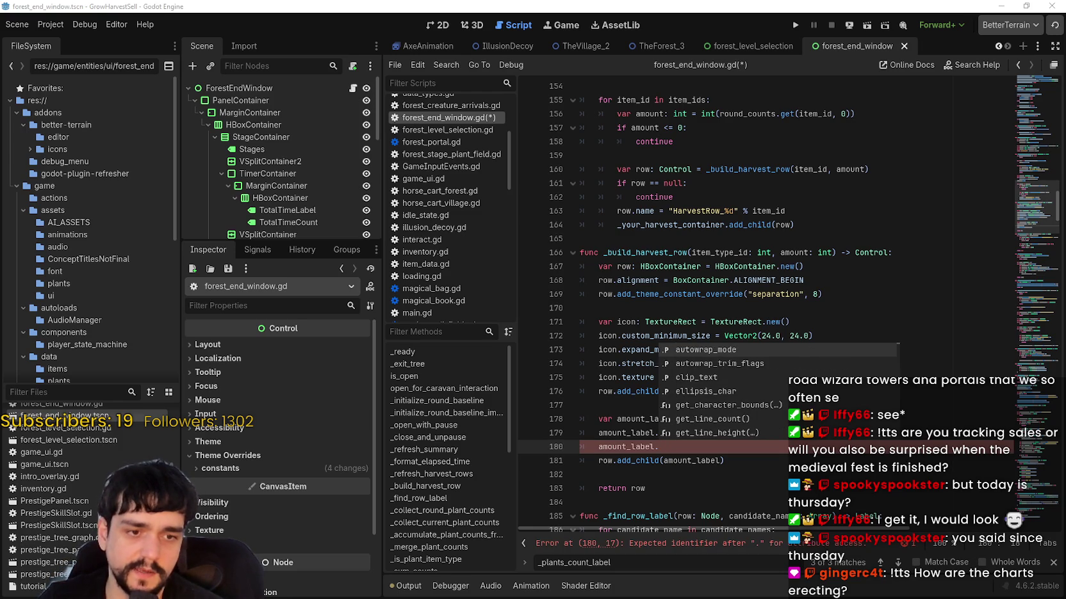
pyautogui.hotkey('alt', 'Tab')
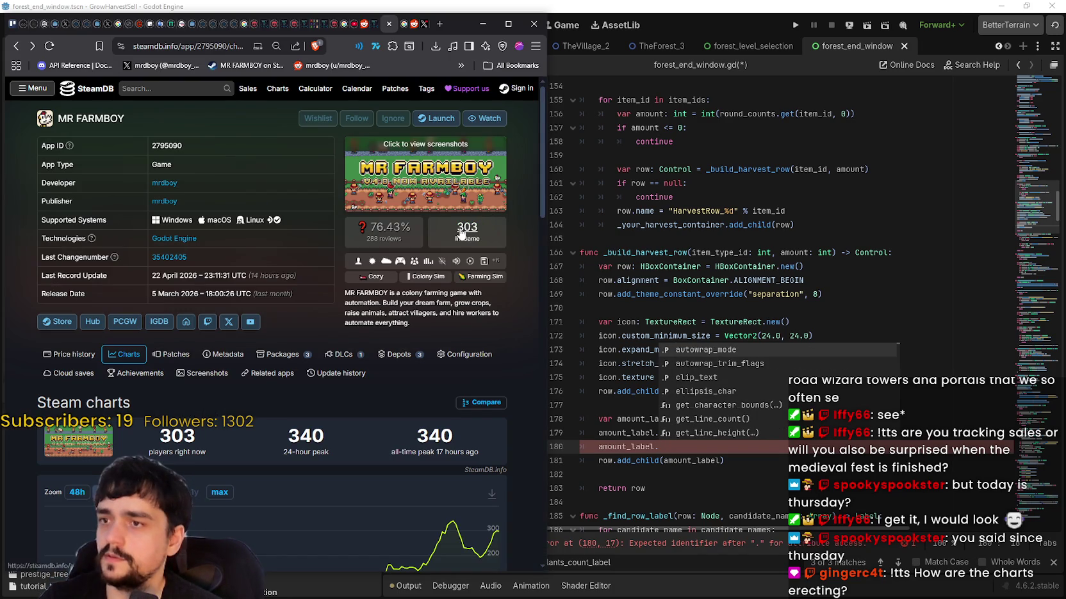
pyautogui.hotkey('alt', 'Tab')
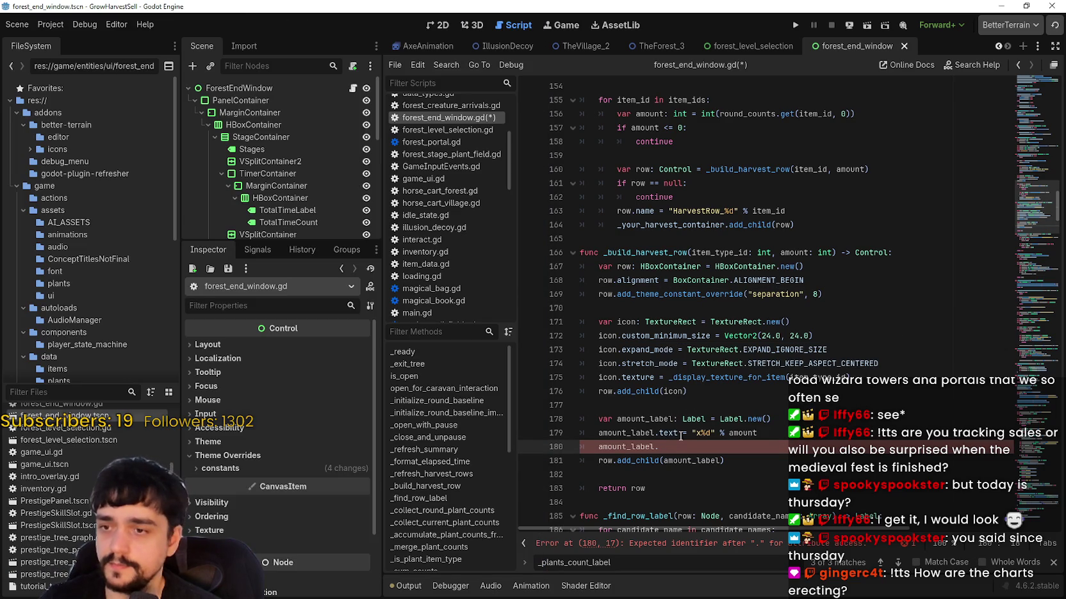
pyautogui.click(296, 472)
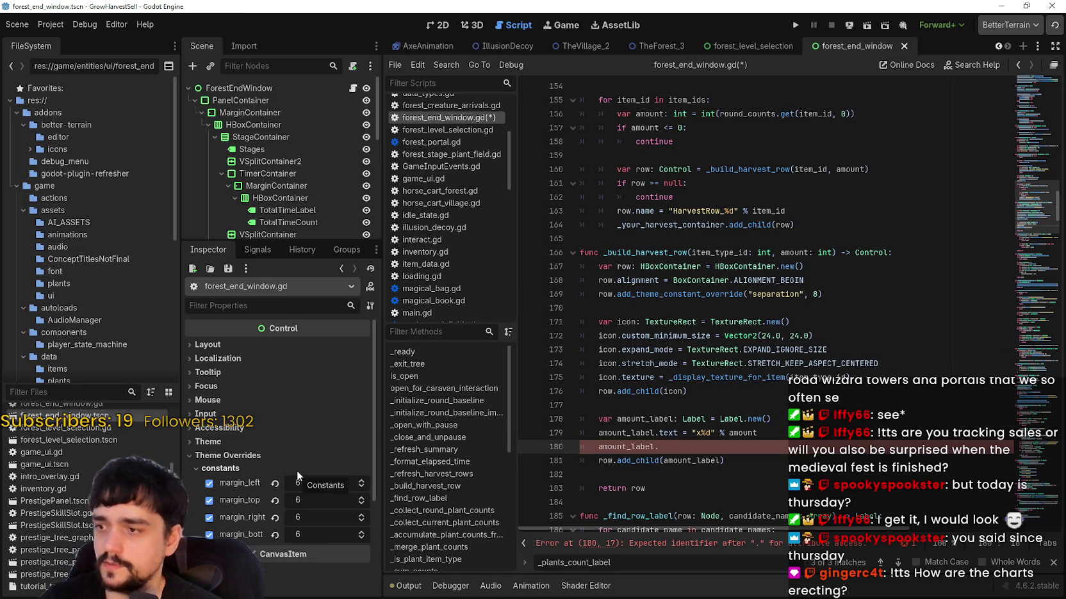
# - Select the PlantsCount node under Results > PlantsContainer to view its theme variation
pyautogui.scroll(-3, 327, 191)
pyautogui.scroll(-10, 325, 190)
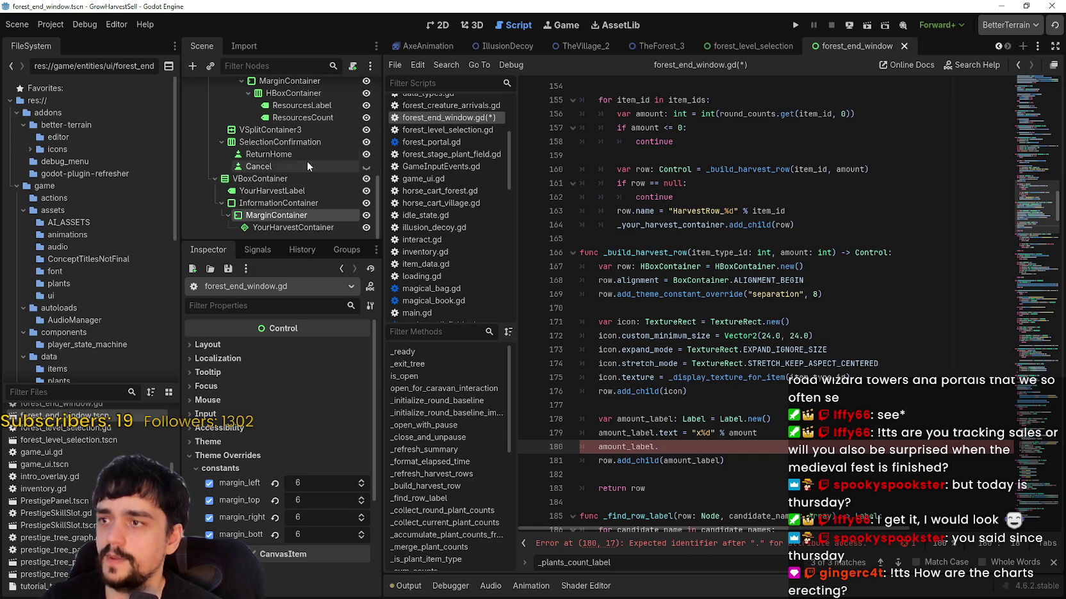
pyautogui.scroll(4, 304, 186)
pyautogui.scroll(4, 305, 193)
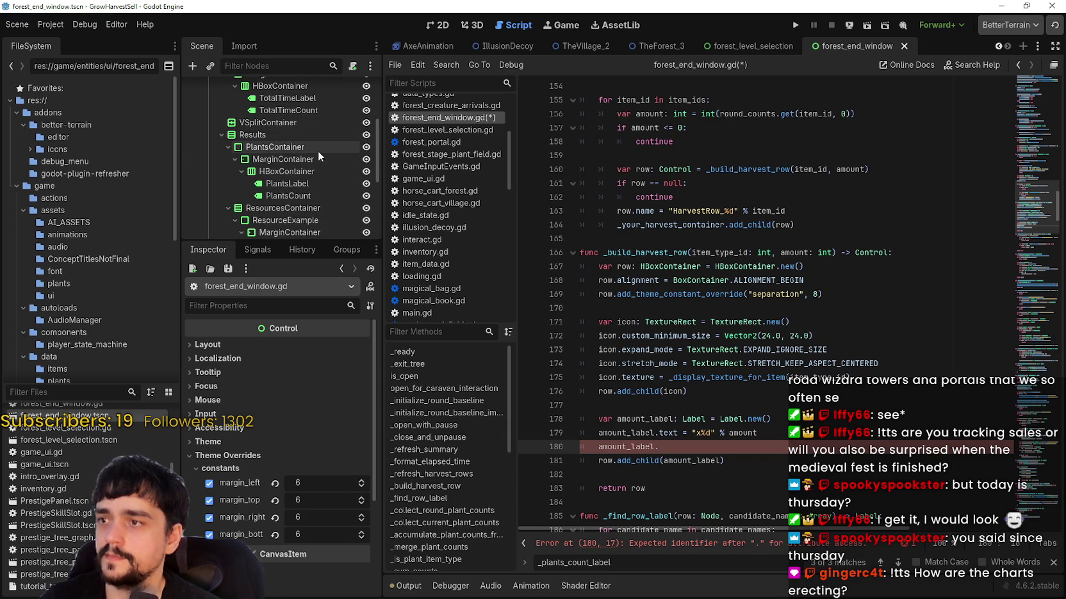
pyautogui.click(303, 192)
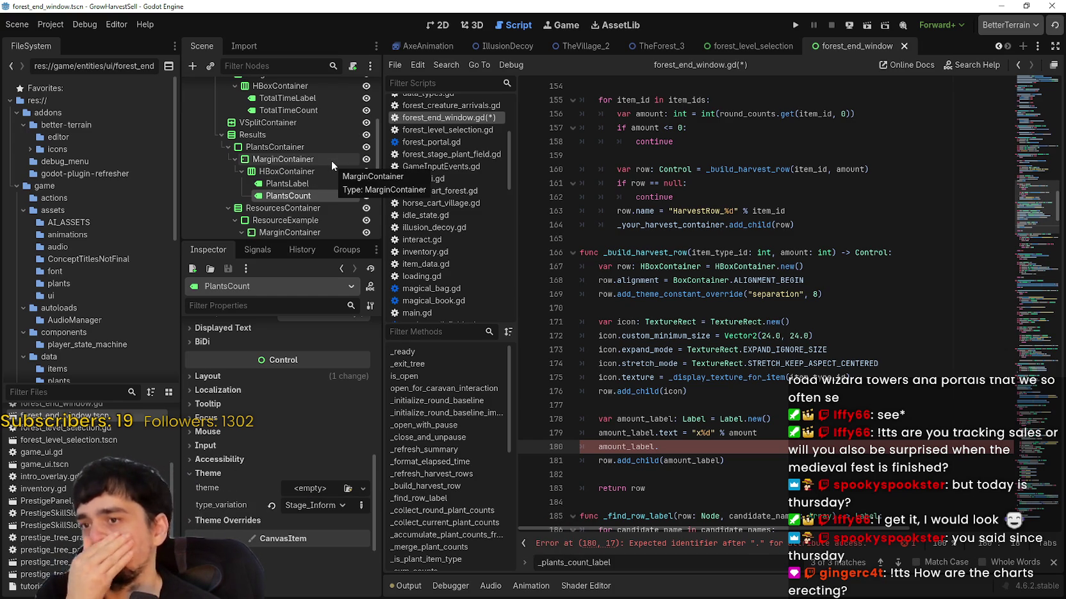
pyautogui.scroll(-1, 331, 161)
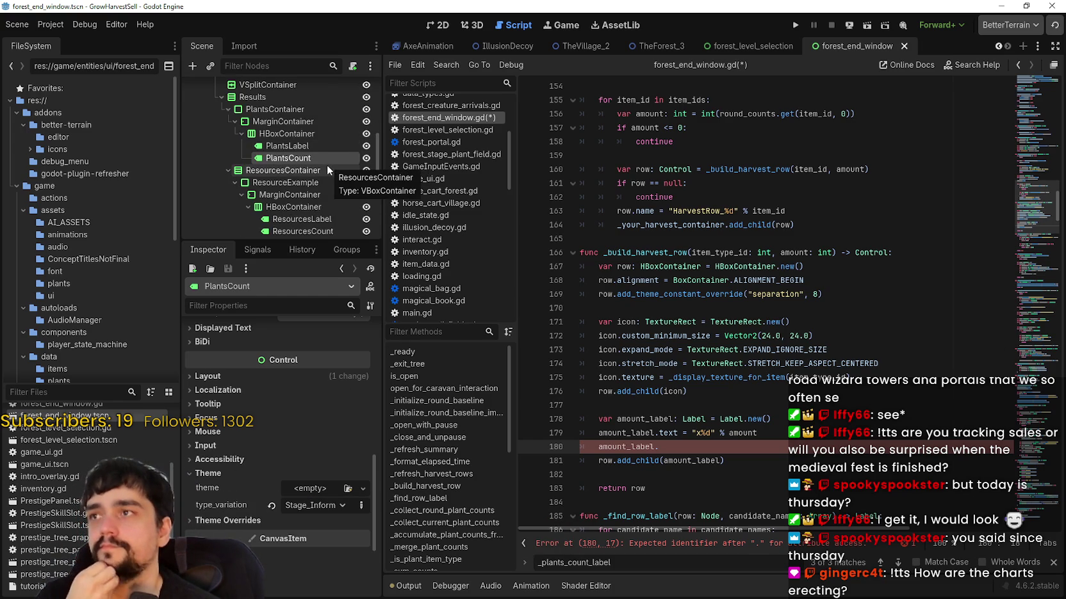
# - Open forest_level_selection in the 2D view and pan and zoom to the Stage 0 panel
pyautogui.click(745, 46)
pyautogui.click(438, 24)
pyautogui.scroll(-4, 631, 328)
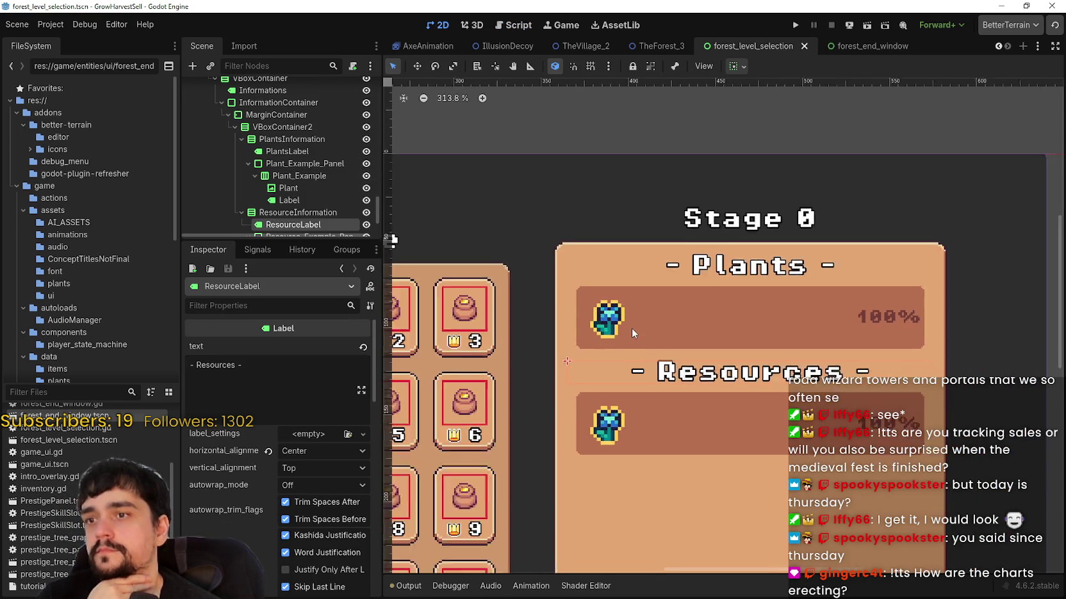
pyautogui.moveTo(576, 451)
pyautogui.mouseDown()
pyautogui.moveTo(627, 448)
pyautogui.moveTo(645, 429)
pyautogui.moveTo(779, 405)
pyautogui.mouseUp()
pyautogui.scroll(-1, 778, 403)
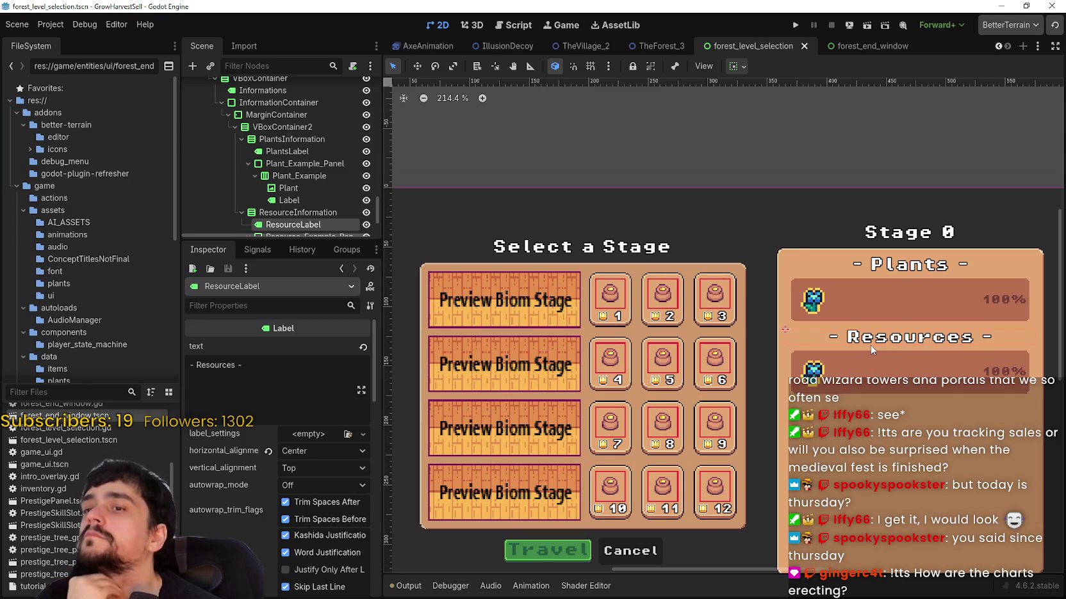
pyautogui.moveTo(870, 346); pyautogui.dragTo(714, 361)
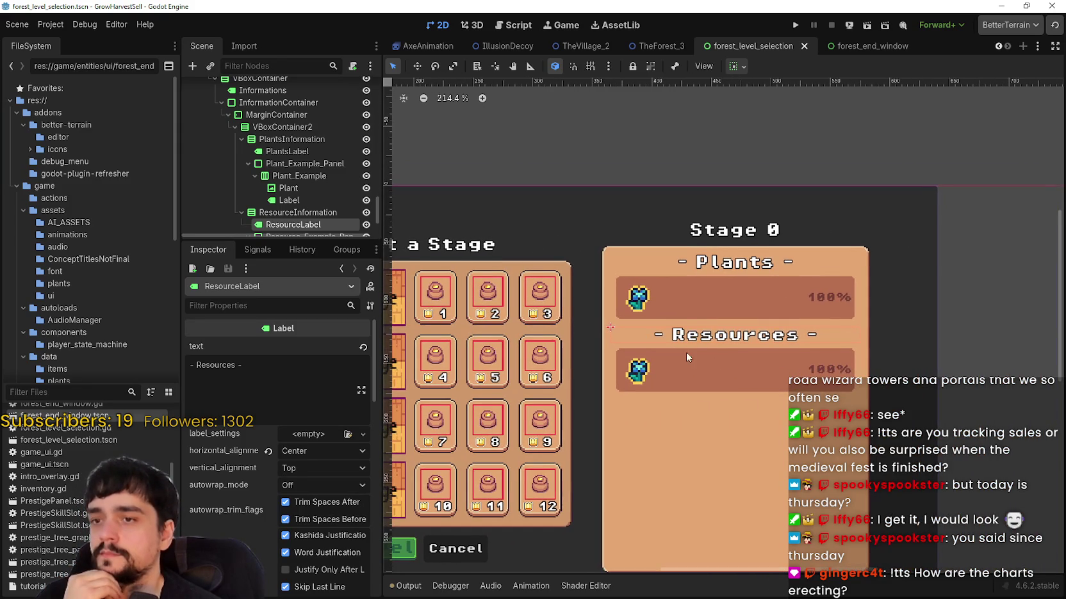
pyautogui.scroll(3, 762, 353)
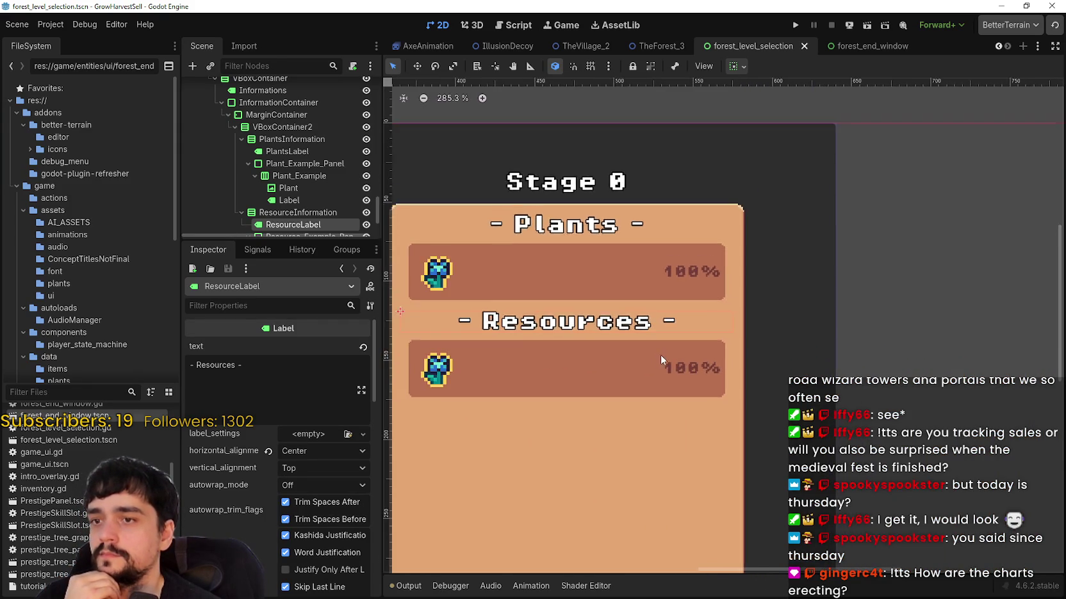
pyautogui.scroll(-3, 473, 331)
pyautogui.moveTo(473, 331); pyautogui.dragTo(627, 340)
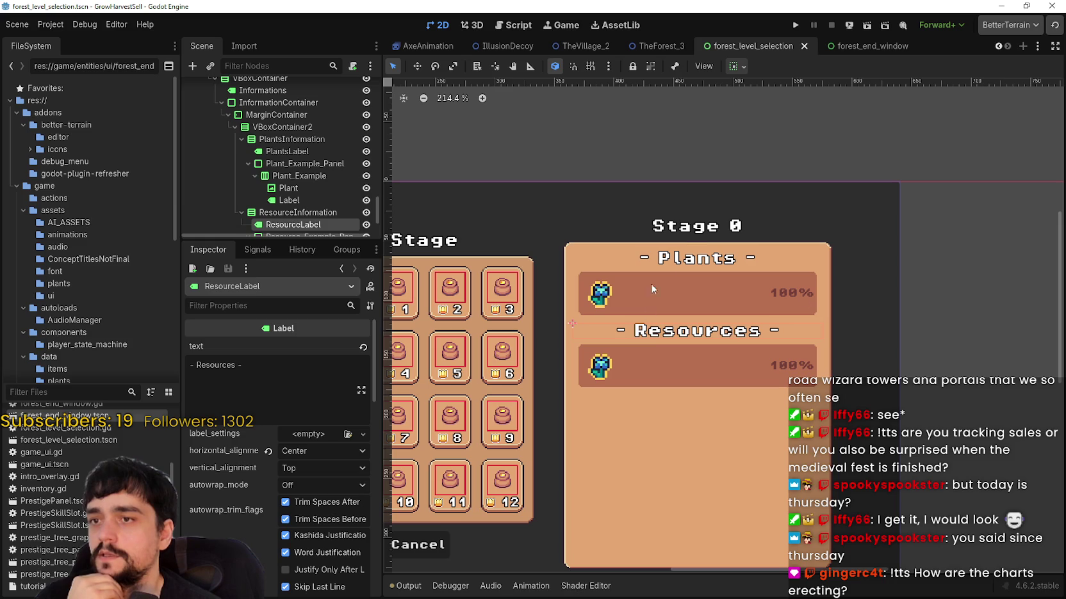
# - Flip to forest_end_window and back, then inspect Plant_Example_Panel's Stage_Inform… type variation
pyautogui.click(870, 48)
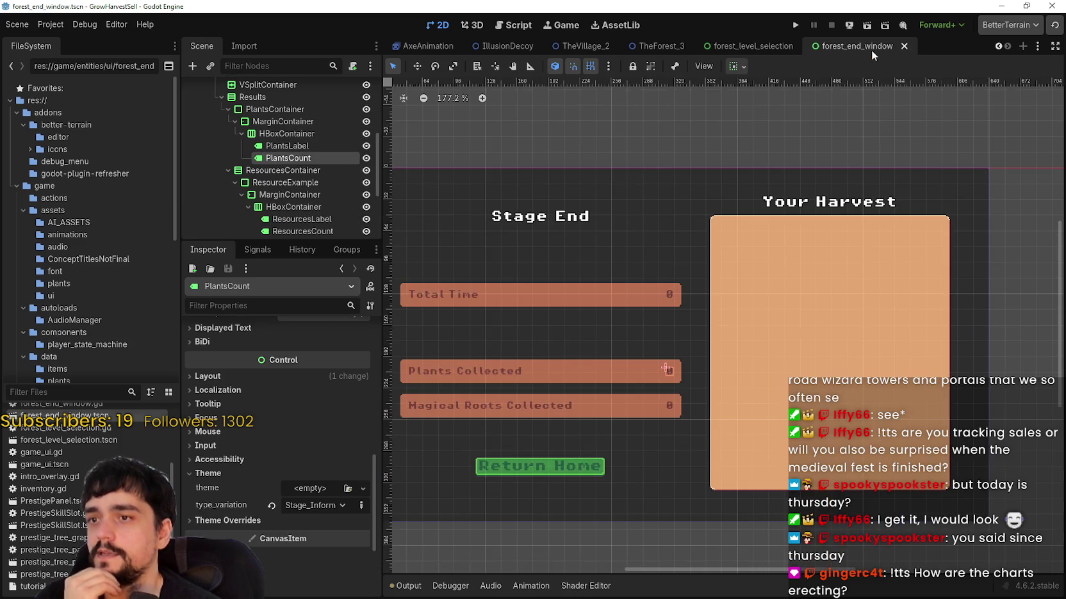
pyautogui.scroll(-1, 783, 310)
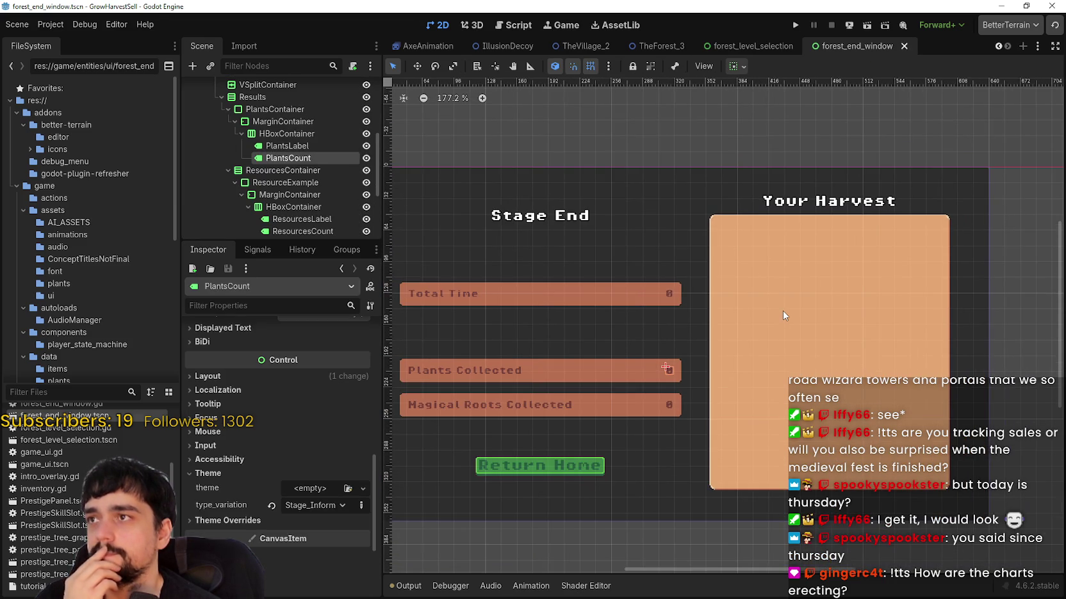
pyautogui.click(804, 47)
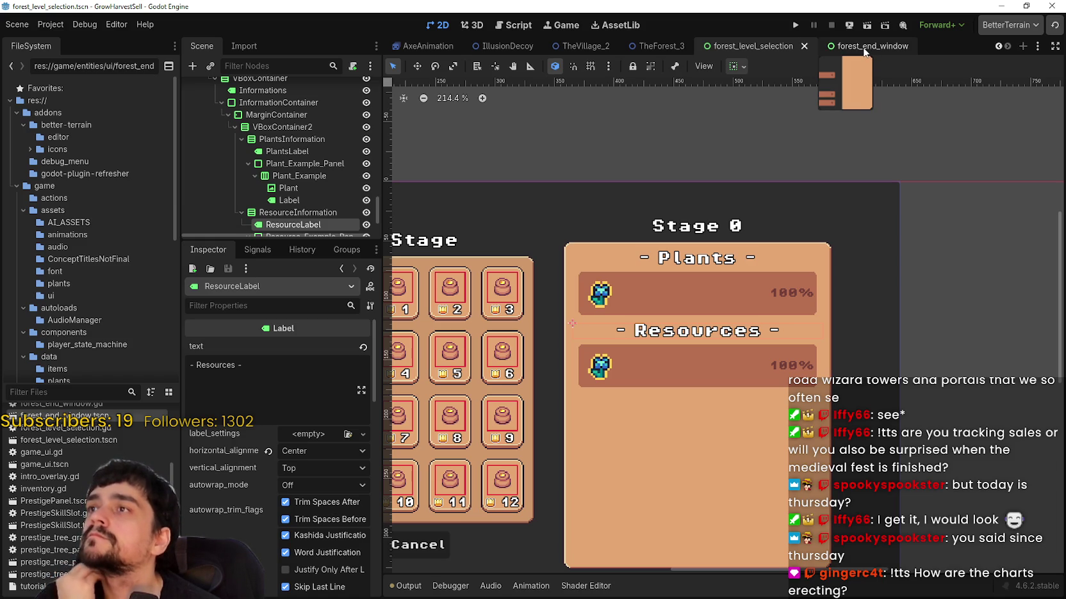
pyautogui.click(863, 51)
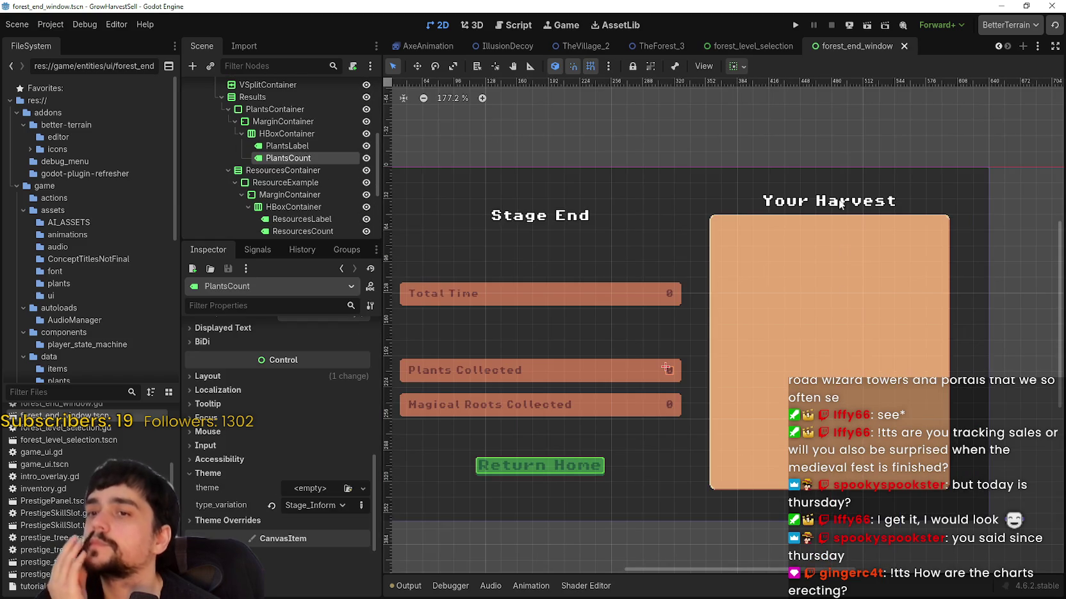
pyautogui.hotkey('ctrl', 'shift', 'Tab')
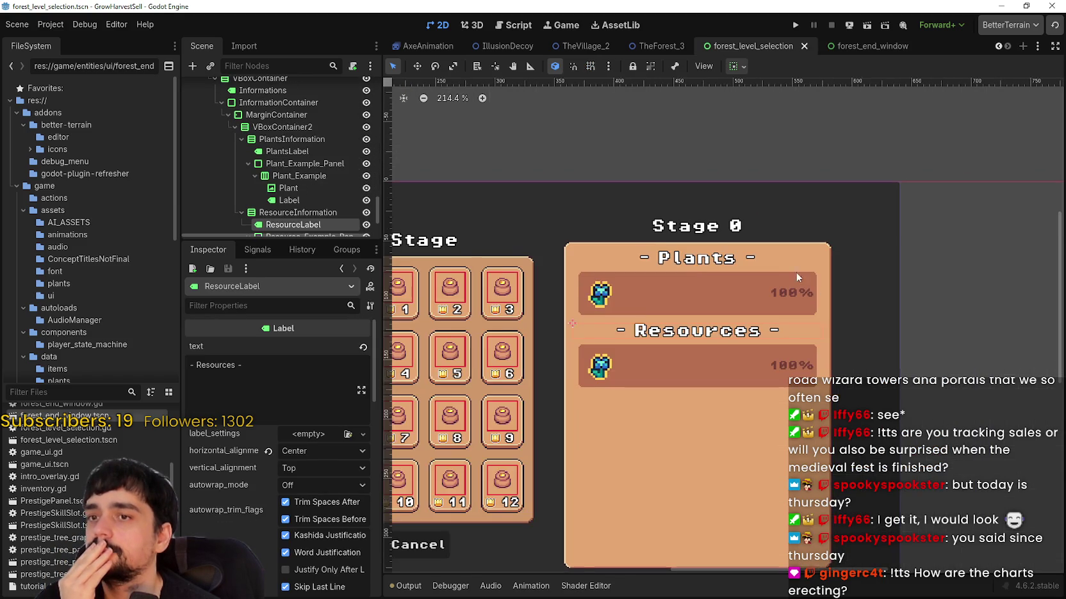
pyautogui.click(727, 275)
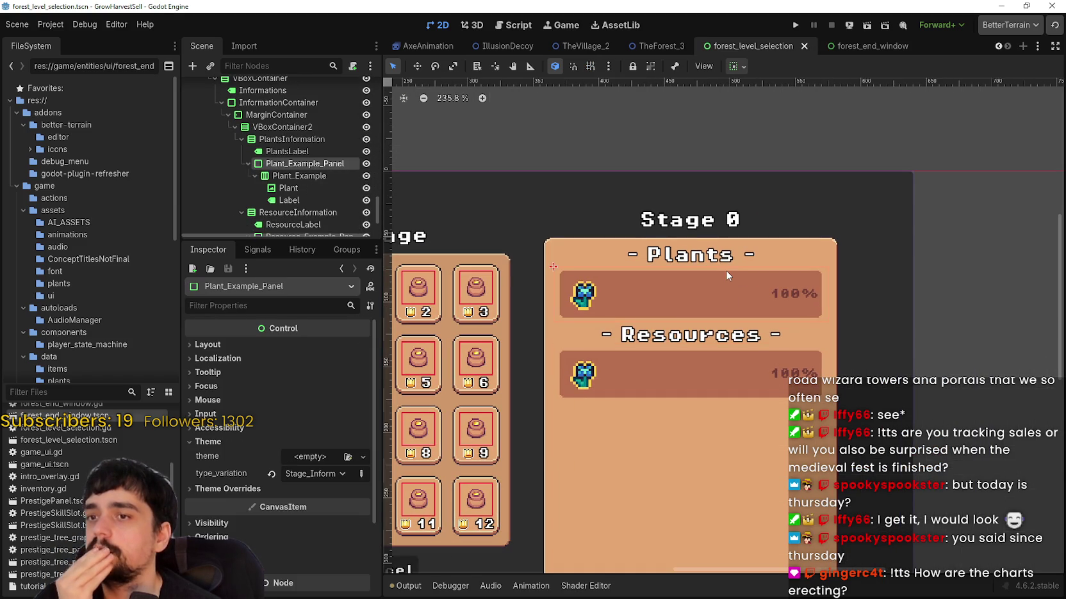
pyautogui.scroll(5, 788, 282)
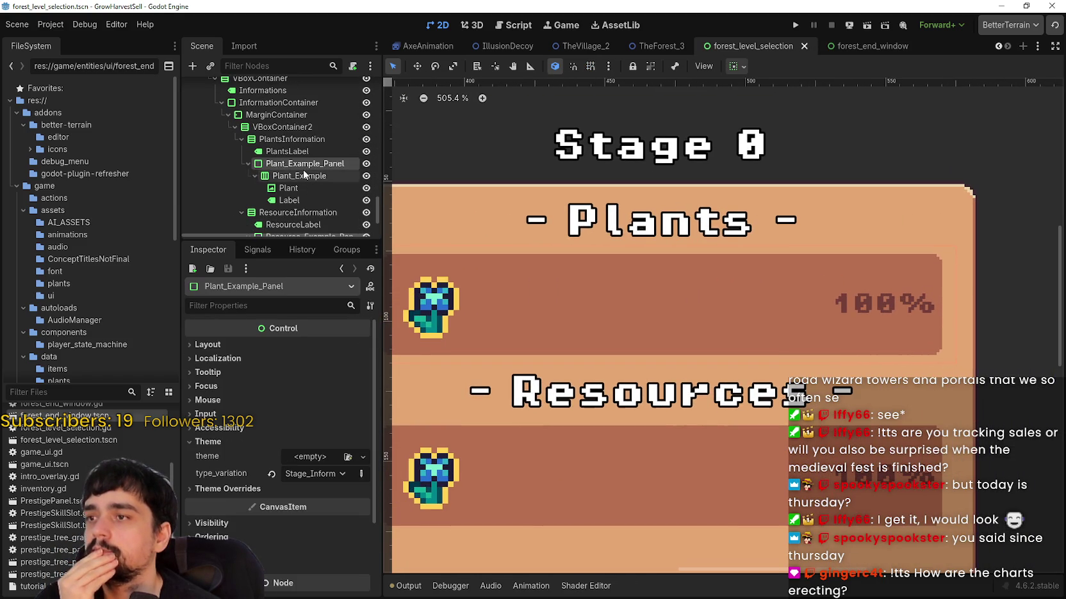
pyautogui.scroll(1, 296, 180)
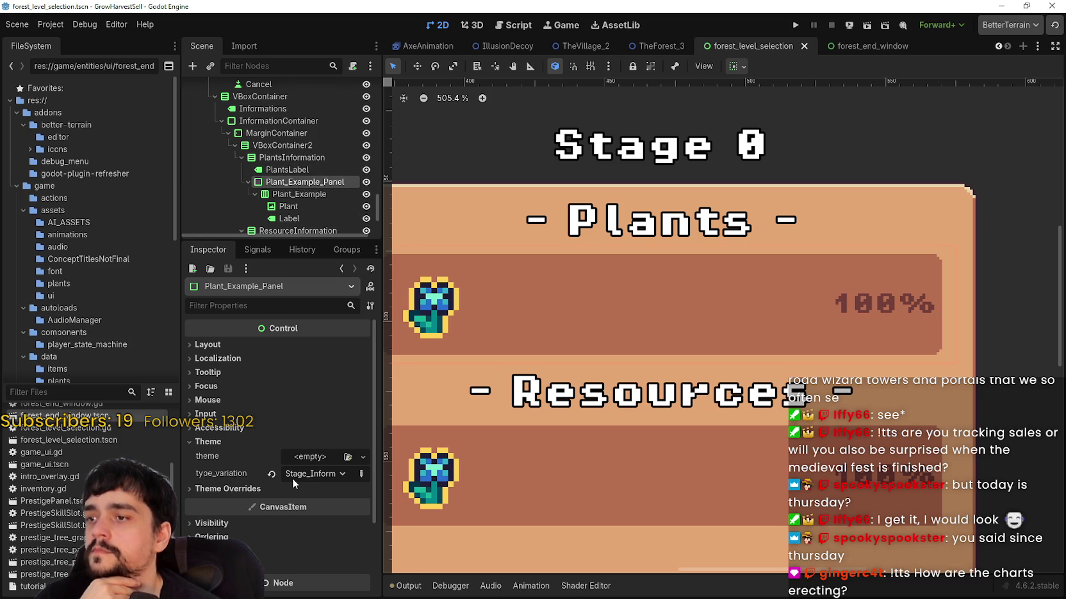
pyautogui.scroll(-4, 698, 267)
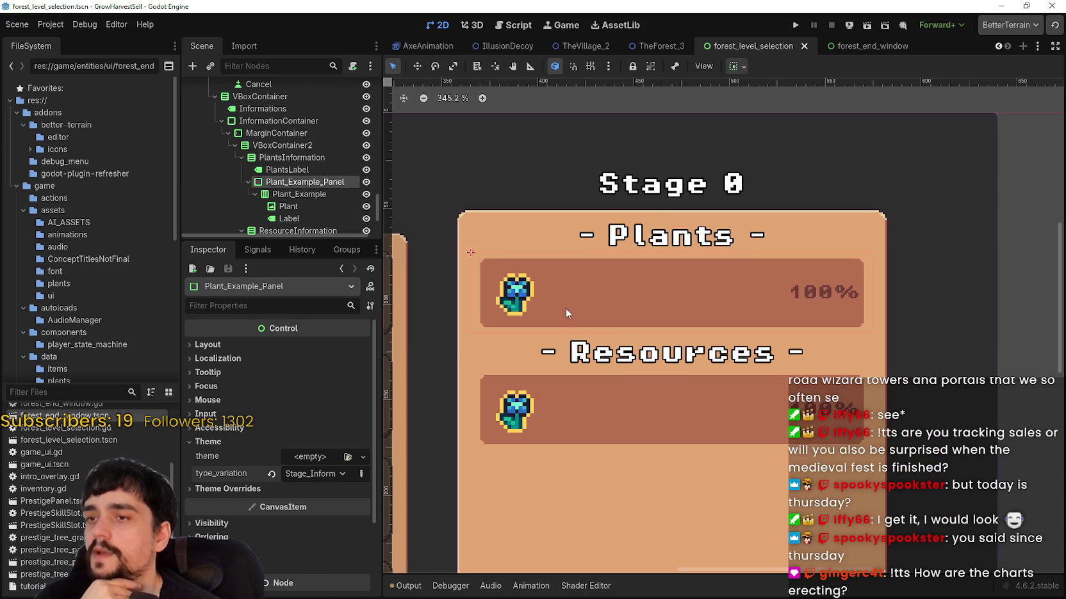
# - Return to forest_end_window and check InformationContainer's panel style override
pyautogui.click(859, 46)
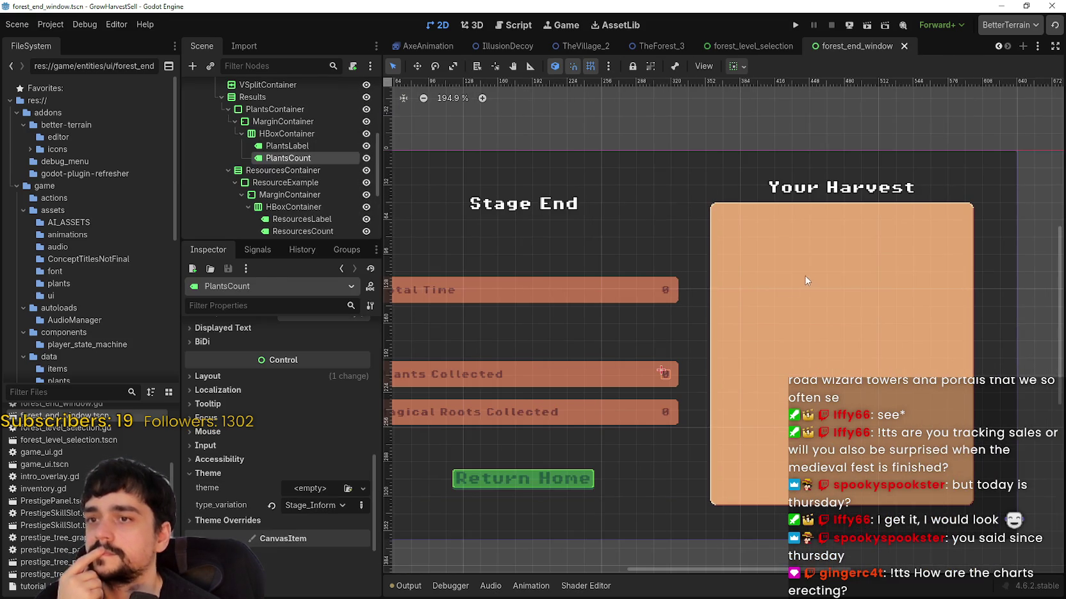
pyautogui.click(806, 280)
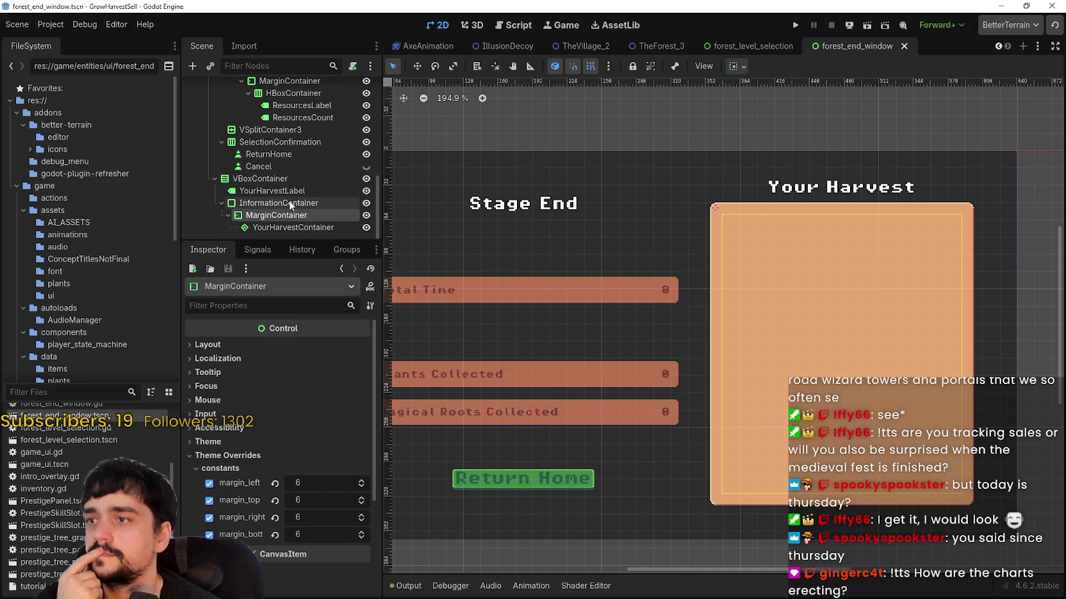
pyautogui.click(290, 203)
pyautogui.scroll(-3, 323, 514)
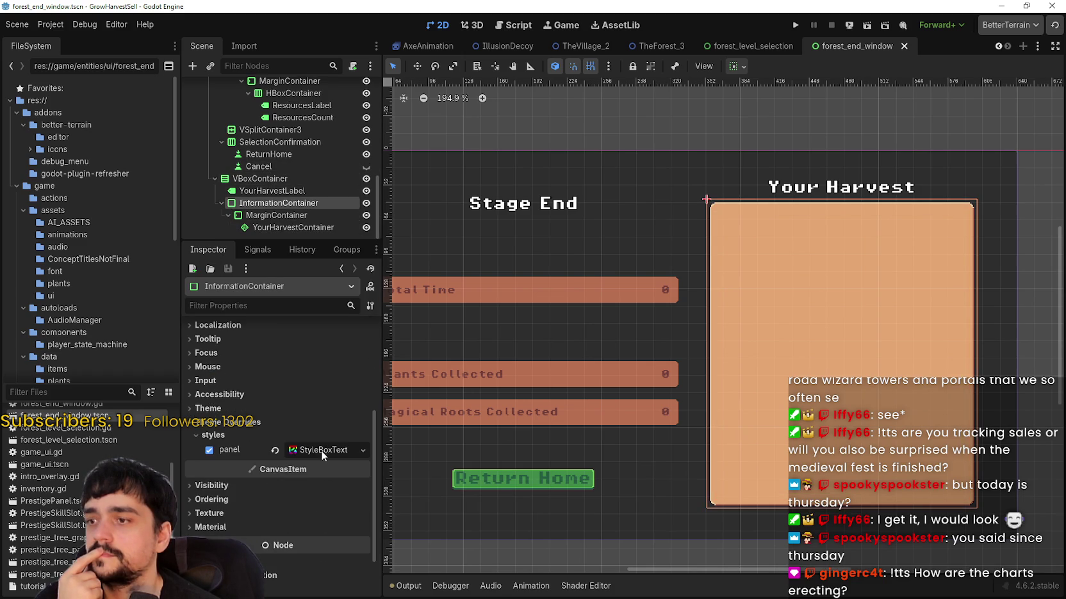
pyautogui.scroll(-1, 308, 428)
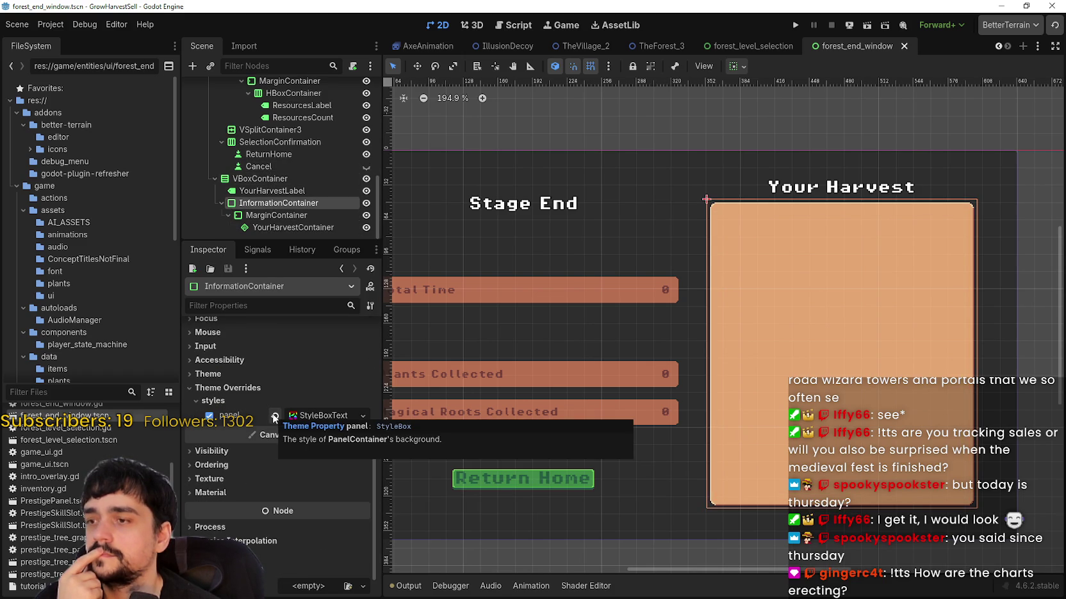
pyautogui.scroll(6, 818, 266)
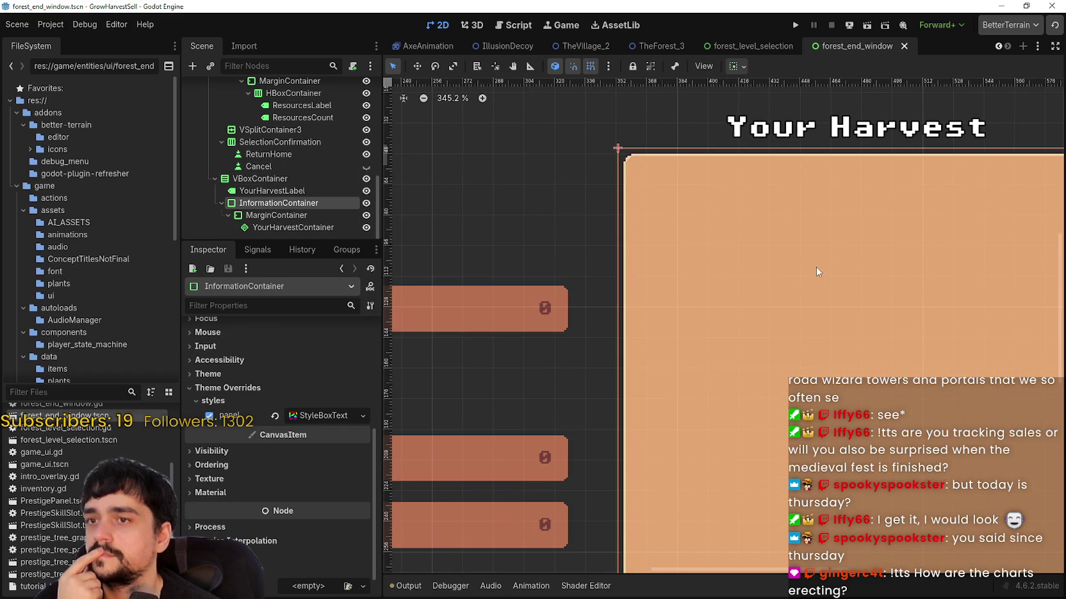
# - Review the harvest MarginContainer's Theme margins of 6 each, then open InformationContainer's context menu
pyautogui.click(276, 216)
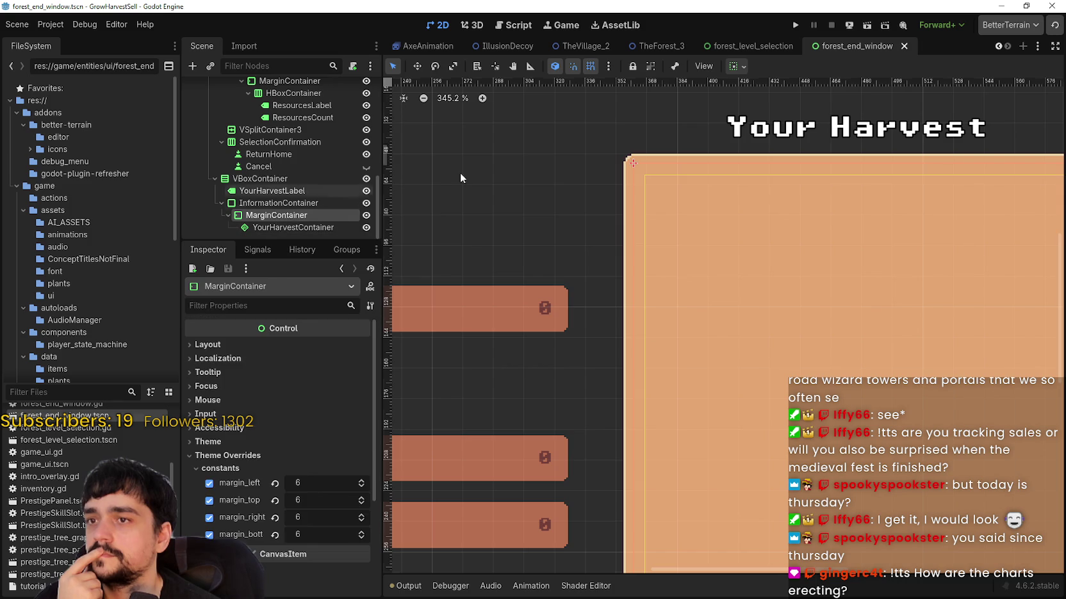
pyautogui.scroll(-4, 741, 205)
pyautogui.click(272, 227)
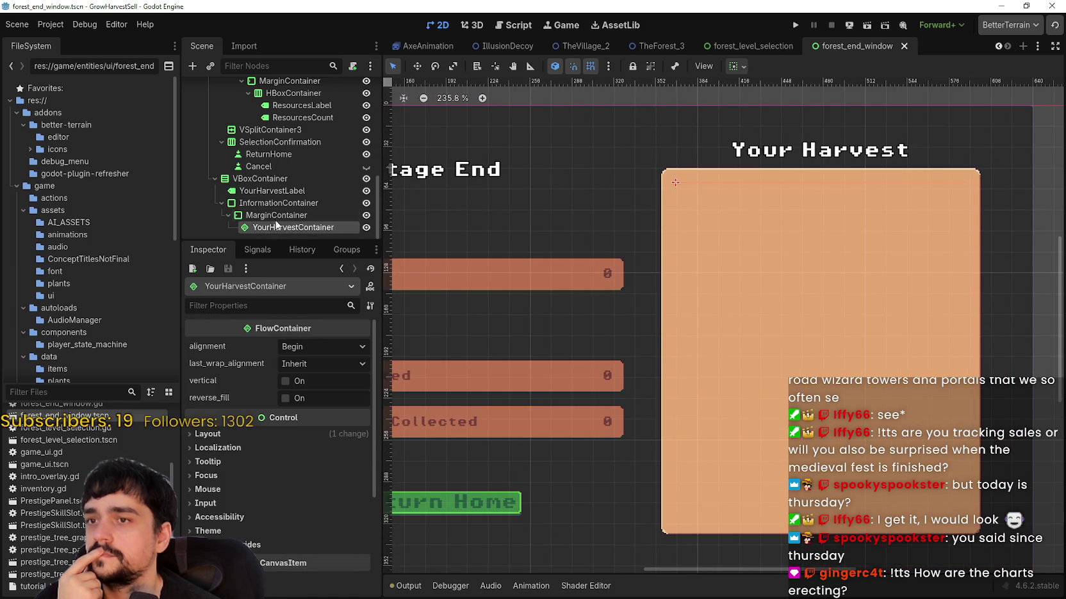
pyautogui.click(277, 214)
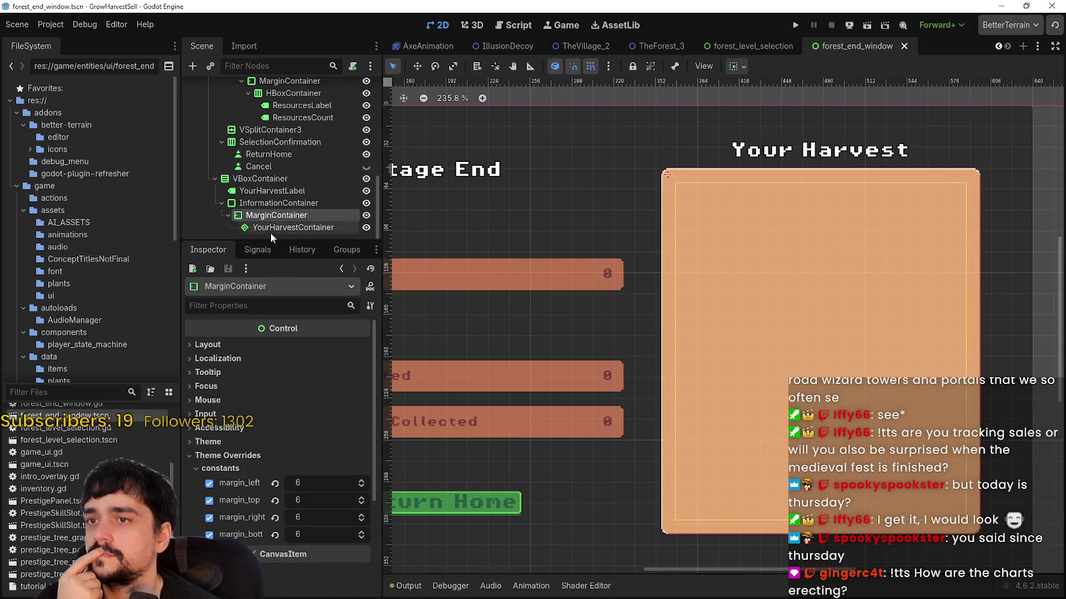
pyautogui.scroll(-4, 306, 426)
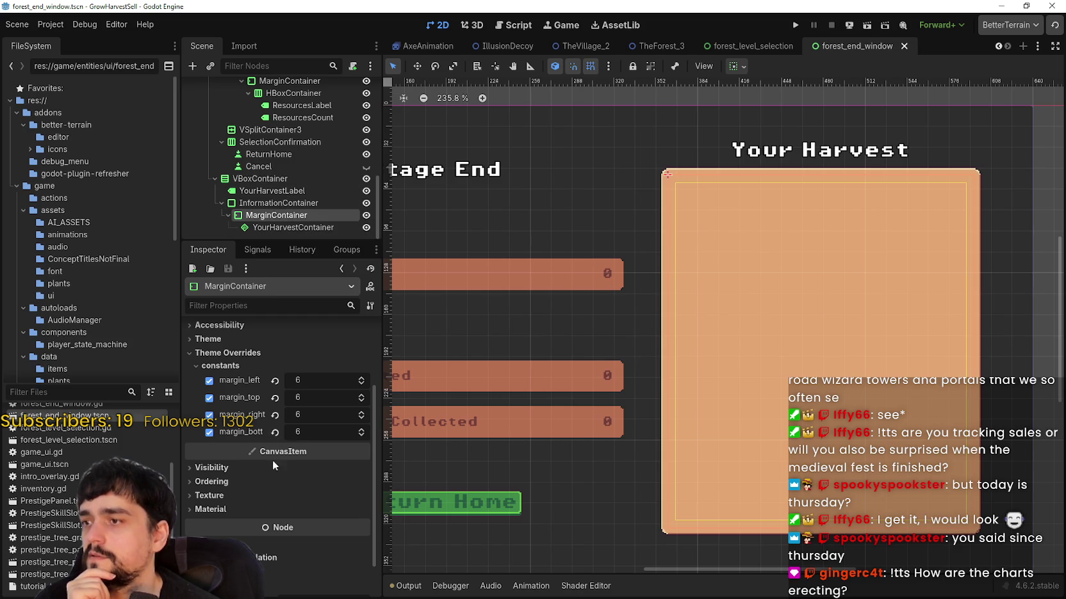
pyautogui.scroll(1, 255, 479)
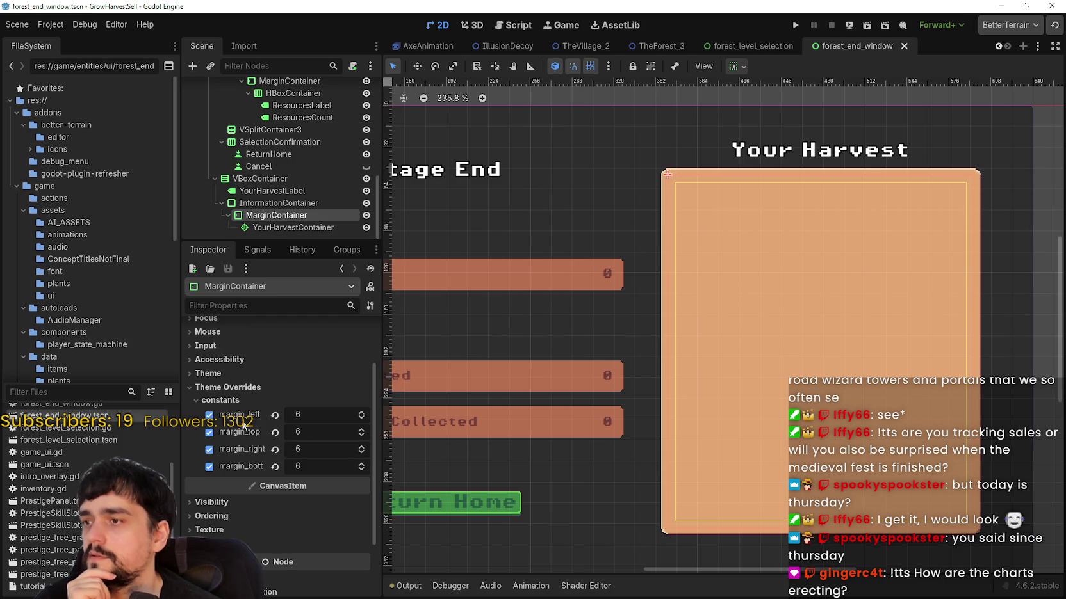
pyautogui.click(233, 369)
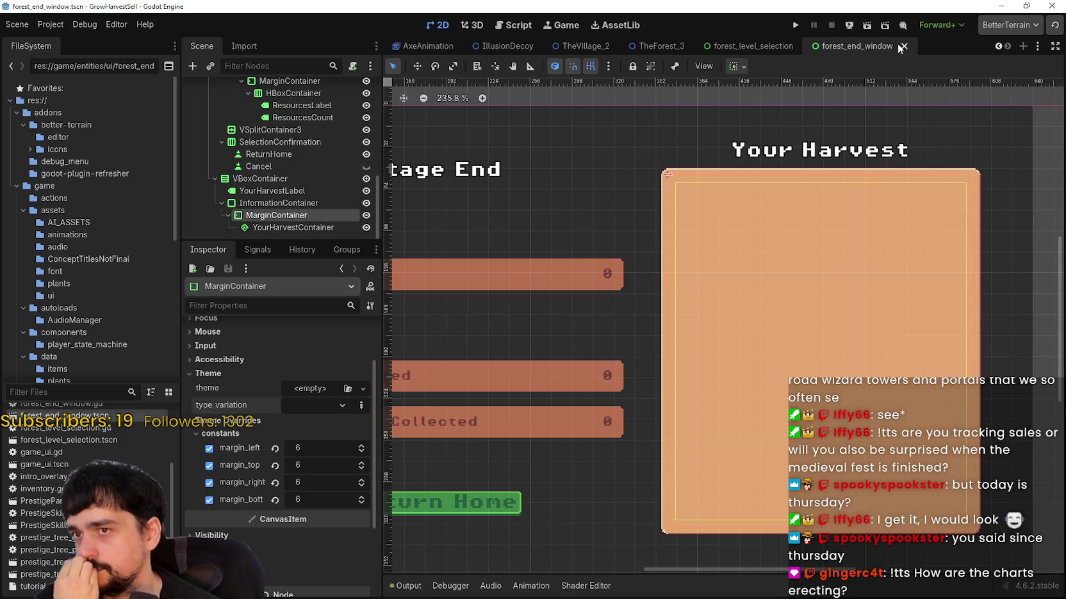
pyautogui.rightClick(280, 205)
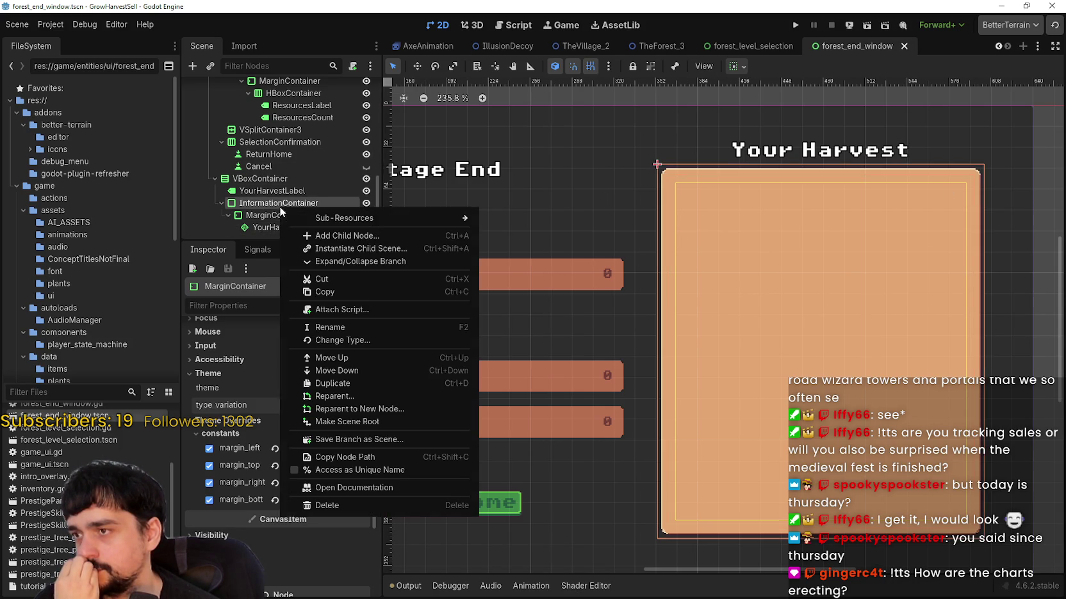
# - Add a PanelContainer under InformationContainer and nest the MarginContainer inside it
pyautogui.click(369, 239)
pyautogui.write('panel')
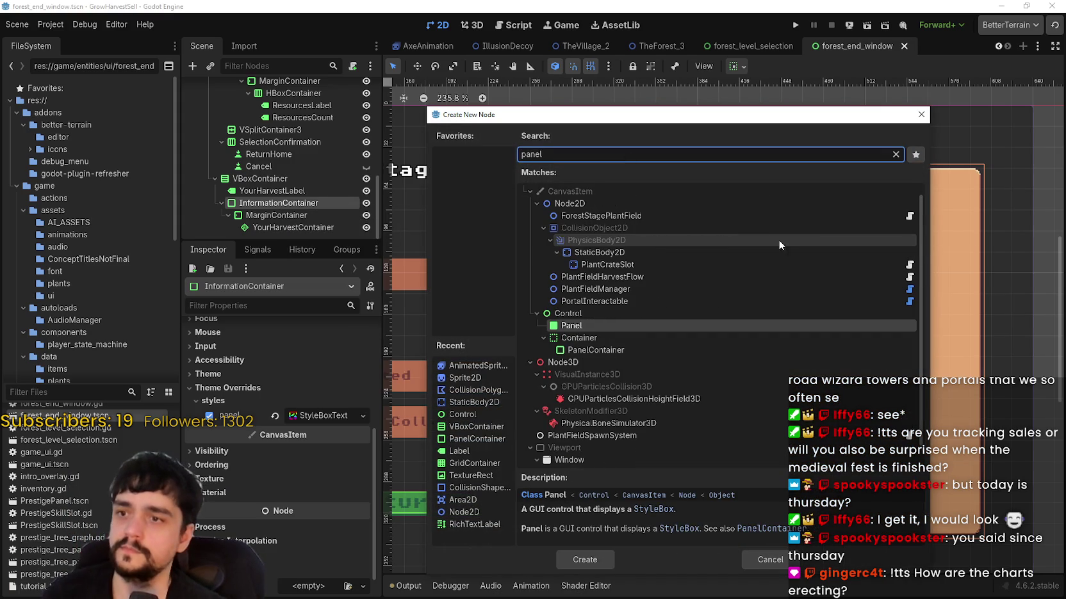
pyautogui.click(632, 350)
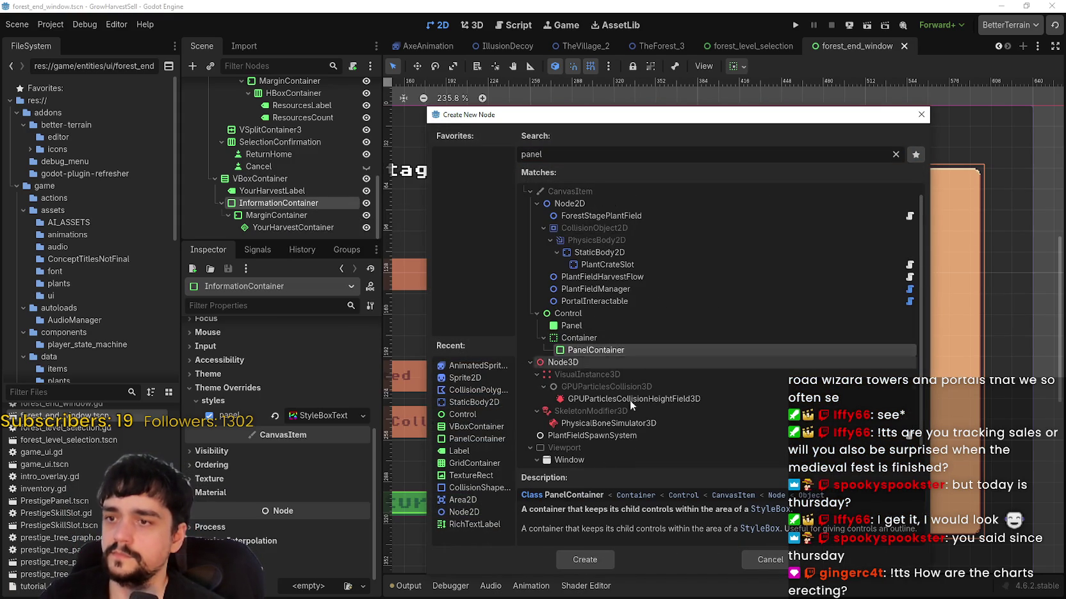
pyautogui.click(580, 559)
pyautogui.moveTo(277, 226); pyautogui.dragTo(272, 204)
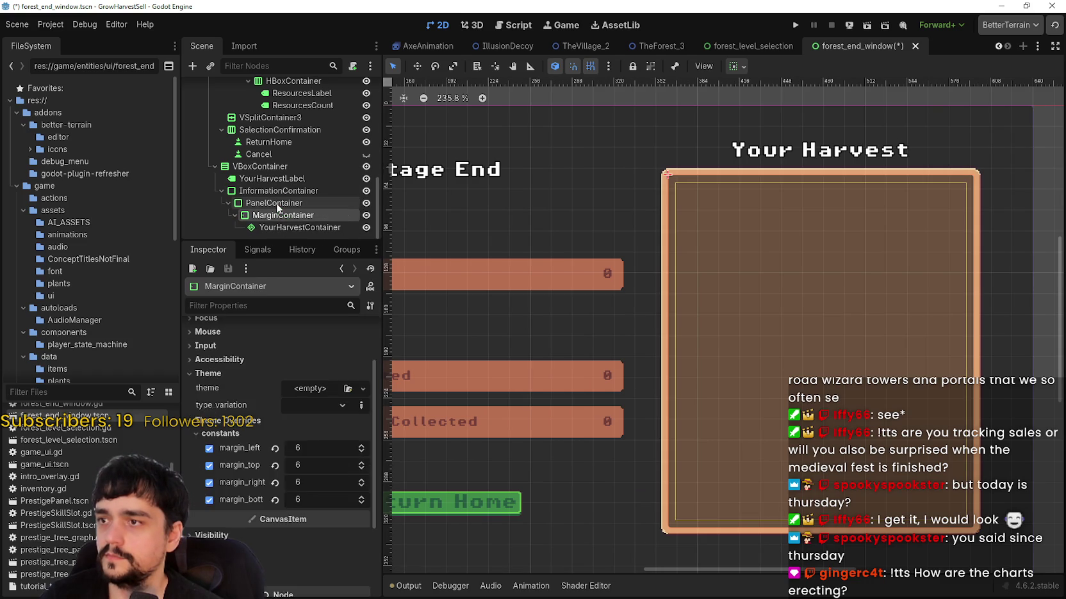
pyautogui.click(273, 203)
# - Set the PanelContainer's theme type variation to Stage_Information_Panel
pyautogui.click(259, 456)
pyautogui.click(310, 472)
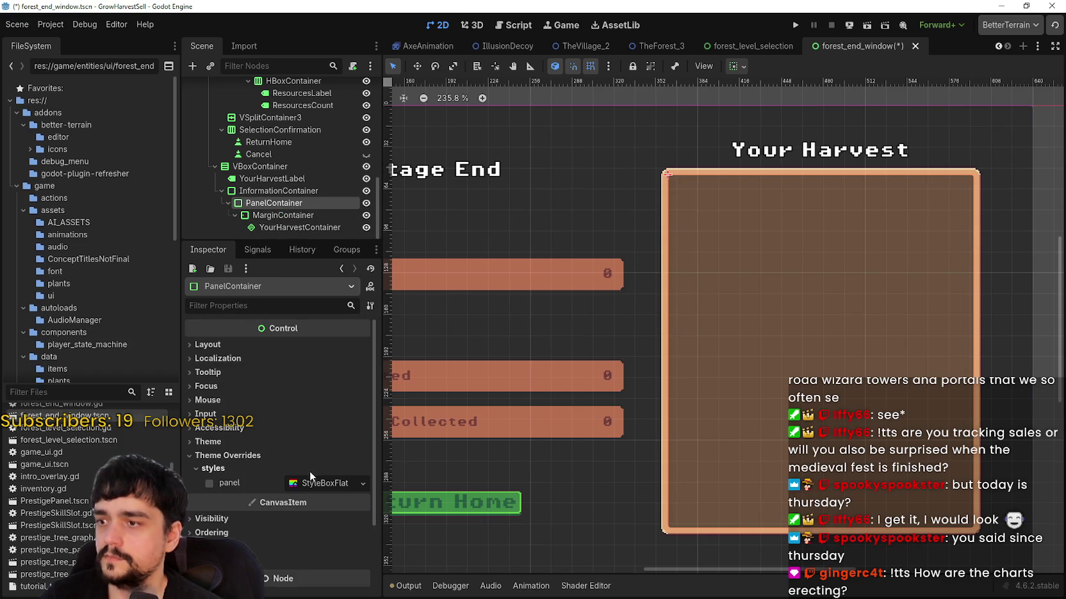
pyautogui.click(239, 442)
pyautogui.click(342, 474)
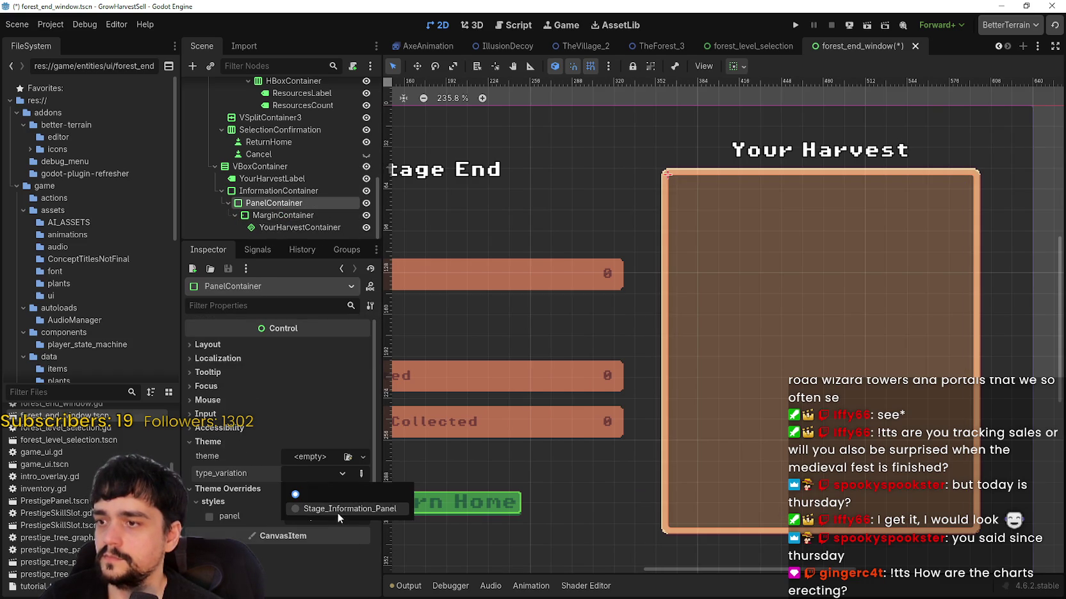
pyautogui.click(337, 512)
pyautogui.scroll(-3, 771, 306)
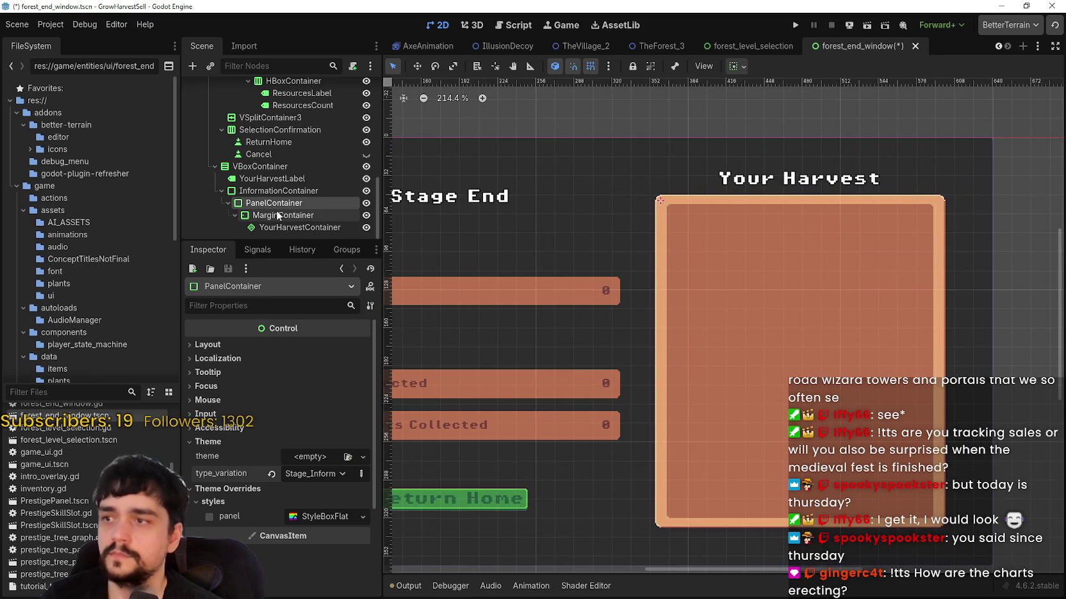
pyautogui.scroll(5, 682, 212)
pyautogui.scroll(1, 595, 236)
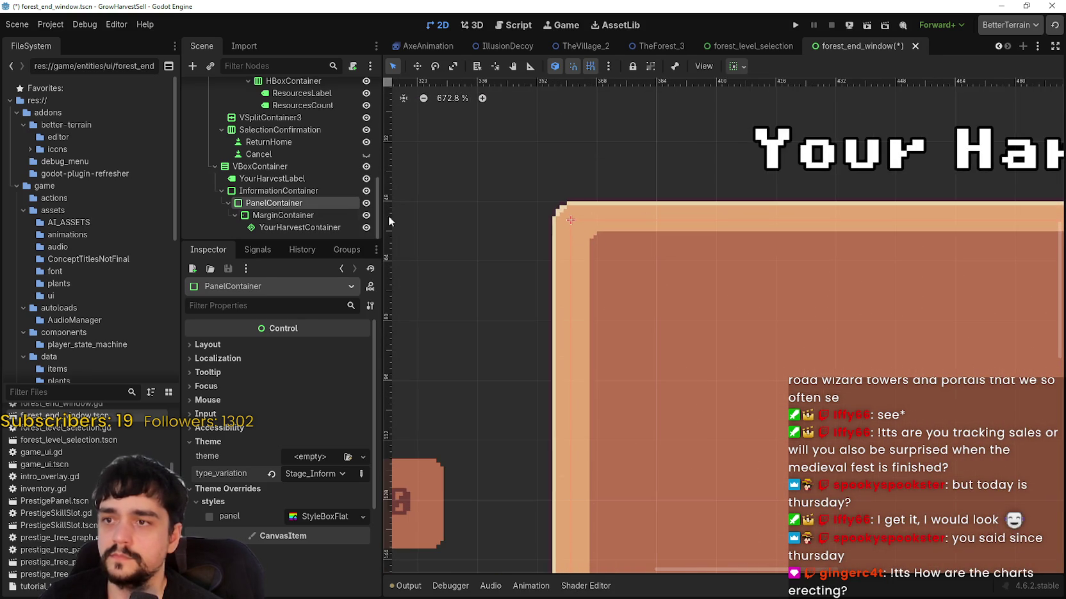
# - Compare the new PanelContainer's styling with InformationContainer and the nested harvest containers
pyautogui.click(289, 215)
pyautogui.click(296, 229)
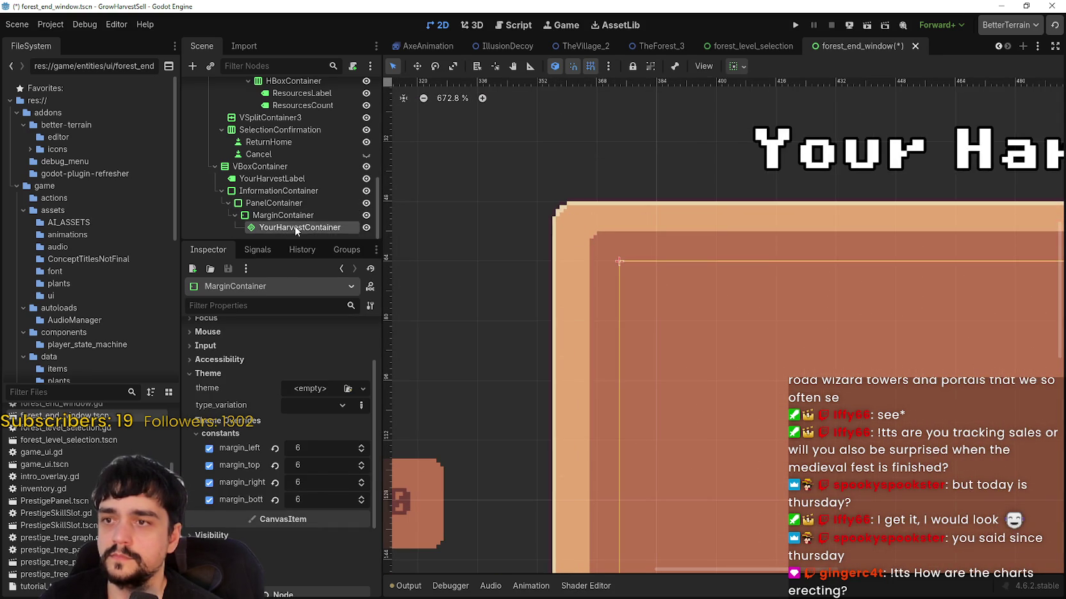
pyautogui.click(290, 213)
pyautogui.click(286, 201)
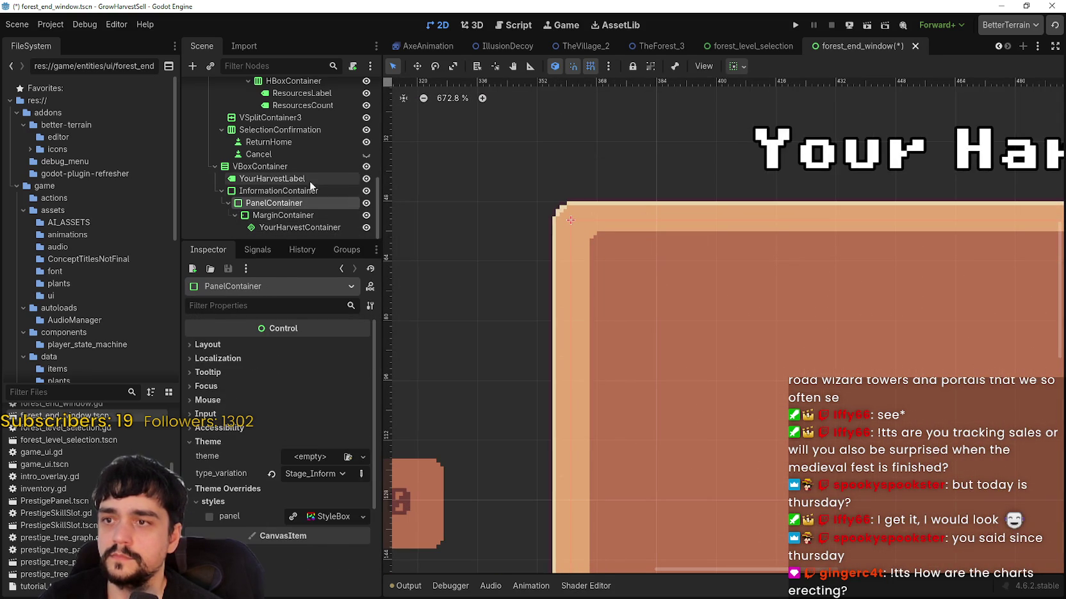
pyautogui.click(276, 191)
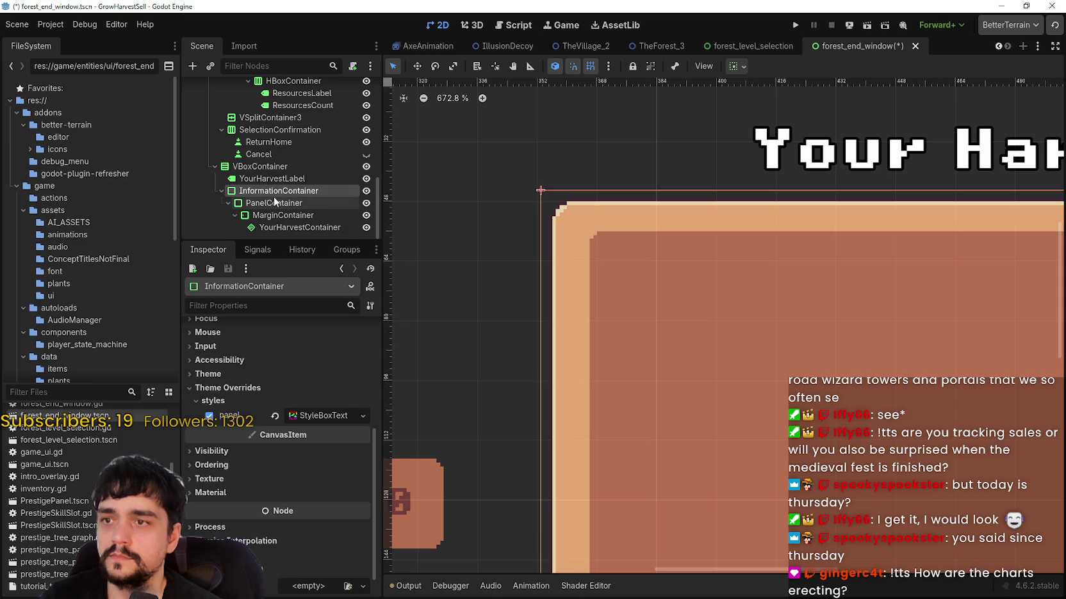
pyautogui.scroll(3, 259, 474)
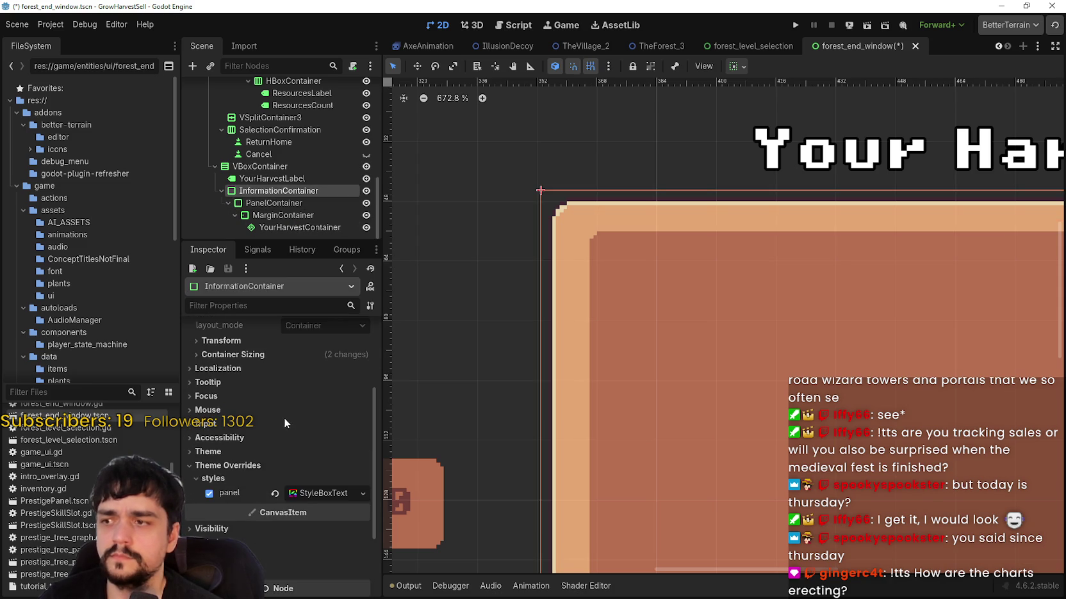
pyautogui.click(269, 203)
pyautogui.scroll(-5, 288, 416)
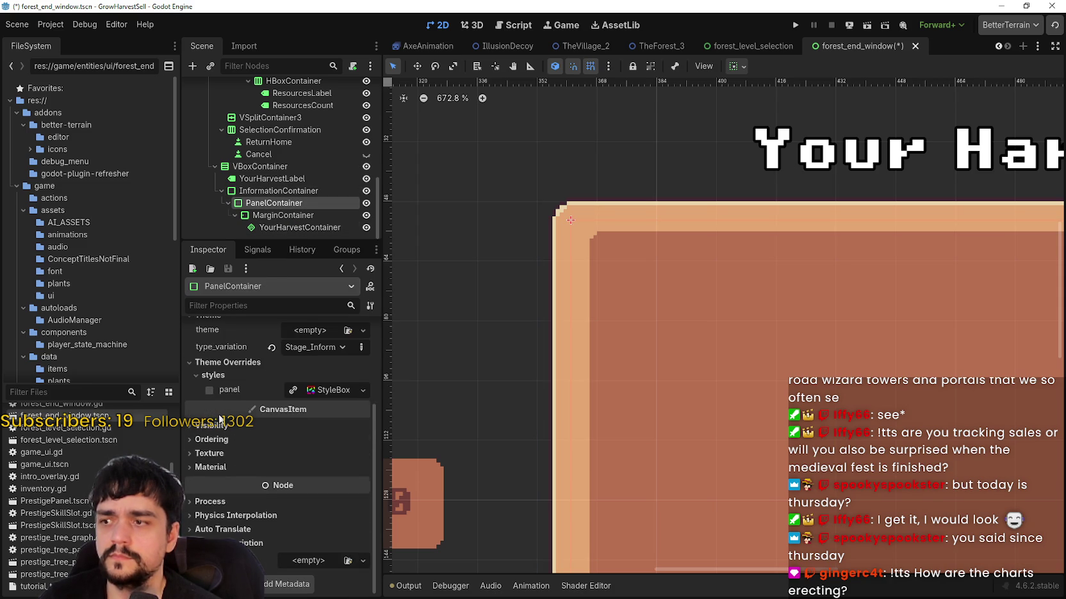
pyautogui.scroll(4, 219, 416)
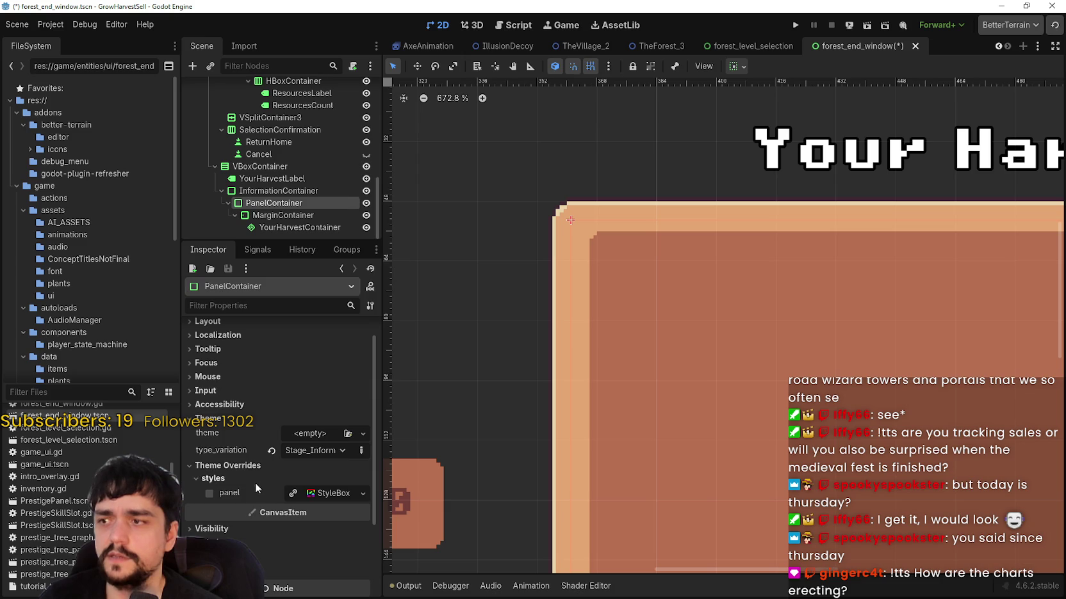
pyautogui.scroll(-3, 257, 487)
pyautogui.scroll(1, 218, 430)
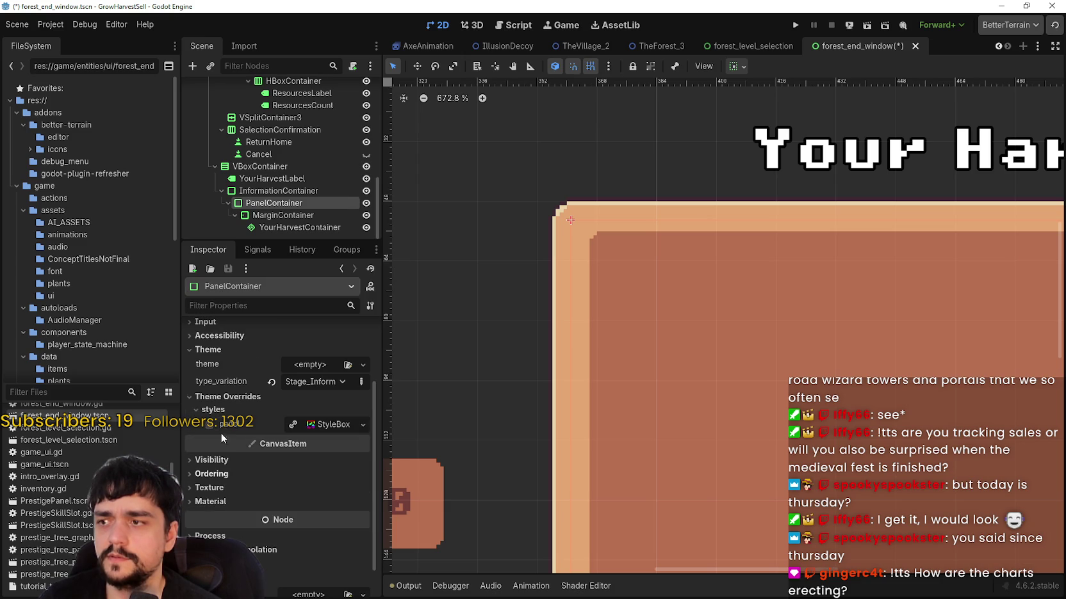
pyautogui.scroll(-3, 785, 243)
# - Check the bounds and margins of PanelContainer, MarginContainer and YourHarvestContainer
pyautogui.click(281, 214)
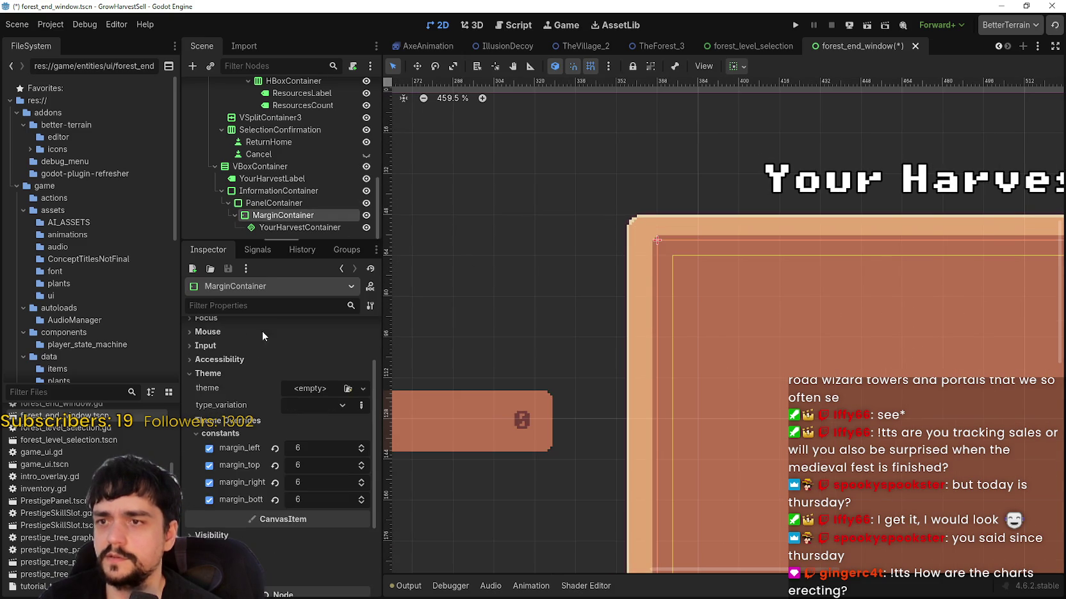
pyautogui.scroll(-3, 629, 277)
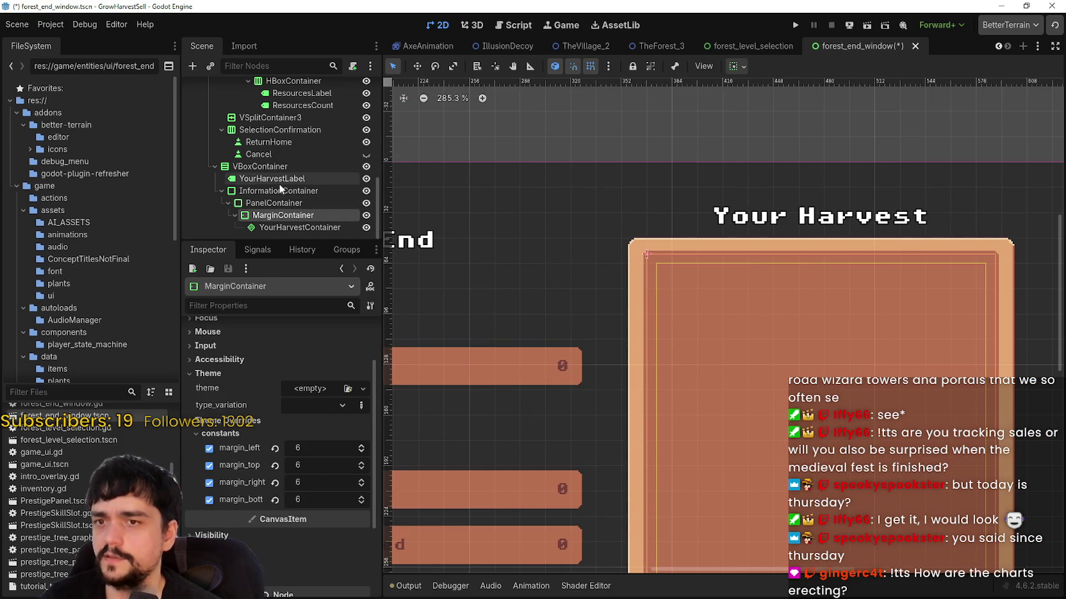
pyautogui.click(264, 203)
pyautogui.click(267, 214)
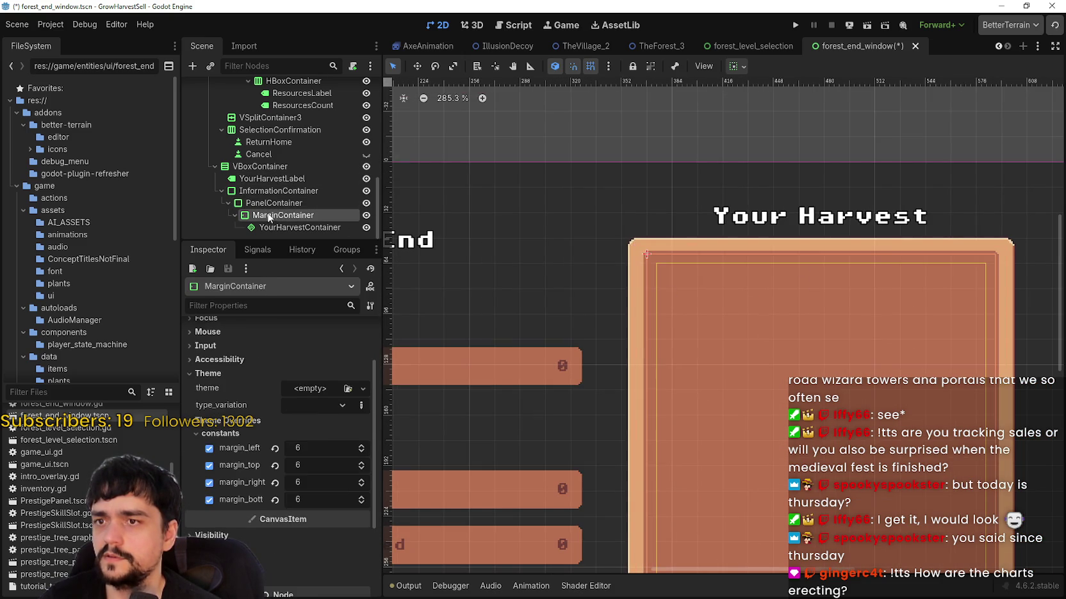
pyautogui.click(270, 206)
pyautogui.click(269, 216)
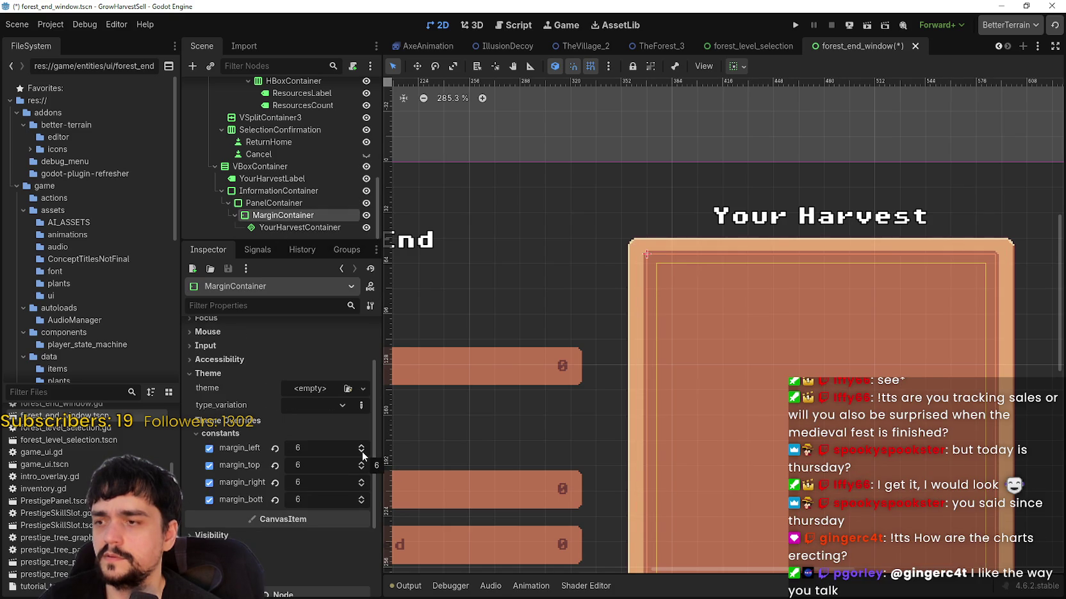
pyautogui.scroll(-2, 666, 423)
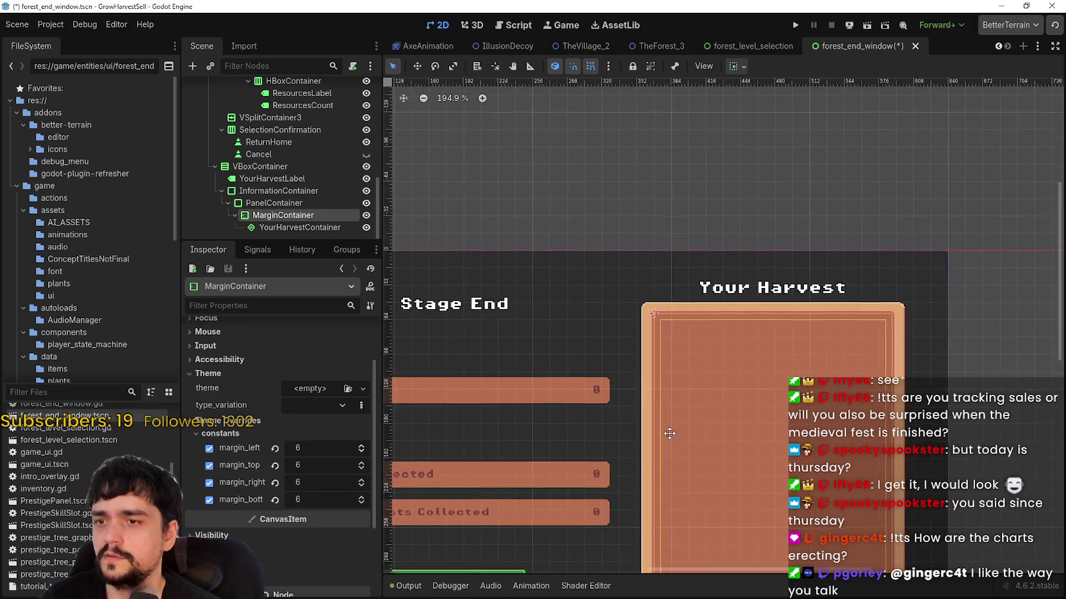
pyautogui.scroll(3, 643, 332)
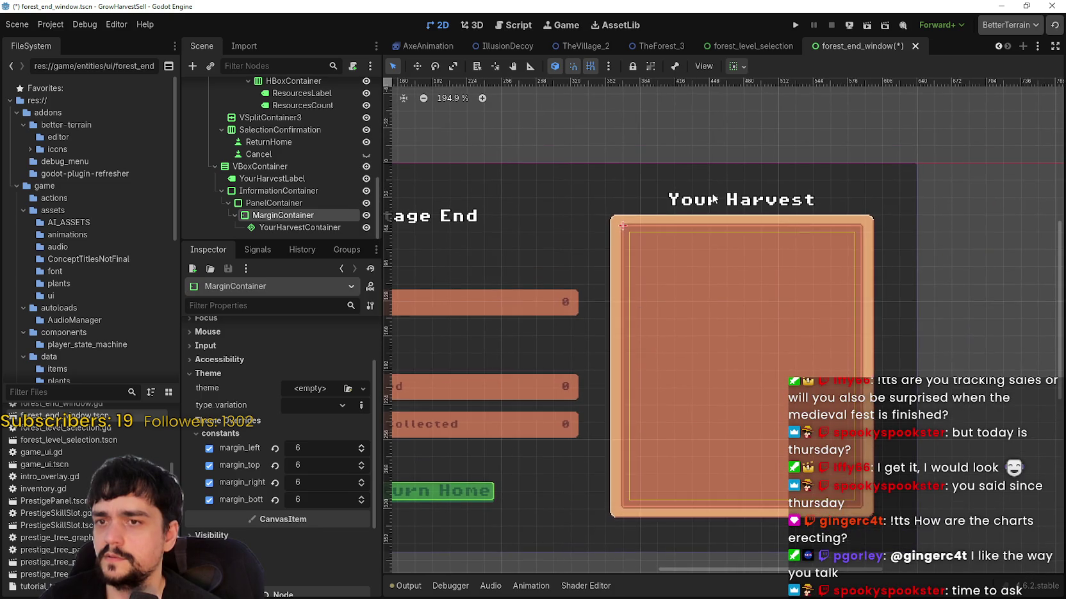
pyautogui.scroll(3, 700, 277)
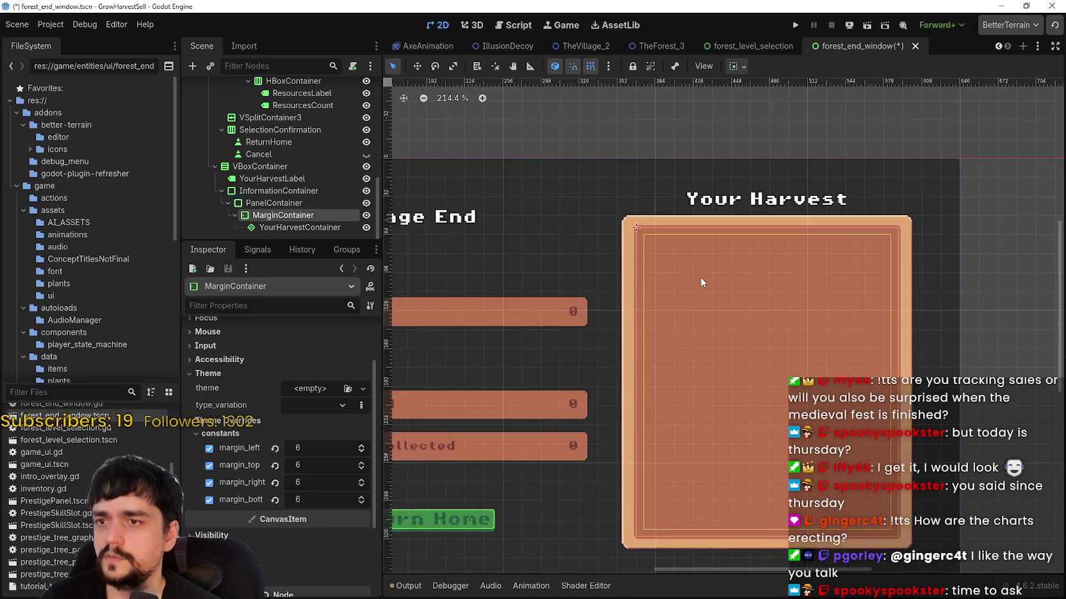
pyautogui.click(302, 227)
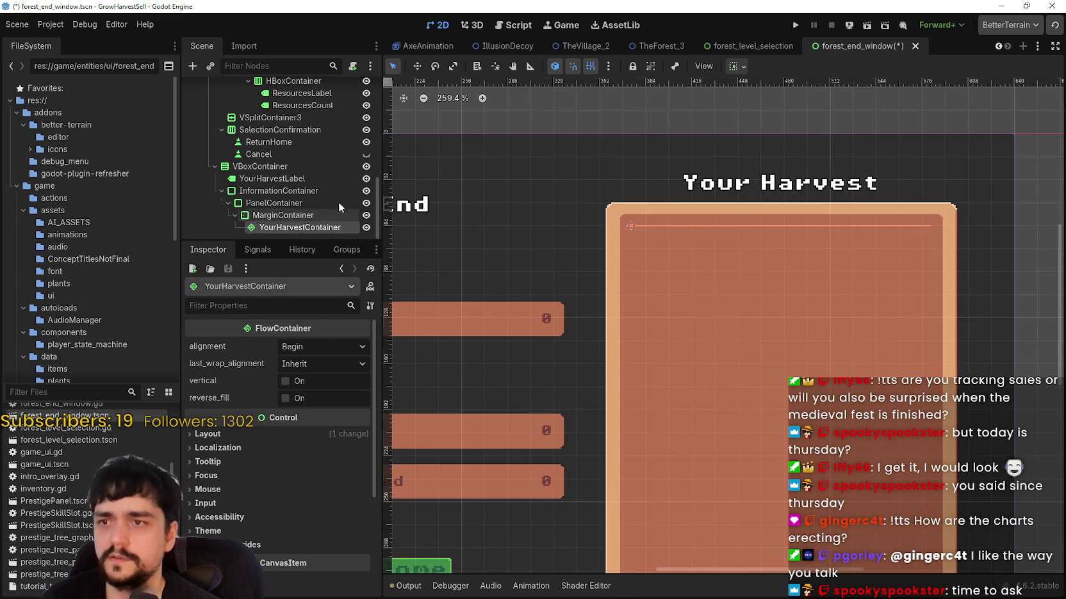
pyautogui.scroll(-3, 752, 250)
# - Save the forest_end_window scene with Ctrl+S
pyautogui.hotkey('ctrl', 's')
pyautogui.scroll(-2, 771, 319)
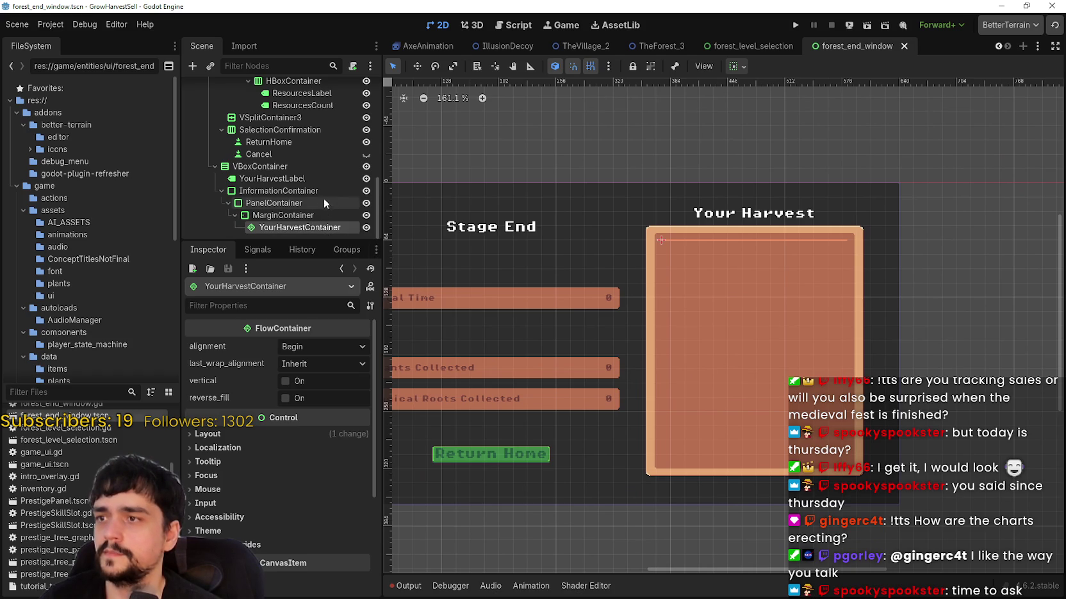
pyautogui.scroll(10, 323, 198)
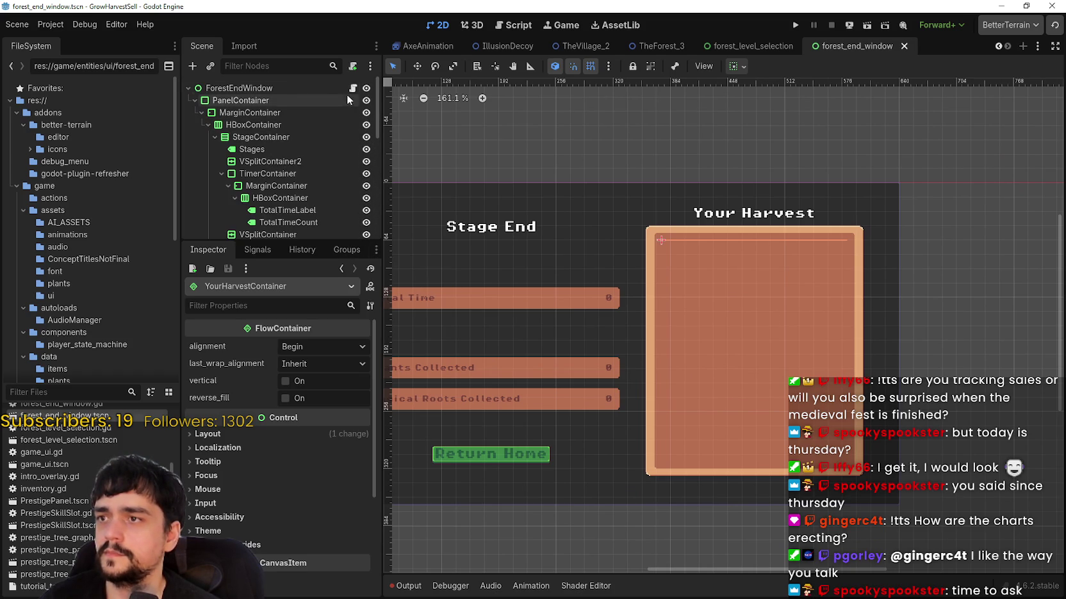
# - Open forest_end_window.gd and search it for YourHarvestContainer
pyautogui.click(352, 87)
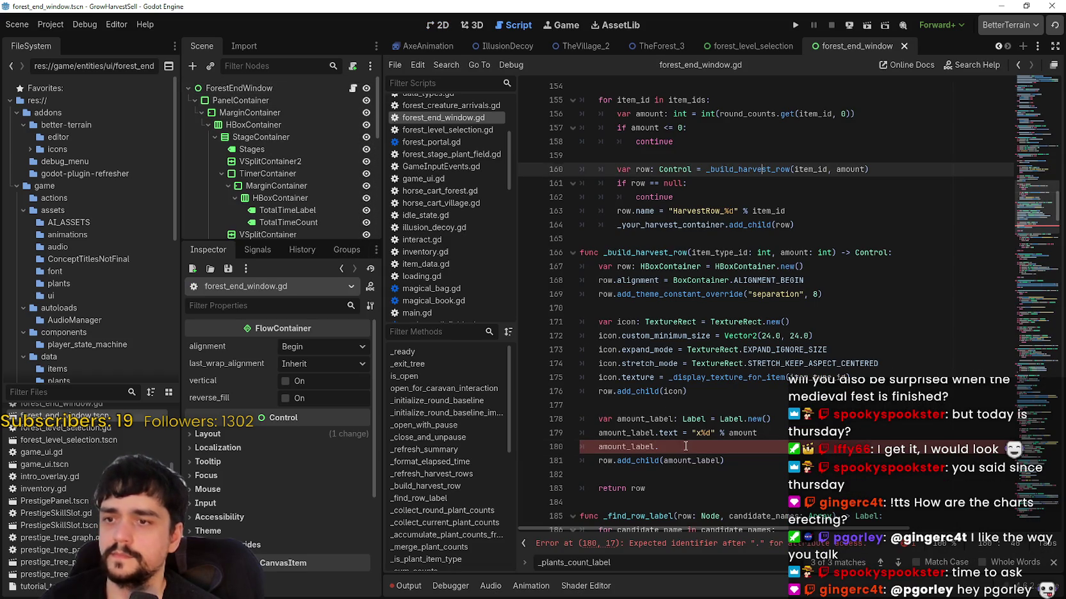
pyautogui.moveTo(685, 446); pyautogui.dragTo(573, 447)
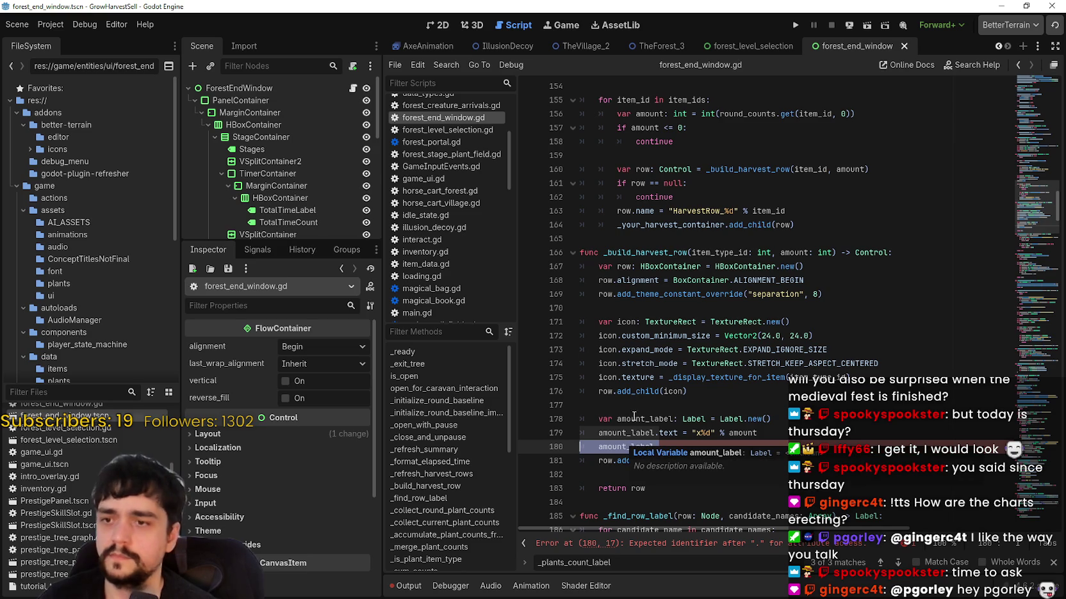
pyautogui.click(735, 424)
pyautogui.hotkey('ctrl', 'f')
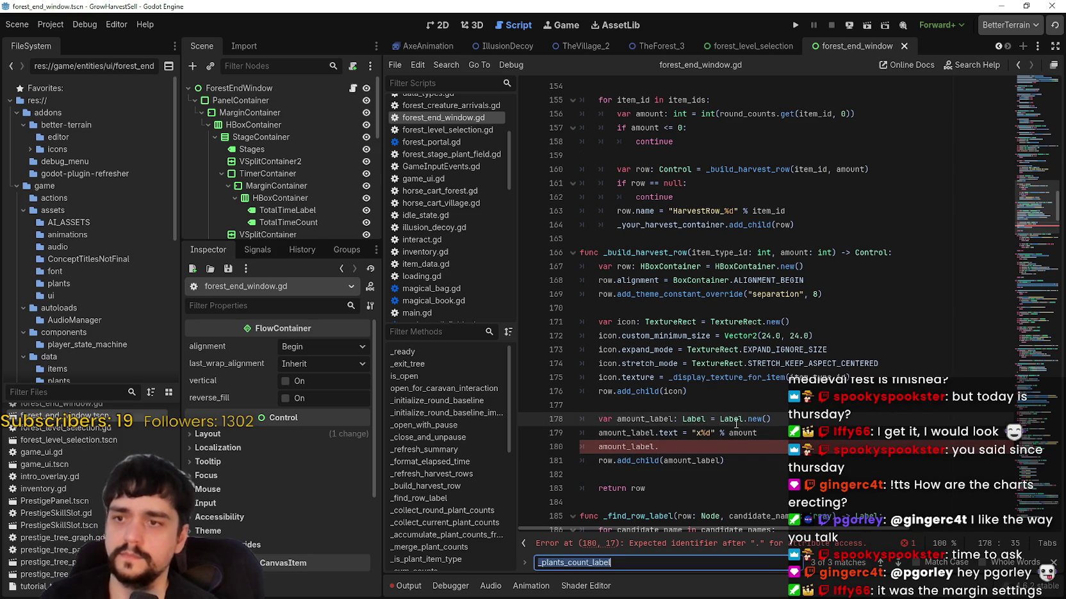
pyautogui.write('YourHarvestContainer')
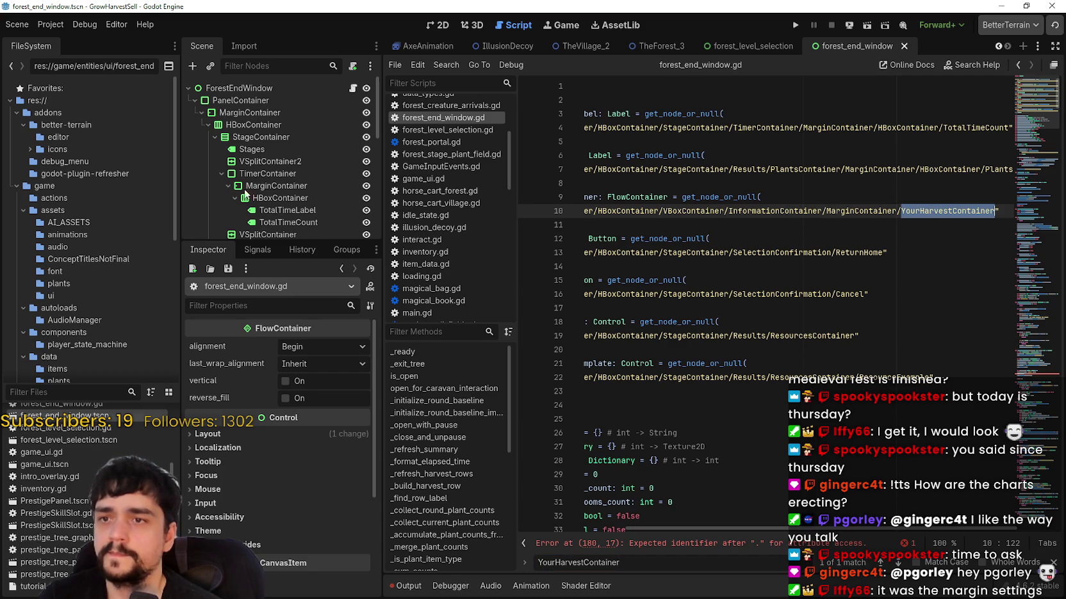
pyautogui.scroll(-2, 256, 192)
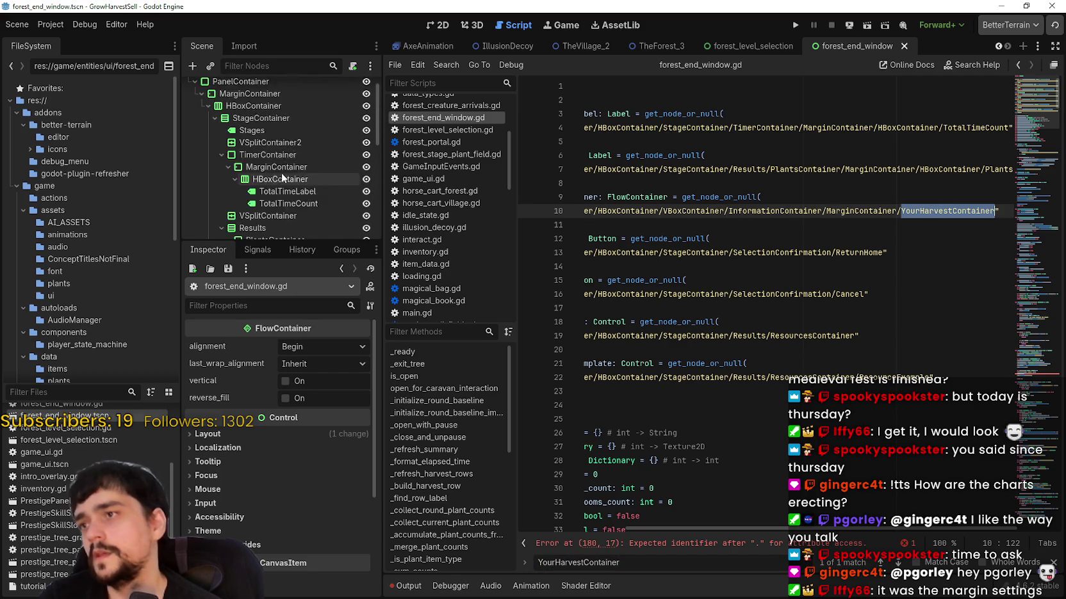
pyautogui.scroll(-10, 282, 177)
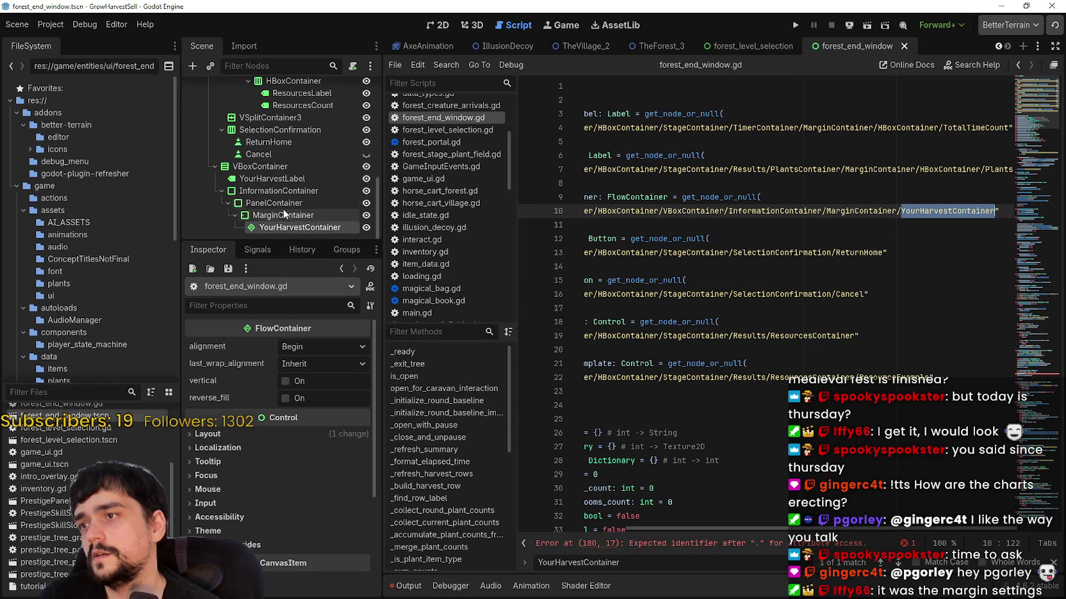
pyautogui.click(284, 205)
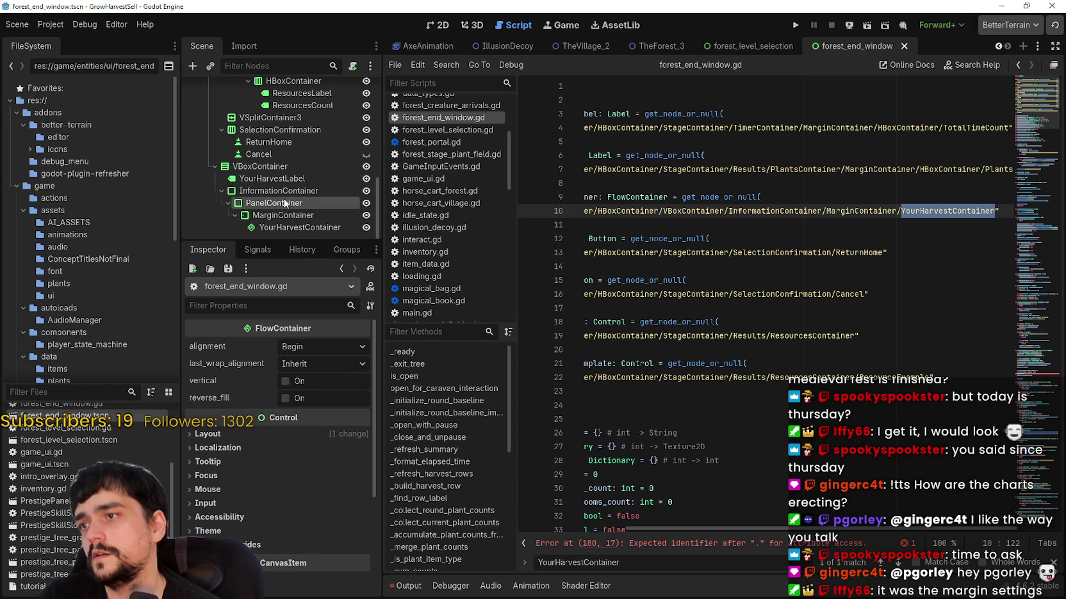
# - Insert 'PanelContainer/' after InformationContainer/ in the line 10 node path
pyautogui.click(822, 211)
pyautogui.write('Panel/')
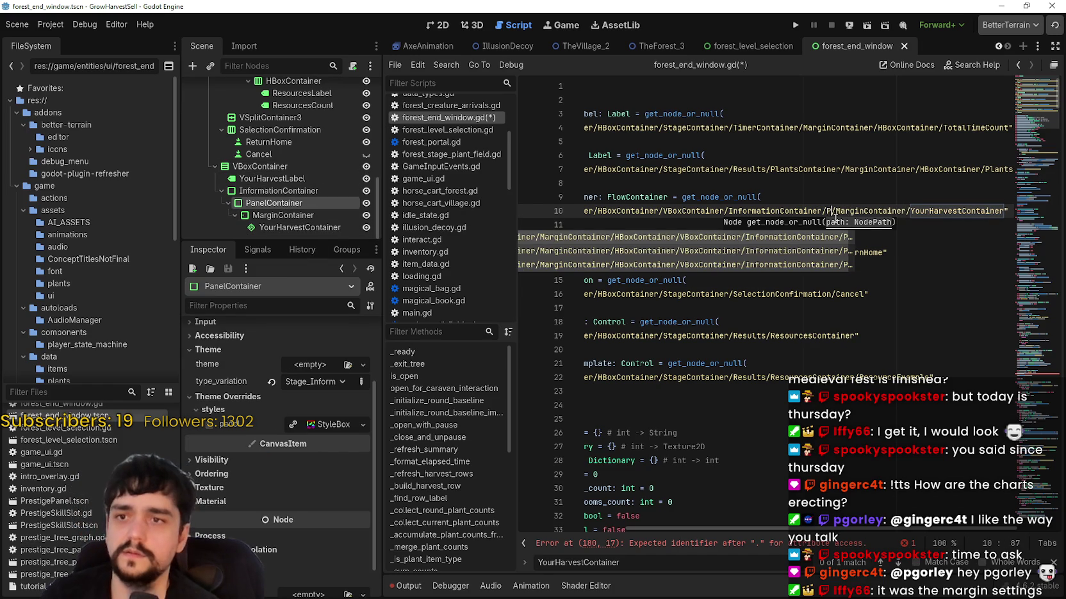
pyautogui.press('BackSpace')
pyautogui.write('Container/')
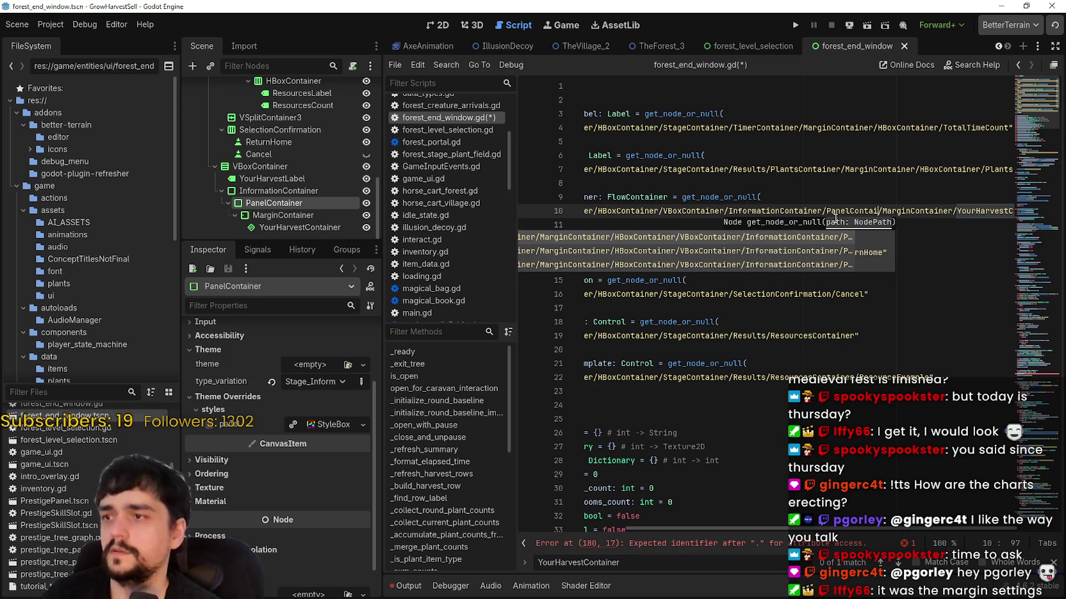
pyautogui.click(835, 203)
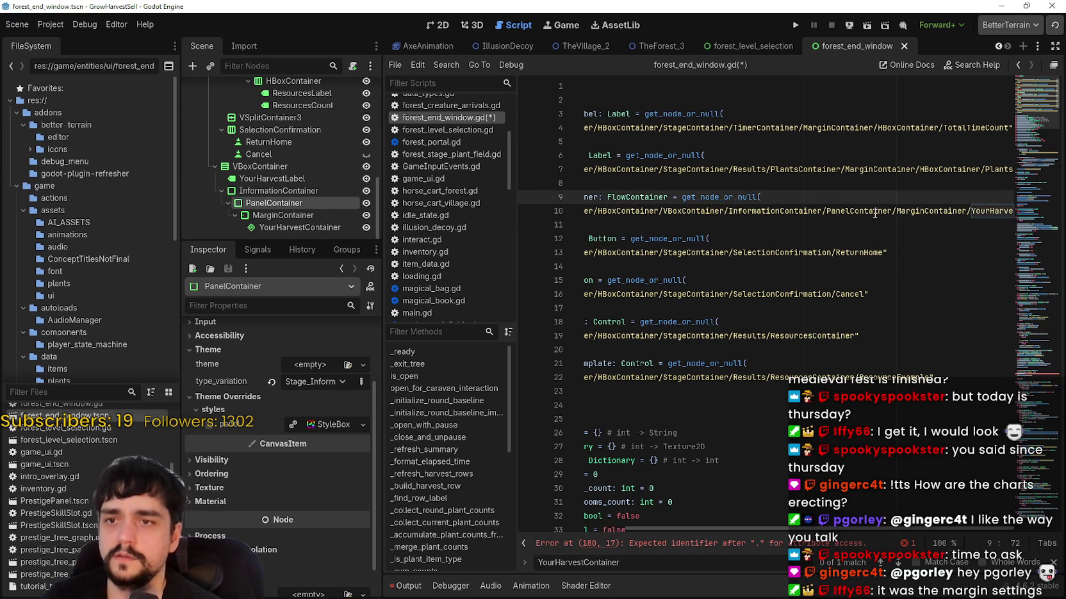
pyautogui.doubleClick(874, 212)
pyautogui.doubleClick(990, 210)
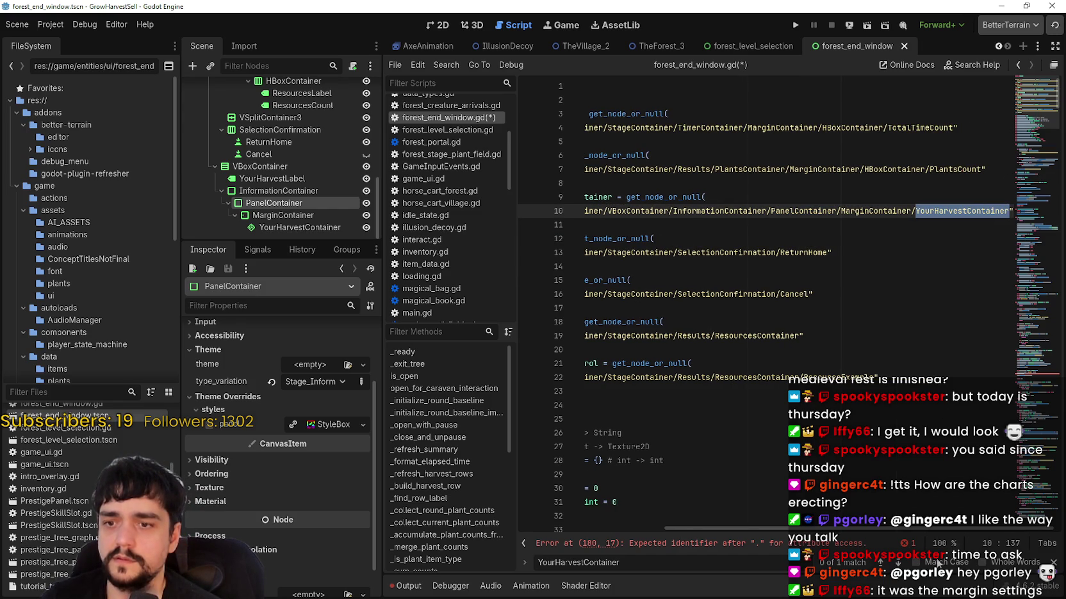
# - Review the updated line 10 node path and save the script
pyautogui.moveTo(723, 529); pyautogui.dragTo(584, 529)
pyautogui.click(936, 211)
pyautogui.moveTo(936, 212); pyautogui.dragTo(1015, 211)
pyautogui.click(845, 211)
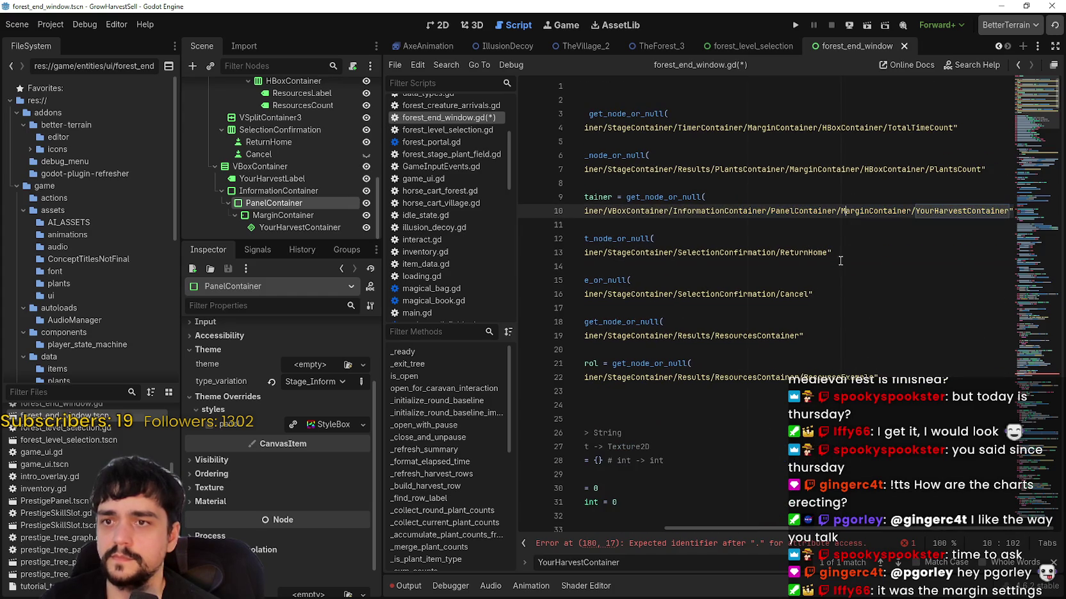
pyautogui.click(742, 543)
pyautogui.hotkey('ctrl', 's')
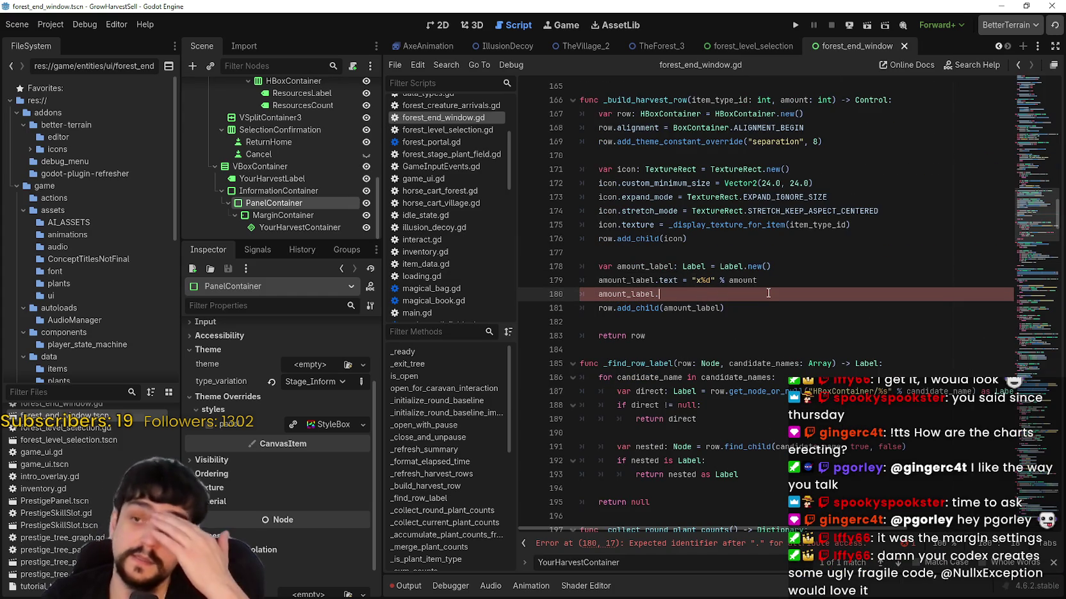
# - In the forest_level_selection scene, select the stage count Amount label showing 3
pyautogui.click(749, 46)
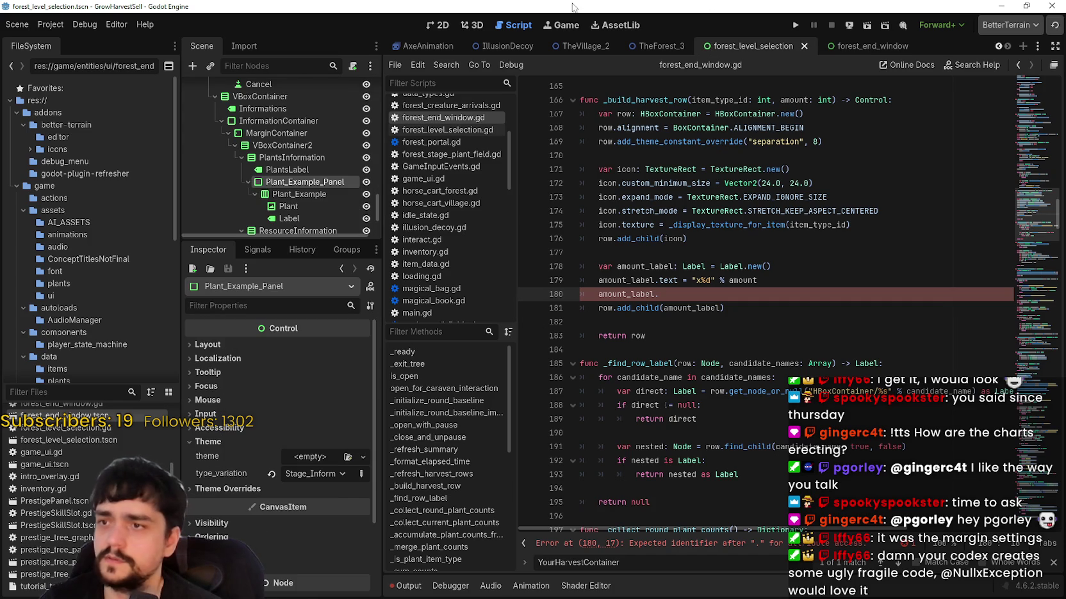
pyautogui.click(424, 27)
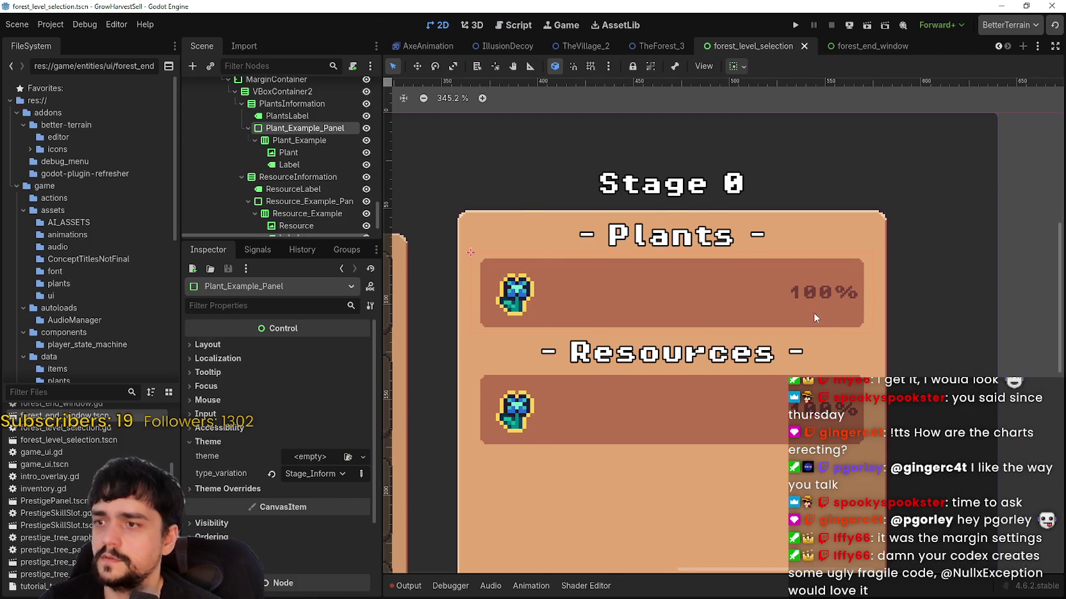
pyautogui.scroll(-2, 831, 305)
pyautogui.scroll(4, 662, 329)
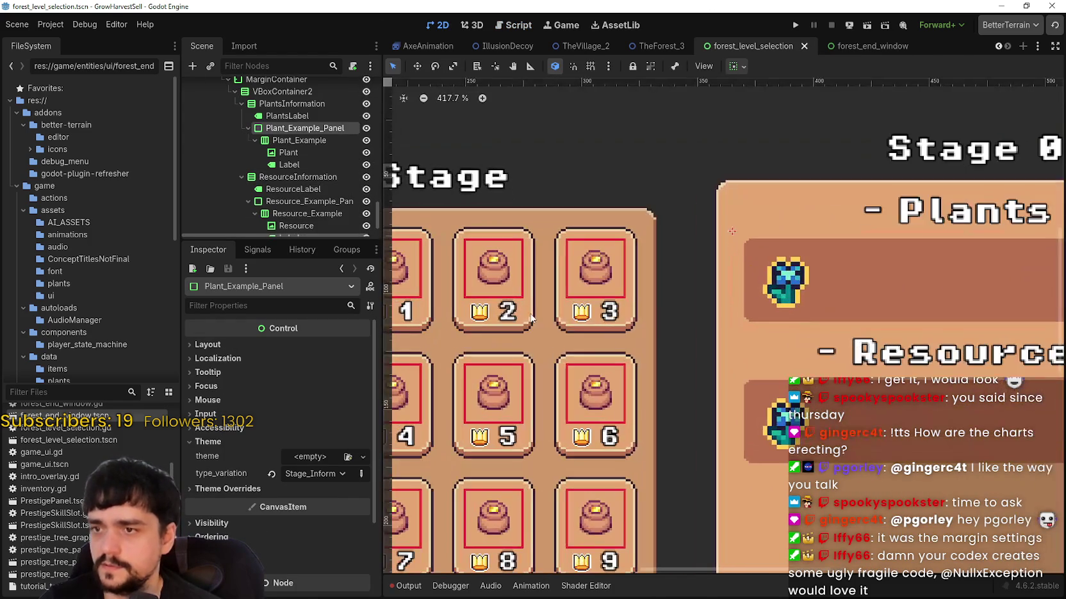
pyautogui.moveTo(662, 329)
pyautogui.mouseDown()
pyautogui.moveTo(695, 312)
pyautogui.moveTo(764, 321)
pyautogui.moveTo(675, 334)
pyautogui.moveTo(809, 350)
pyautogui.mouseUp()
pyautogui.scroll(1, 675, 334)
pyautogui.scroll(1, 634, 334)
pyautogui.click(633, 330)
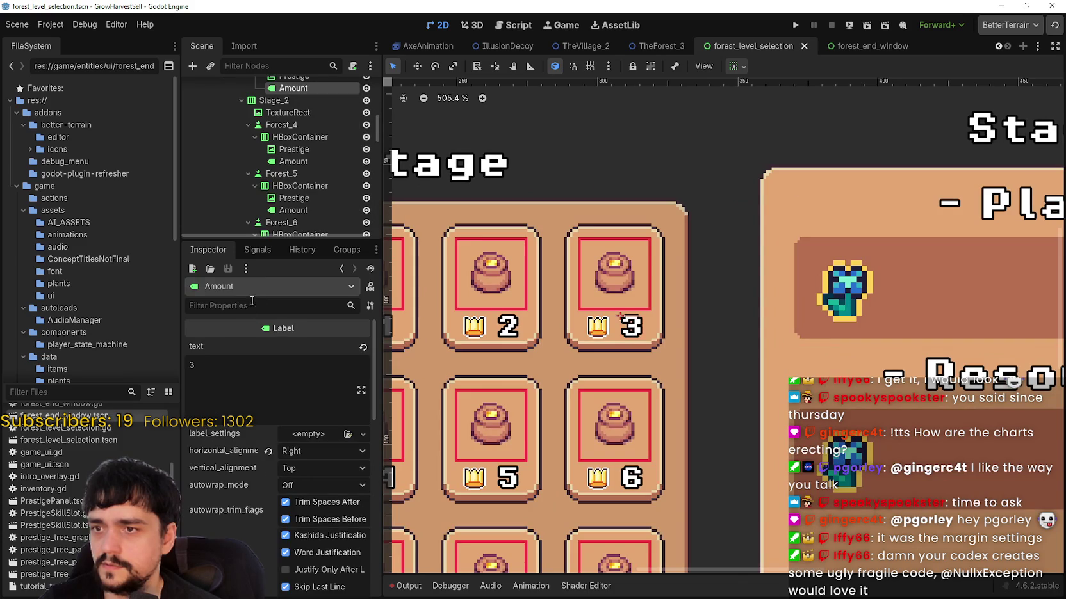
# - Capture the label's theme overrides: outline size 3 and font size 8 px
pyautogui.scroll(-10, 282, 555)
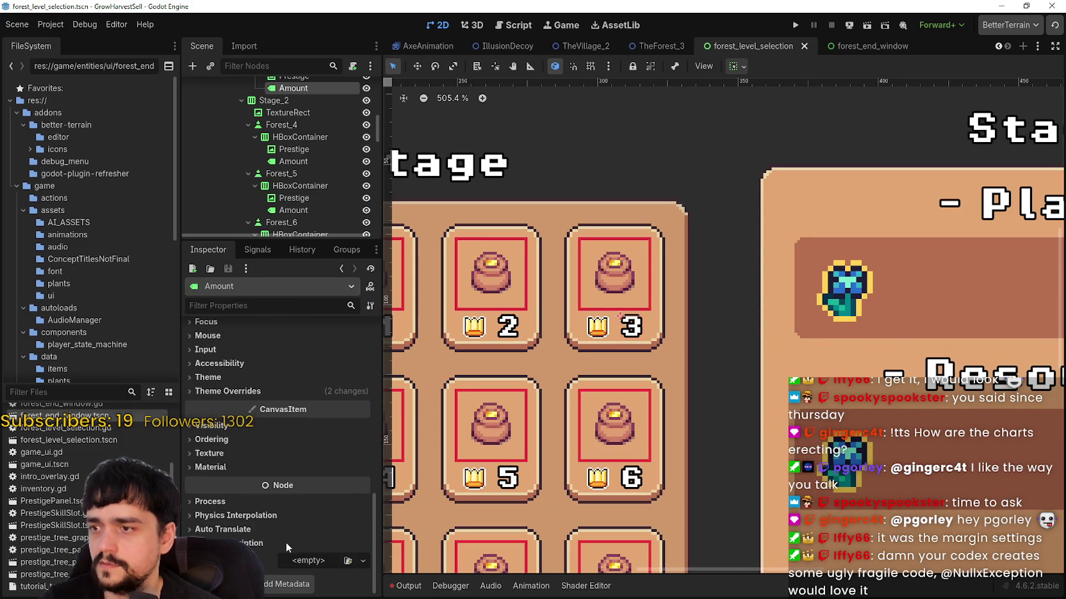
pyautogui.click(307, 391)
pyautogui.click(311, 418)
pyautogui.scroll(-2, 296, 488)
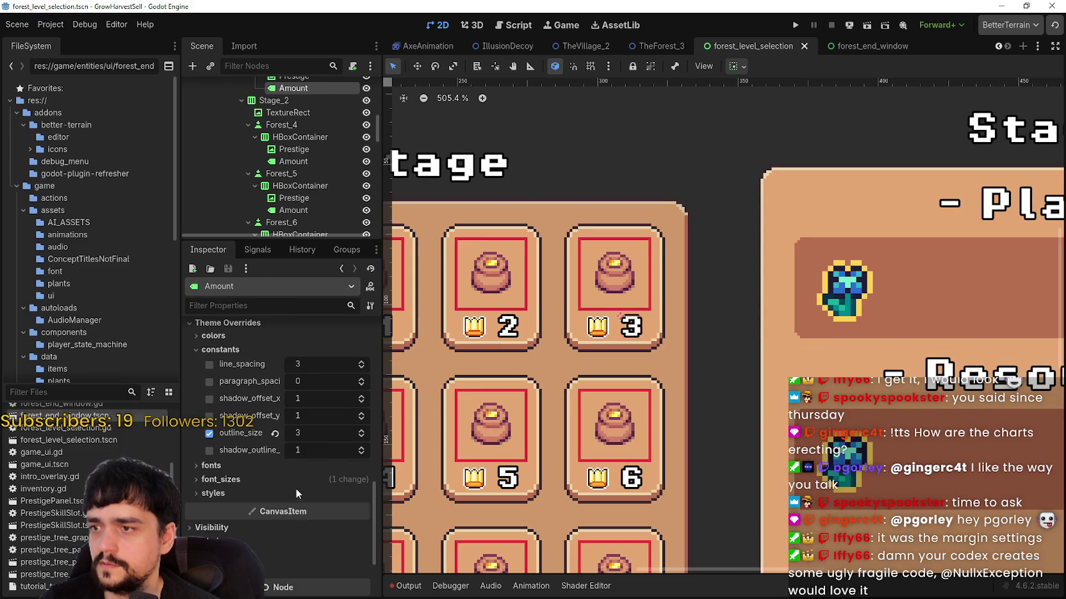
pyautogui.click(282, 481)
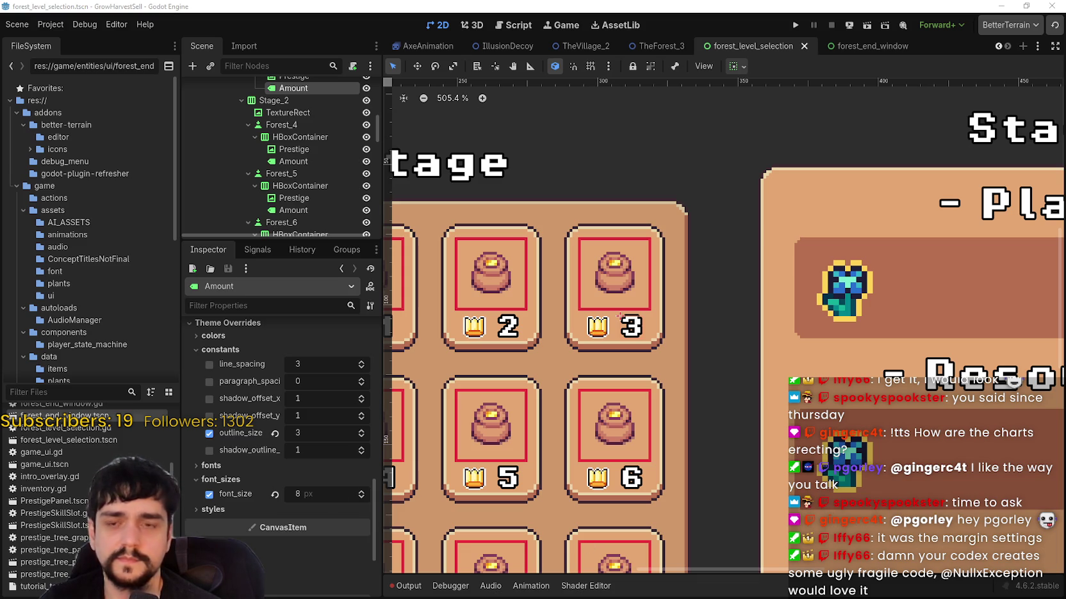
pyautogui.press('super+shift+s')
pyautogui.moveTo(180, 395); pyautogui.dragTo(388, 525)
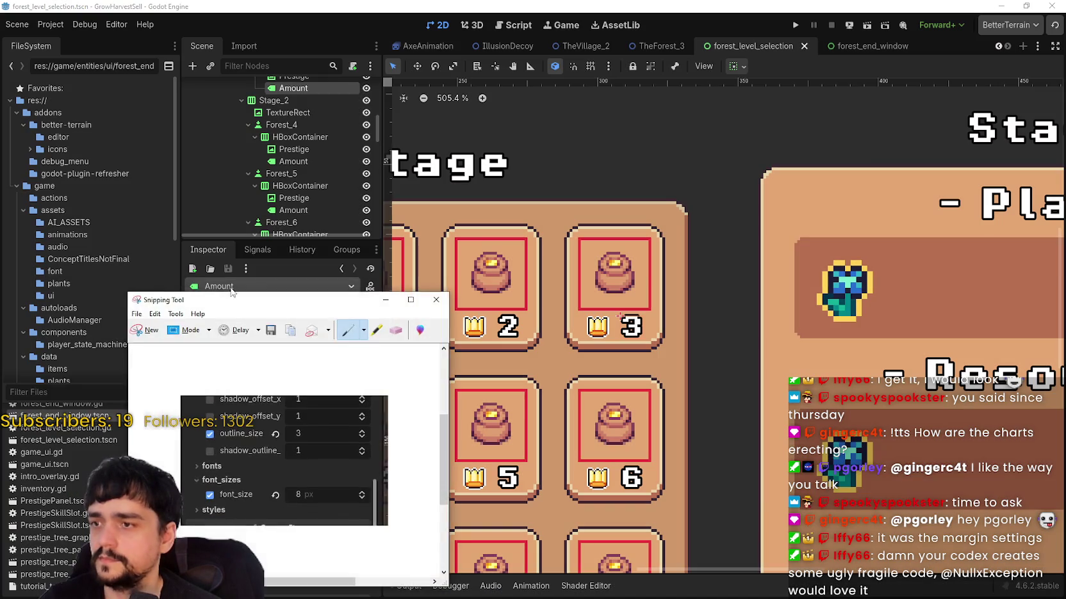
pyautogui.click(231, 292)
# - Look through the level-selection script, then return to forest_end_window.gd
pyautogui.scroll(1, 275, 130)
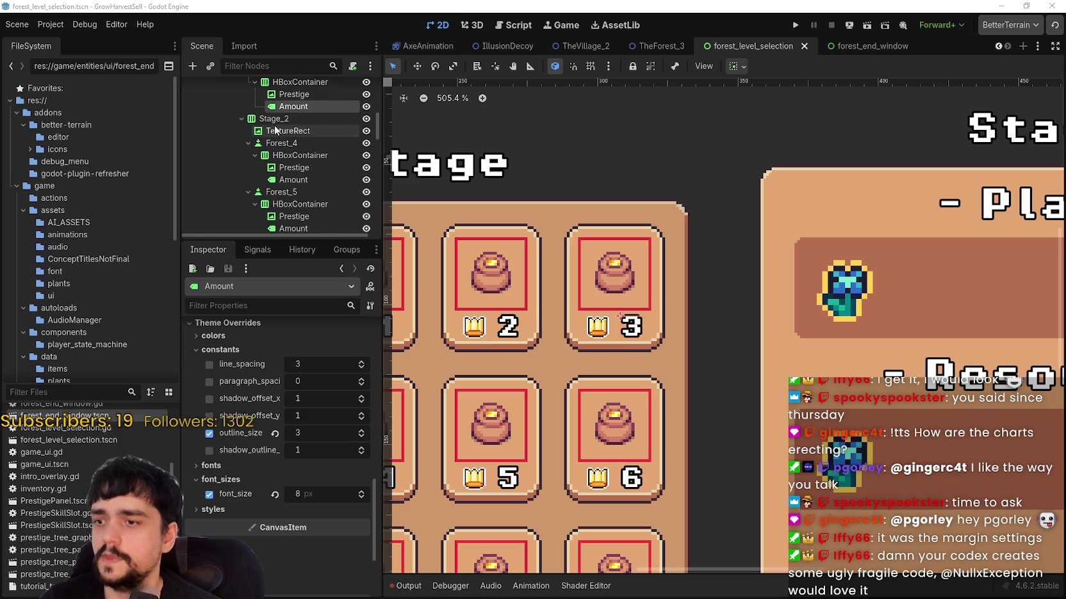
pyautogui.scroll(8, 275, 130)
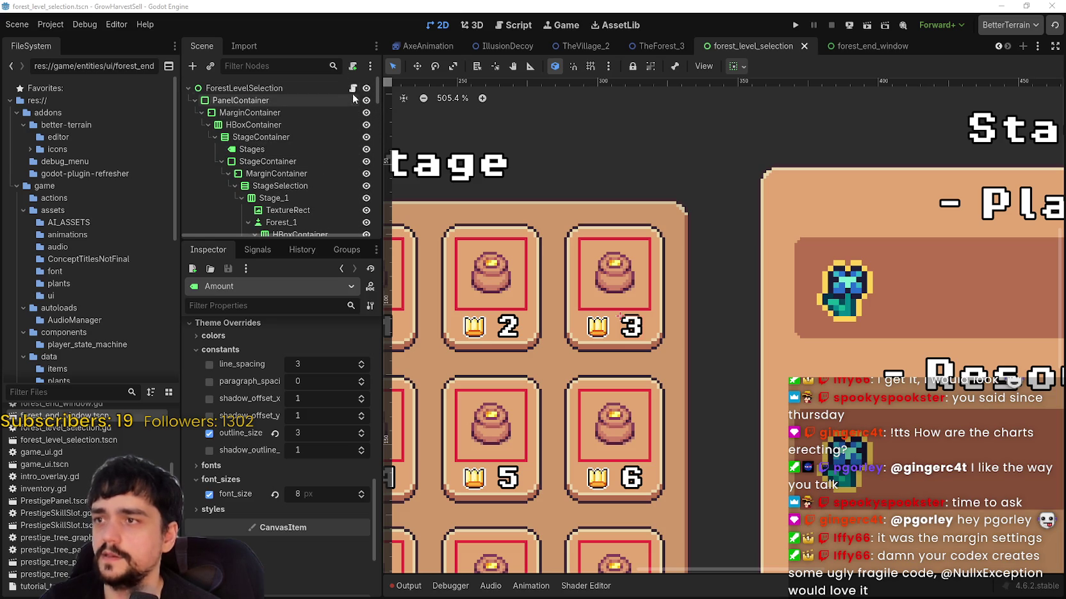
pyautogui.click(353, 89)
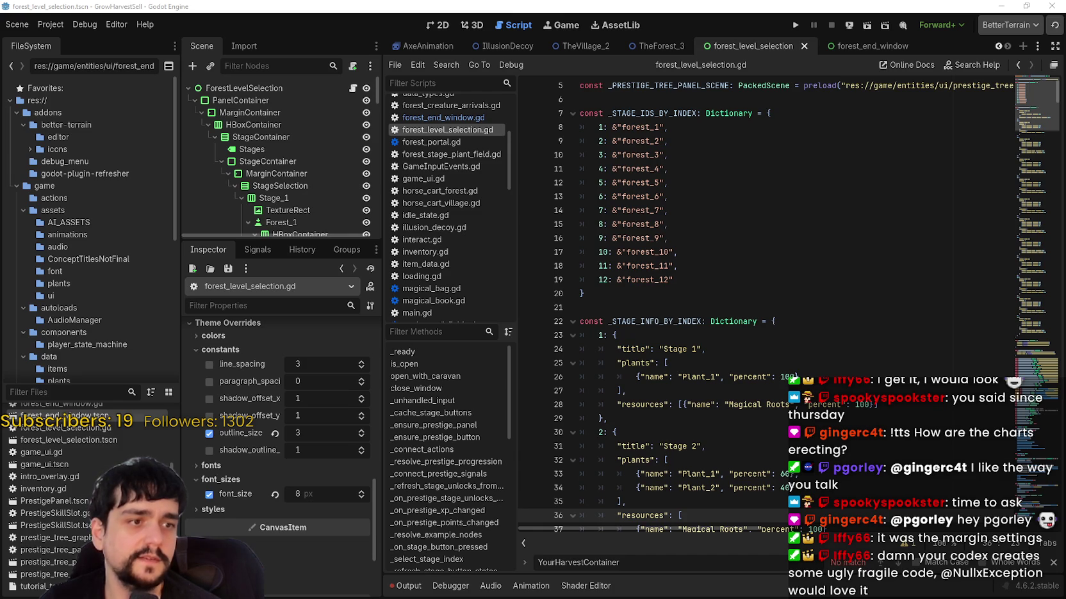
pyautogui.scroll(-8, 720, 296)
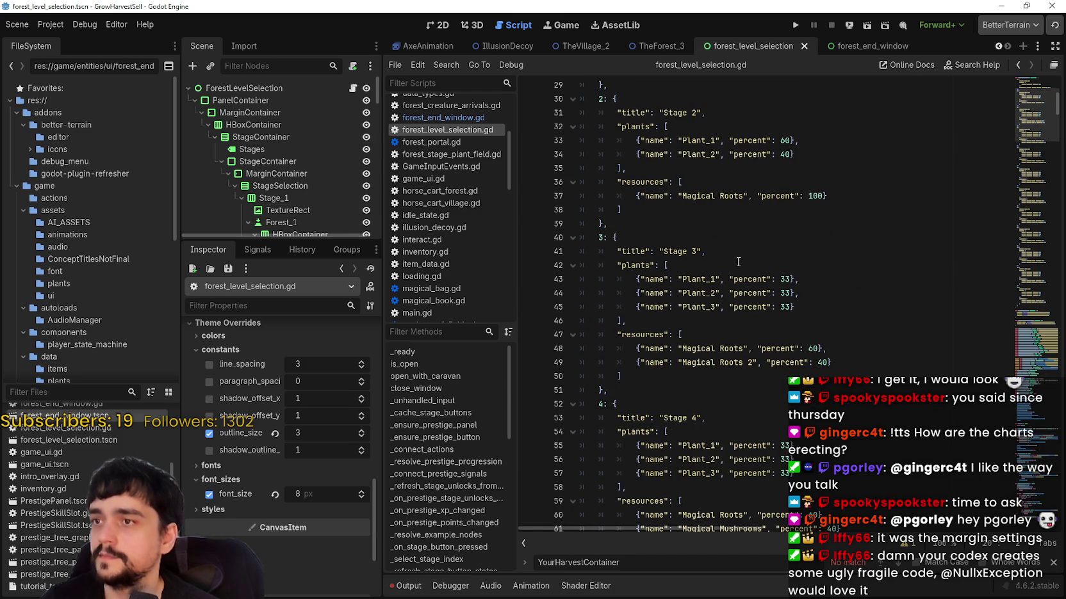
pyautogui.scroll(-2, 736, 259)
pyautogui.click(494, 118)
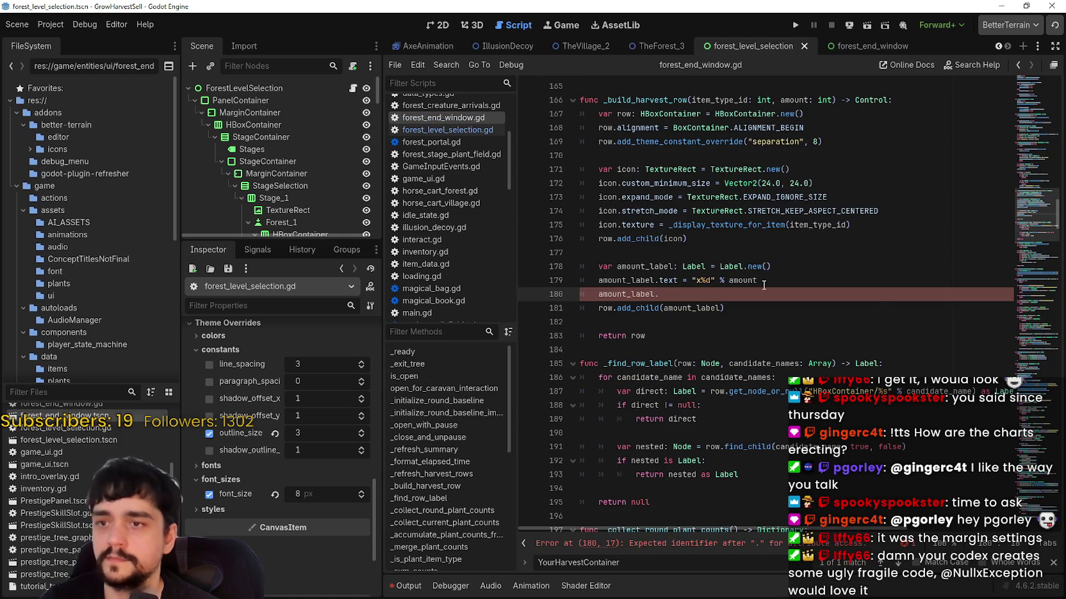
# - Write 'amount_label.outline_size =' on line 180 and select outline_size
pyautogui.click(741, 296)
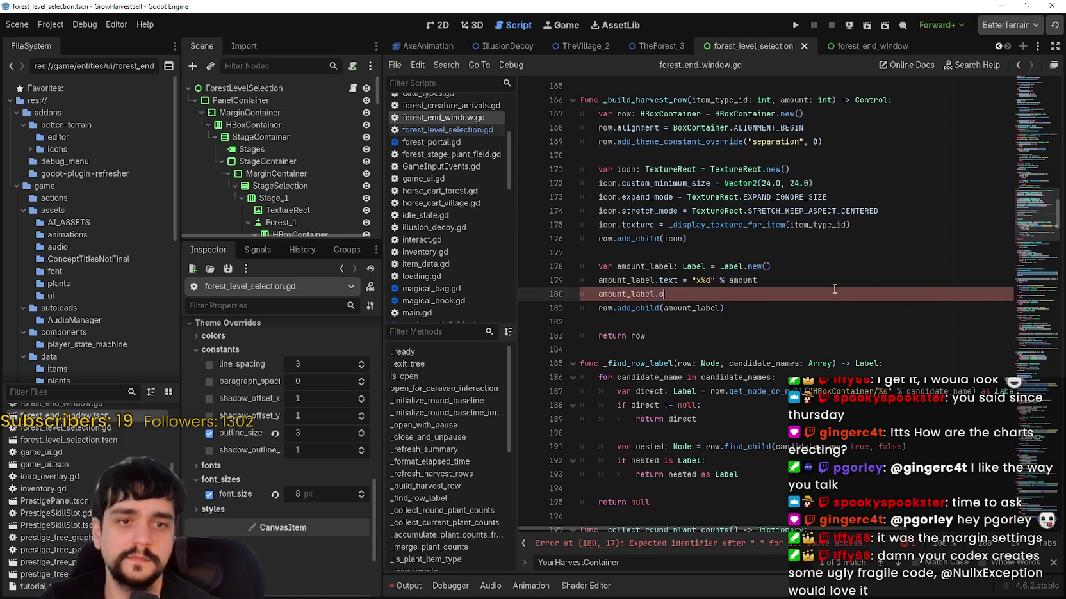
pyautogui.write('utline_')
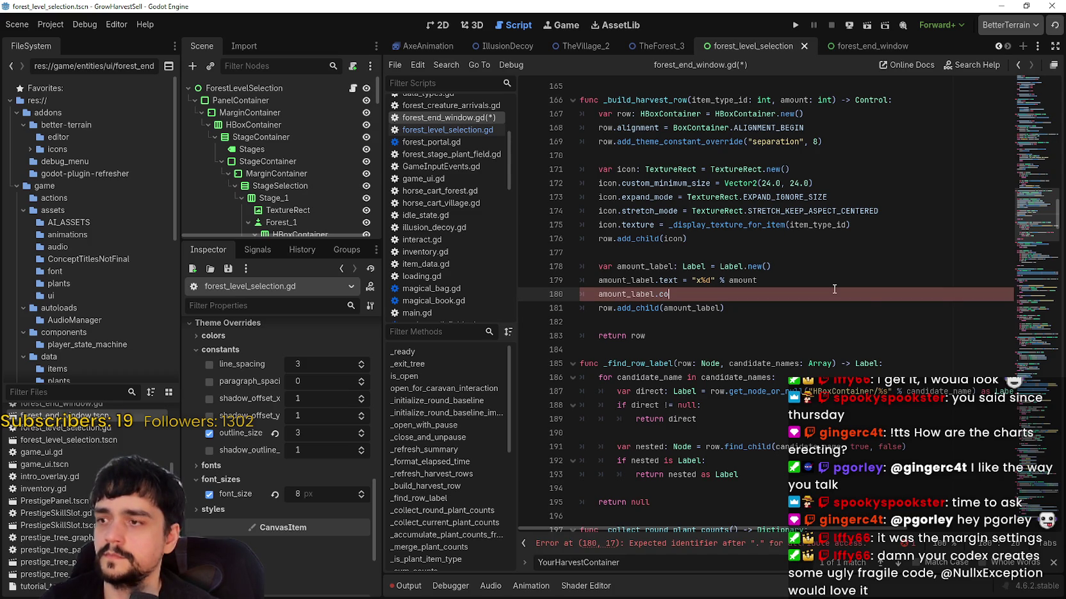
pyautogui.write('nstants')
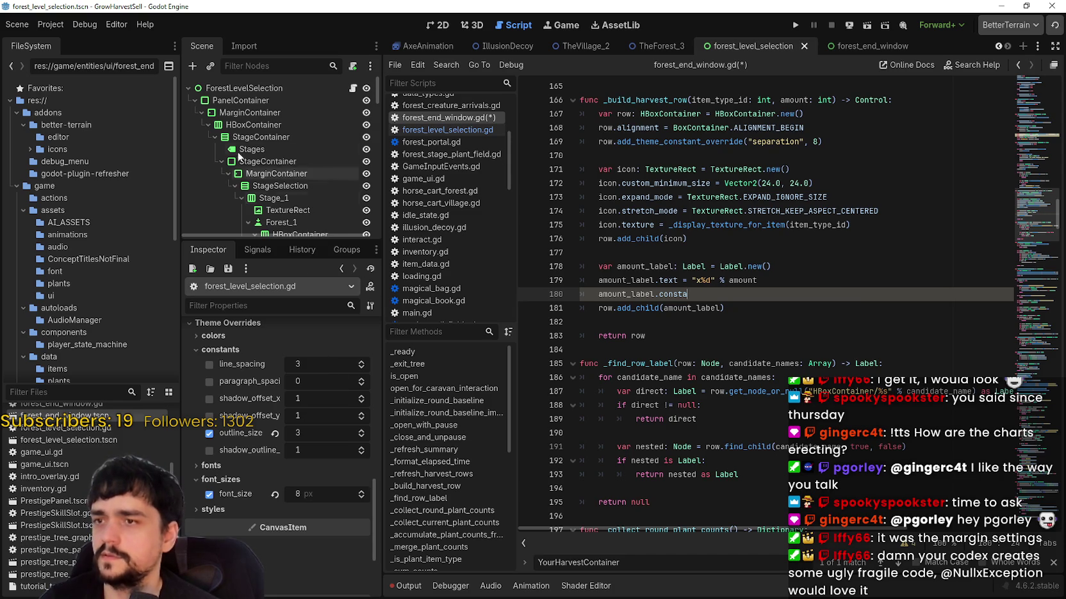
pyautogui.scroll(-4, 304, 191)
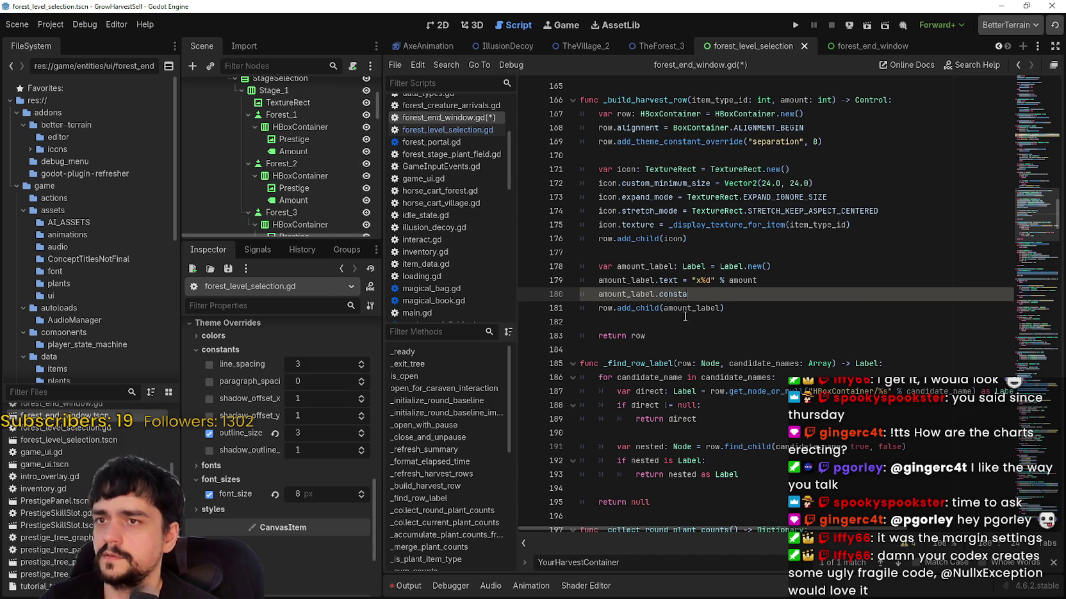
pyautogui.doubleClick(680, 296)
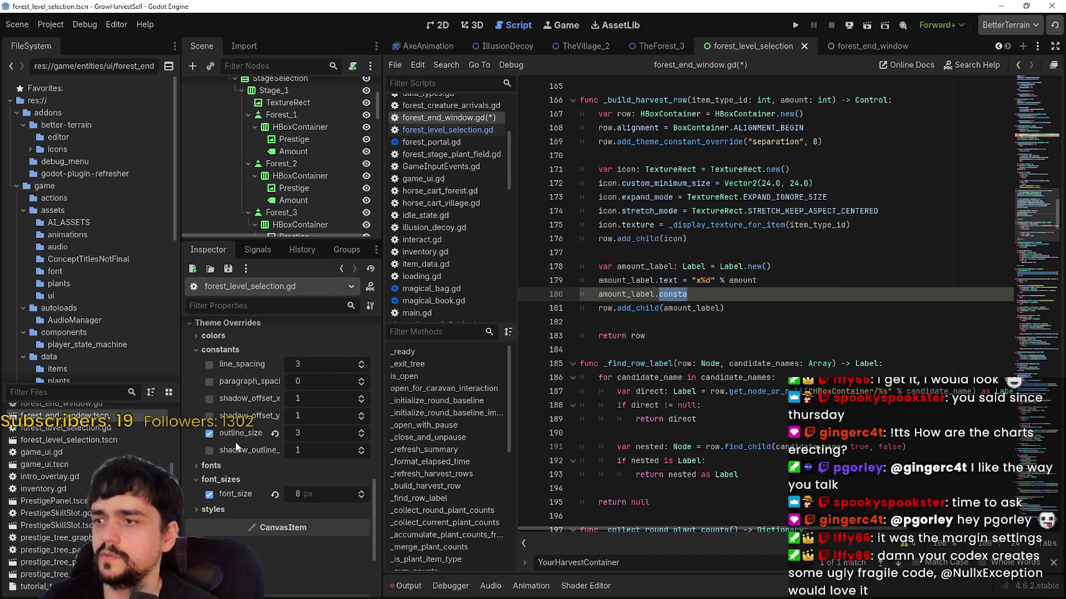
pyautogui.moveTo(231, 431)
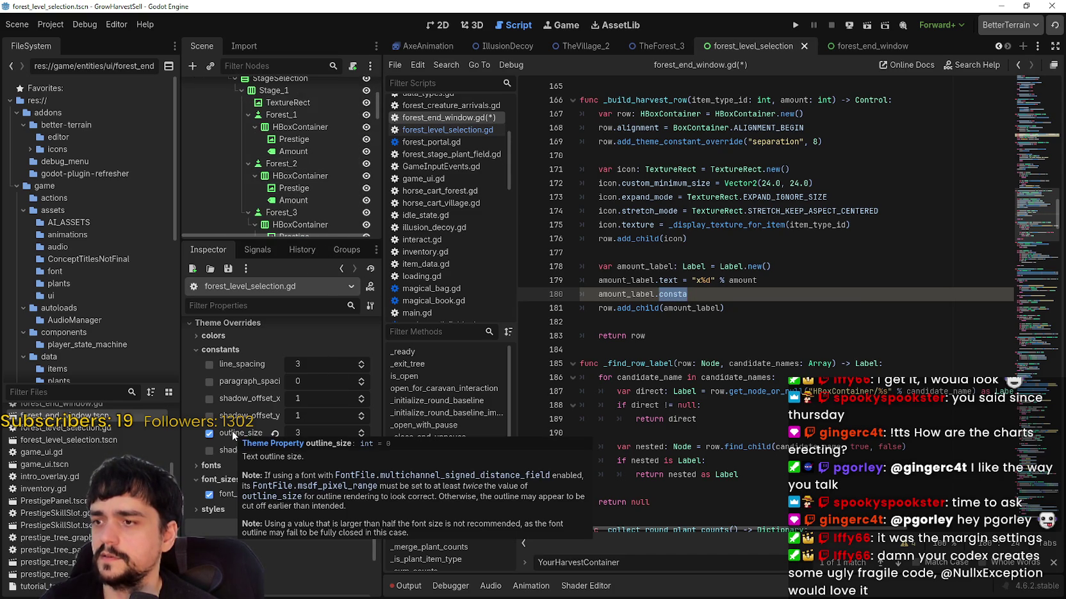
pyautogui.write('o')
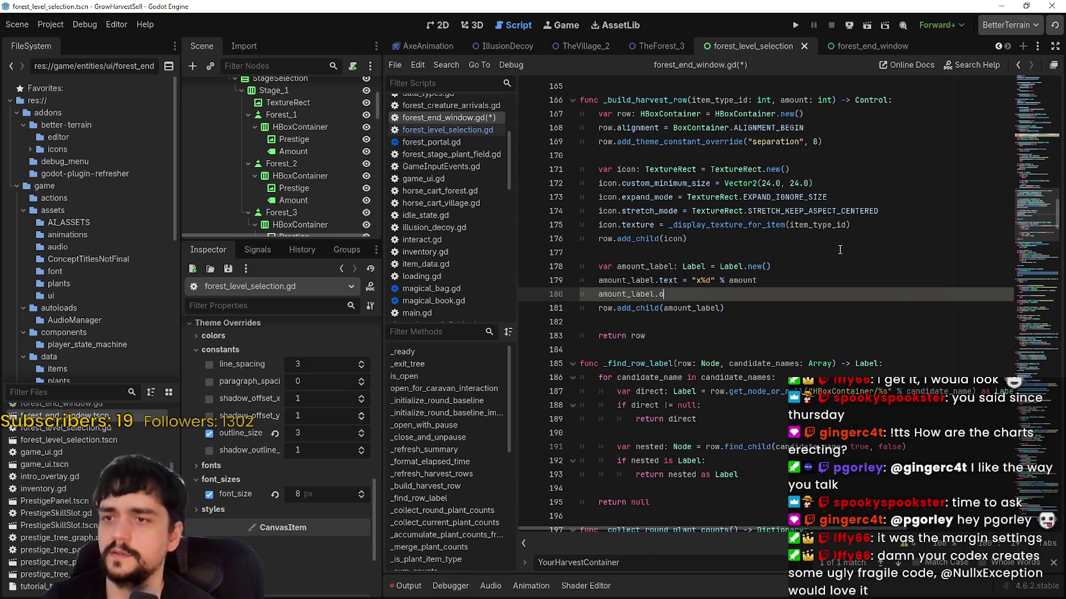
pyautogui.write('utline_siz')
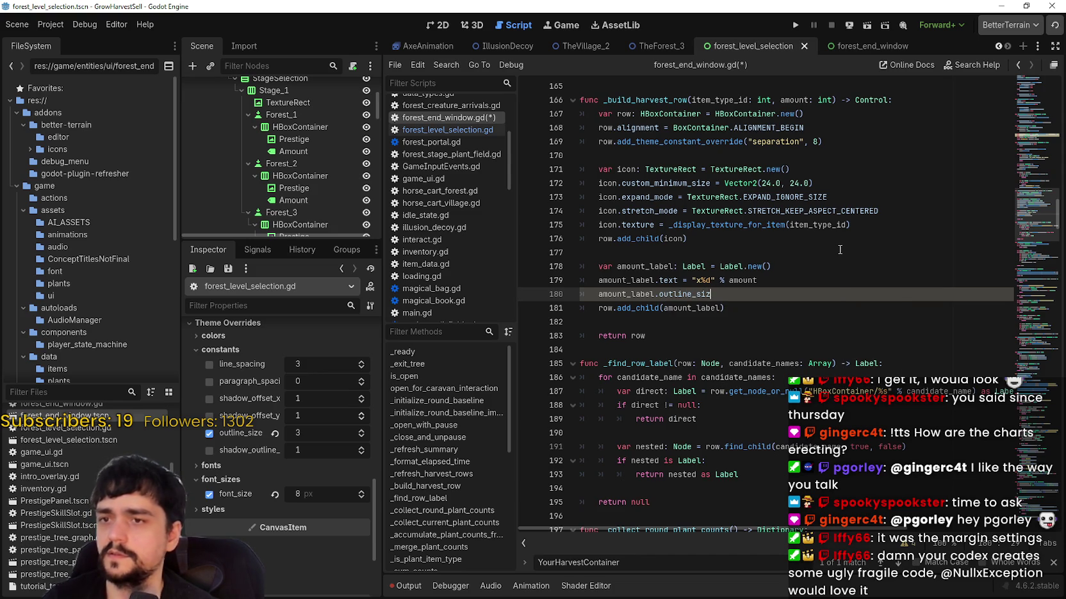
pyautogui.write('e =')
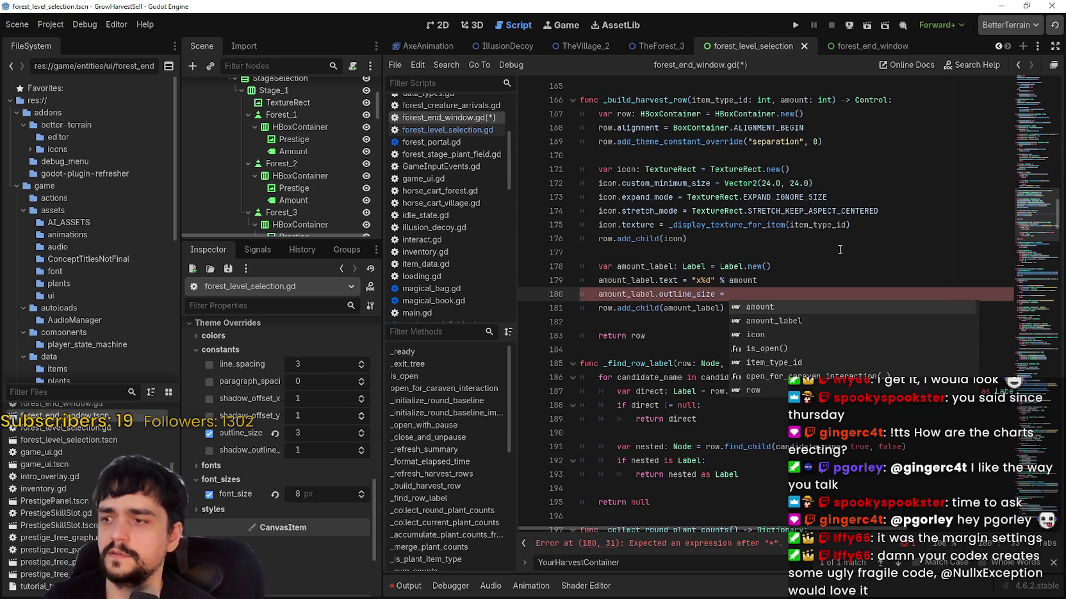
pyautogui.doubleClick(697, 294)
# - Find outline_size across res:// and review the matches in 7 files
pyautogui.hotkey('ctrl', 'shift', 'f')
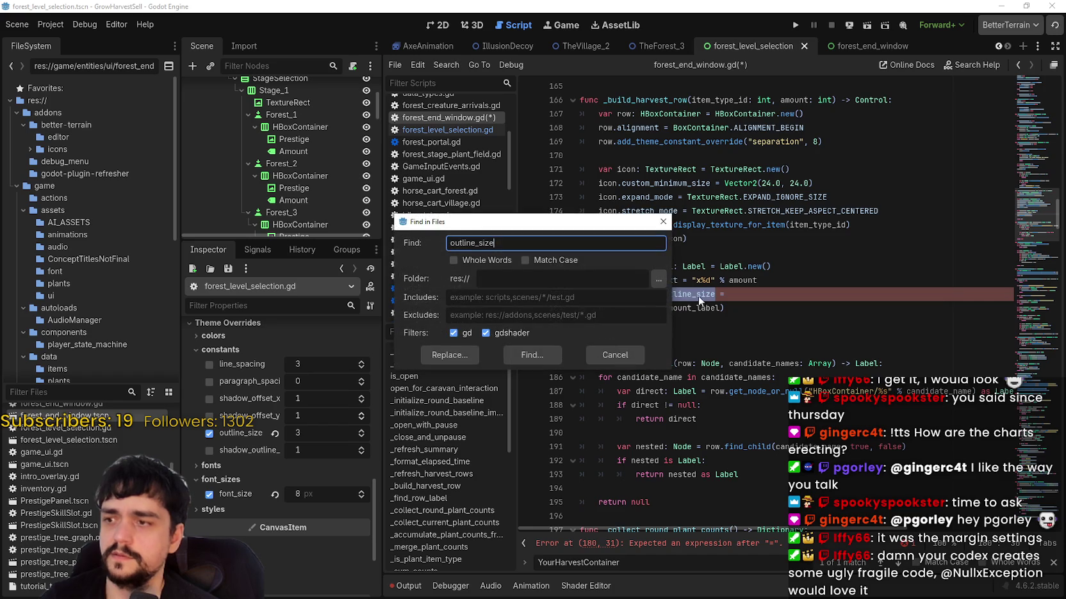
pyautogui.click(532, 355)
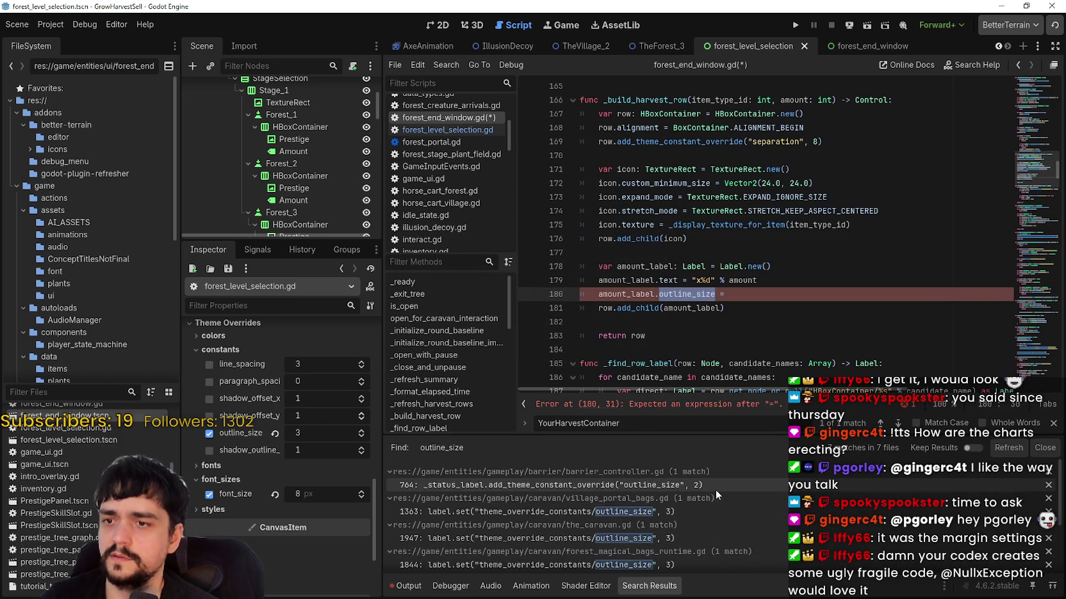
pyautogui.scroll(-2, 739, 505)
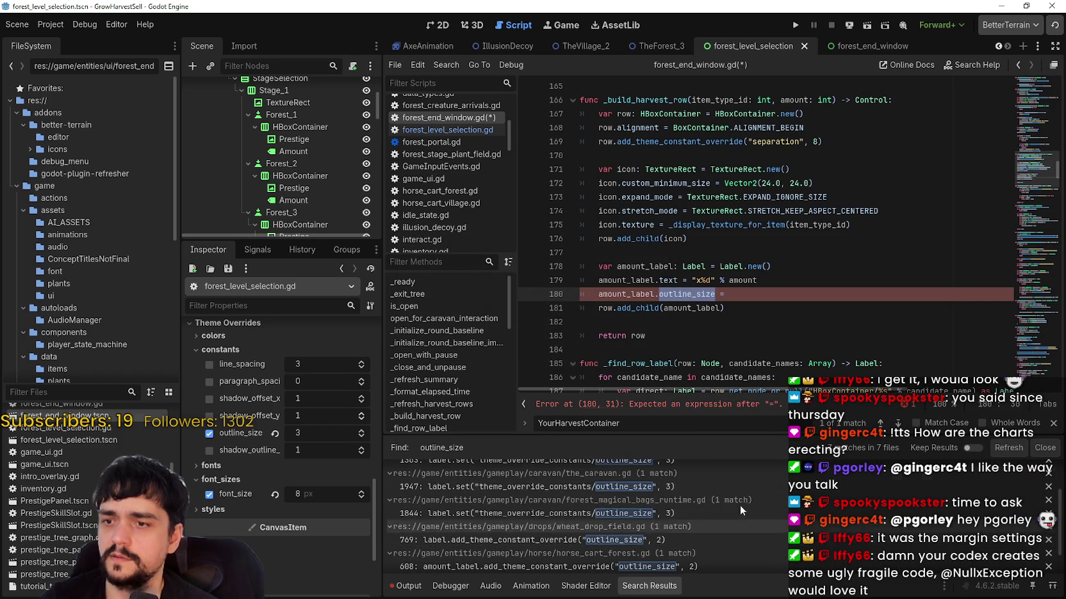
pyautogui.scroll(-2, 560, 558)
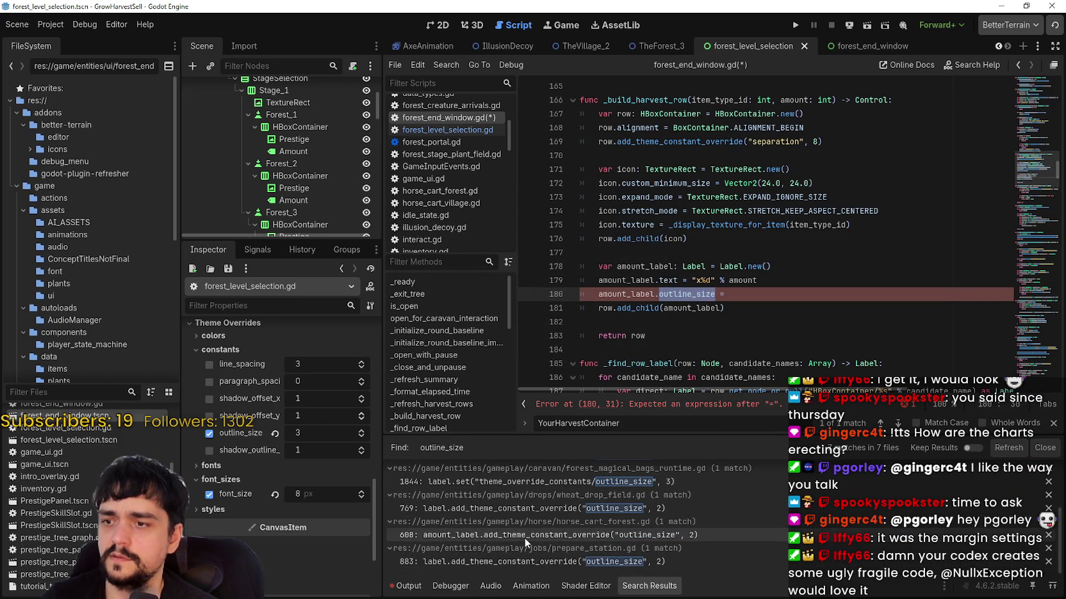
pyautogui.scroll(2, 525, 537)
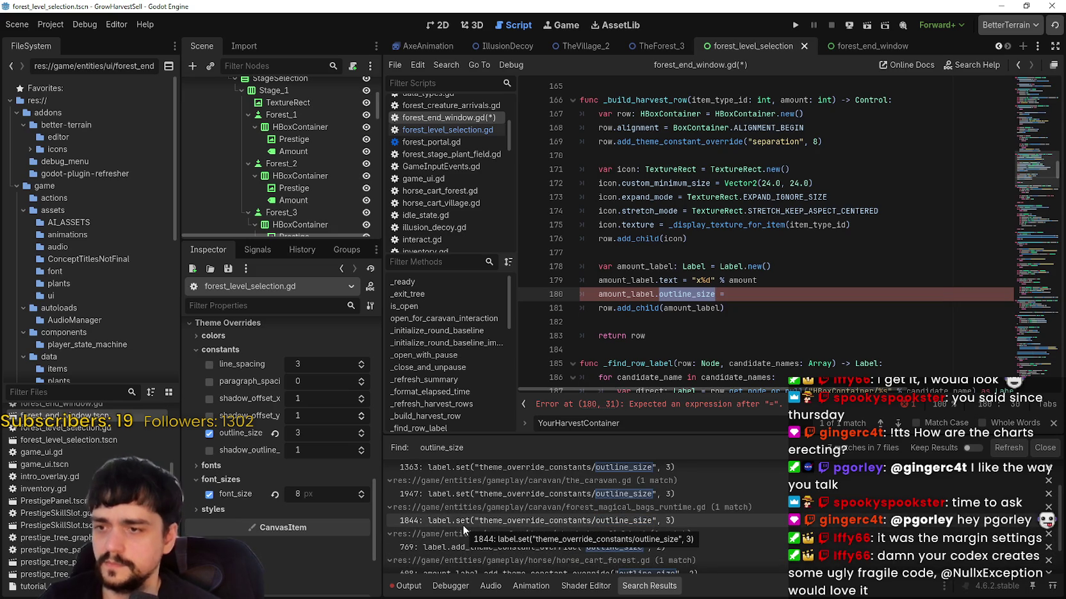
pyautogui.scroll(2, 526, 542)
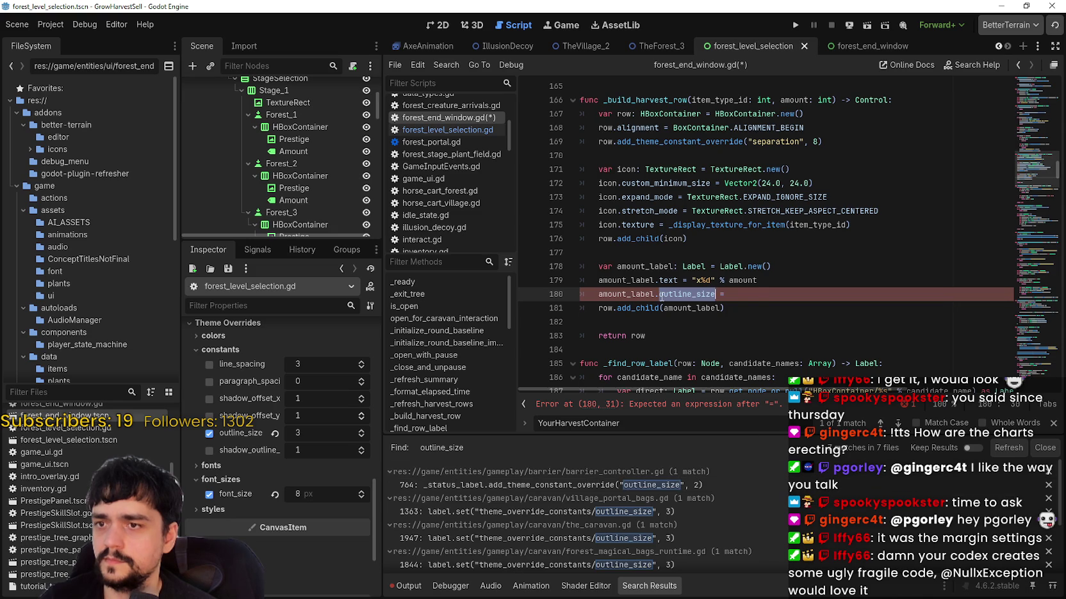
# - Replace line 180 with amount_label.add_theme_constant_override("outline_size", 3)
pyautogui.click(756, 295)
pyautogui.press('BackSpace')
pyautogui.press('BackSpace')
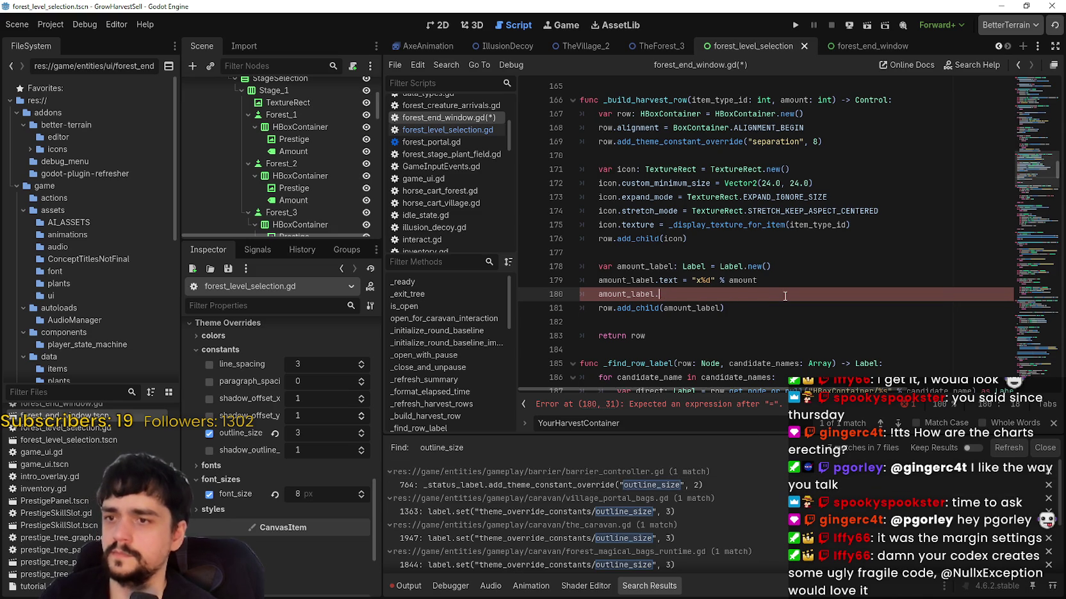
pyautogui.write(',')
pyautogui.press('BackSpace')
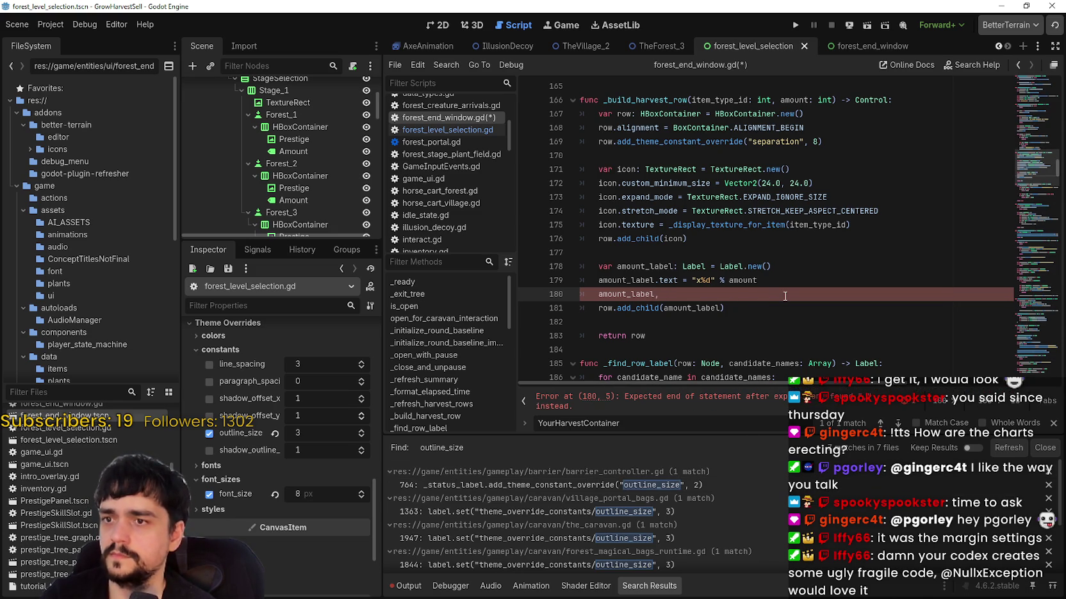
pyautogui.write('.a')
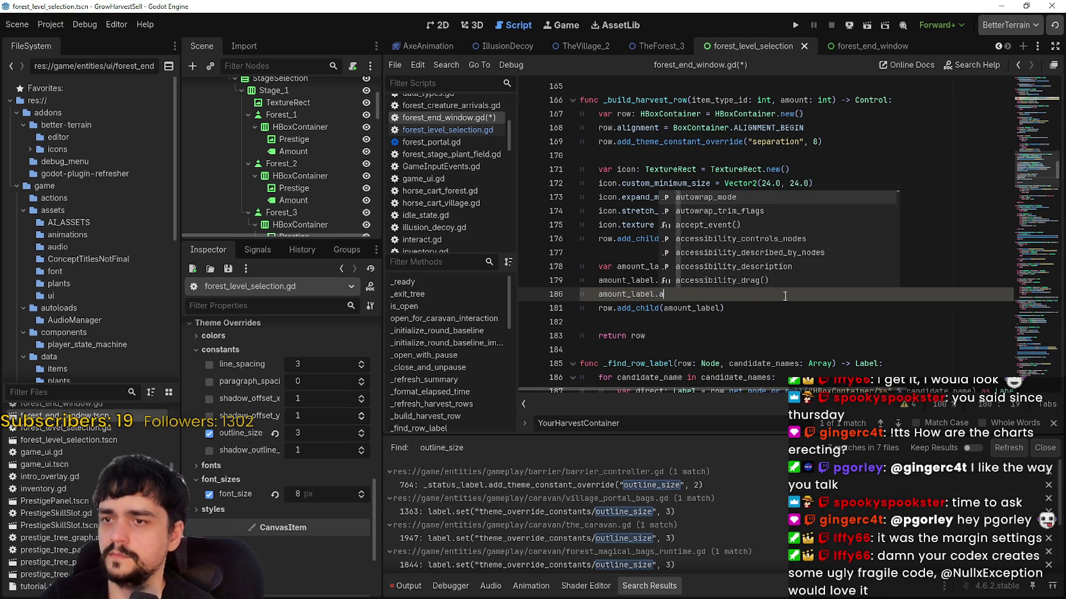
pyautogui.write('dd_theme_')
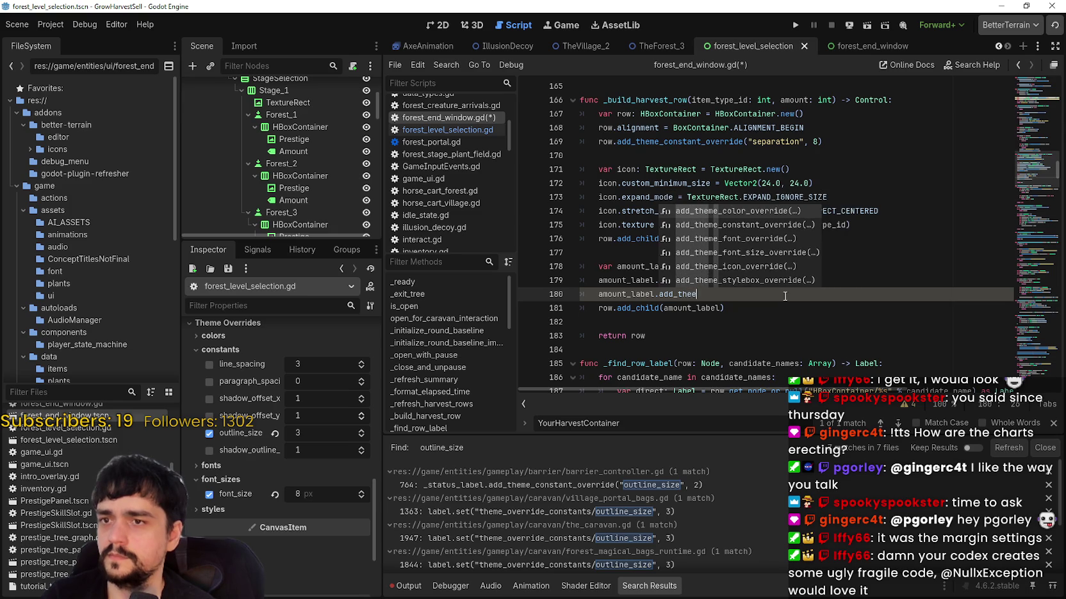
pyautogui.write('constant')
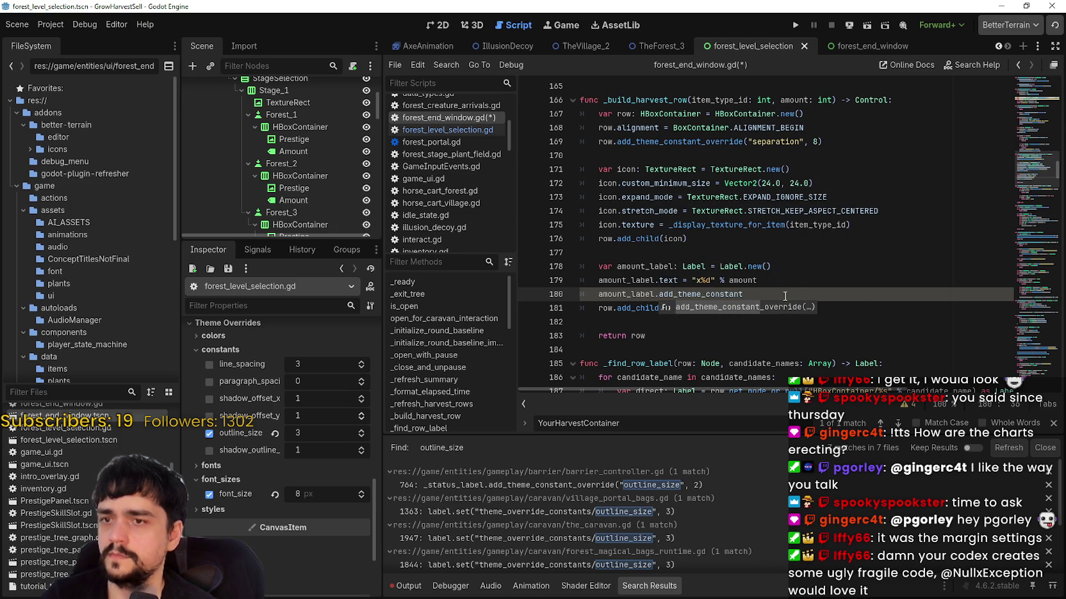
pyautogui.press('Return')
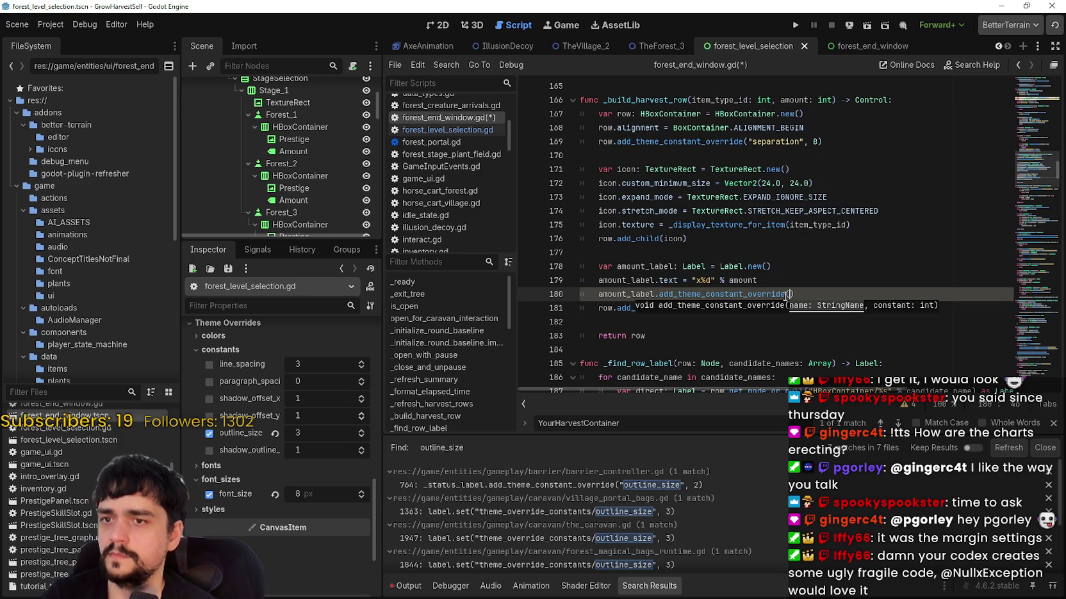
pyautogui.write('"outline_size", 3')
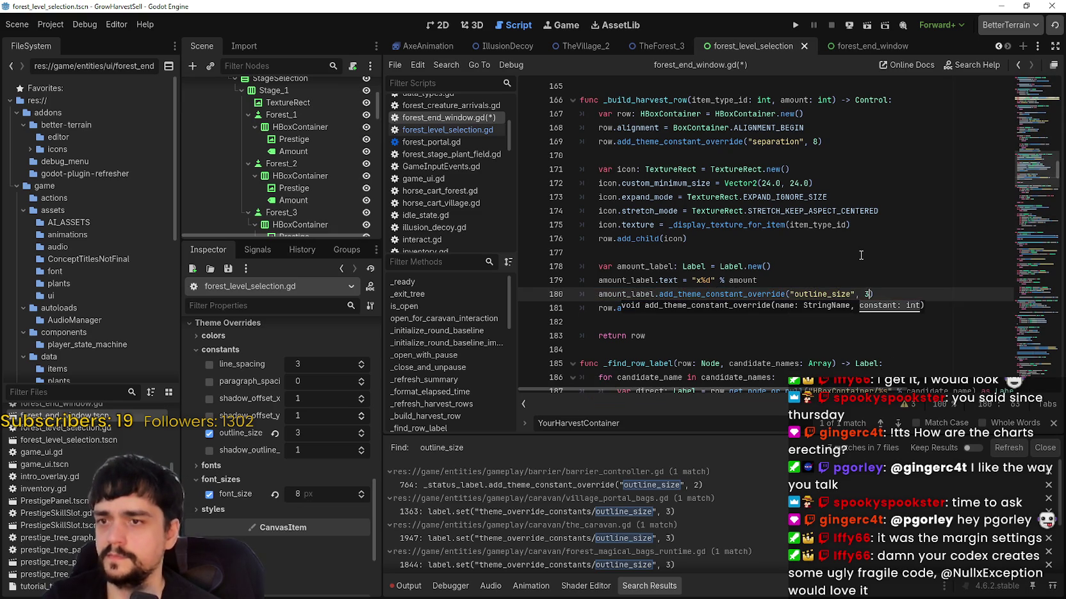
pyautogui.click(900, 290)
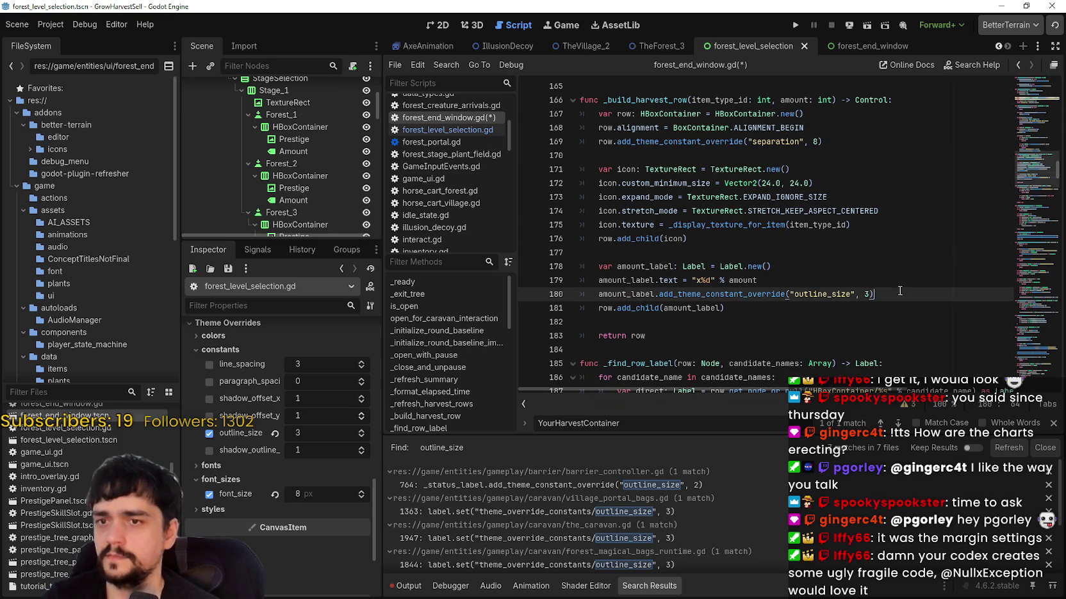
# - Add amount_label.add_theme_font_size_override("font_size", 8) on the next line
pyautogui.press('Return')
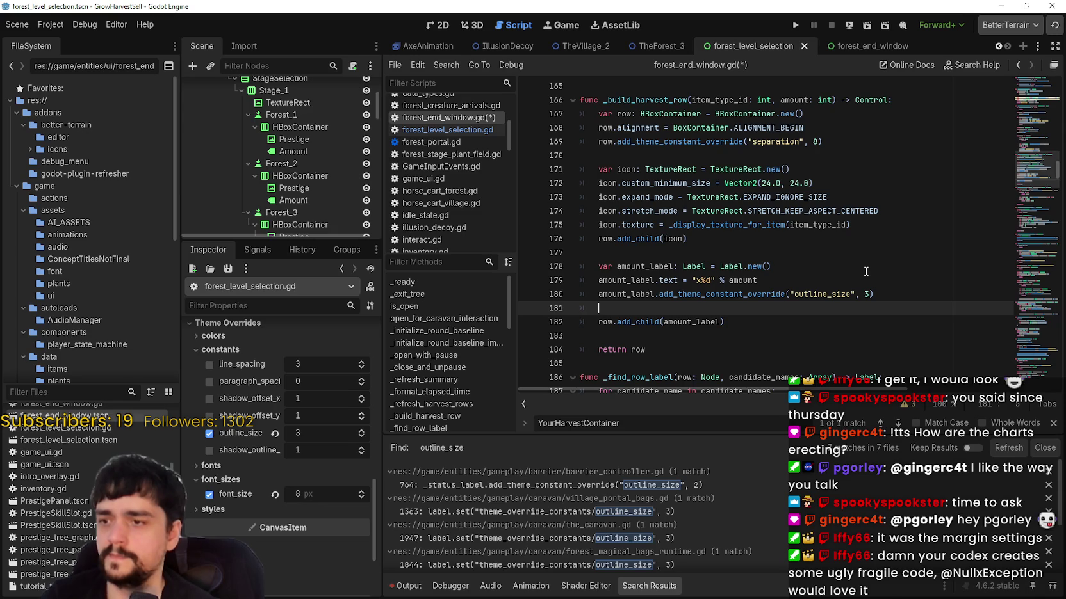
pyautogui.write('amount')
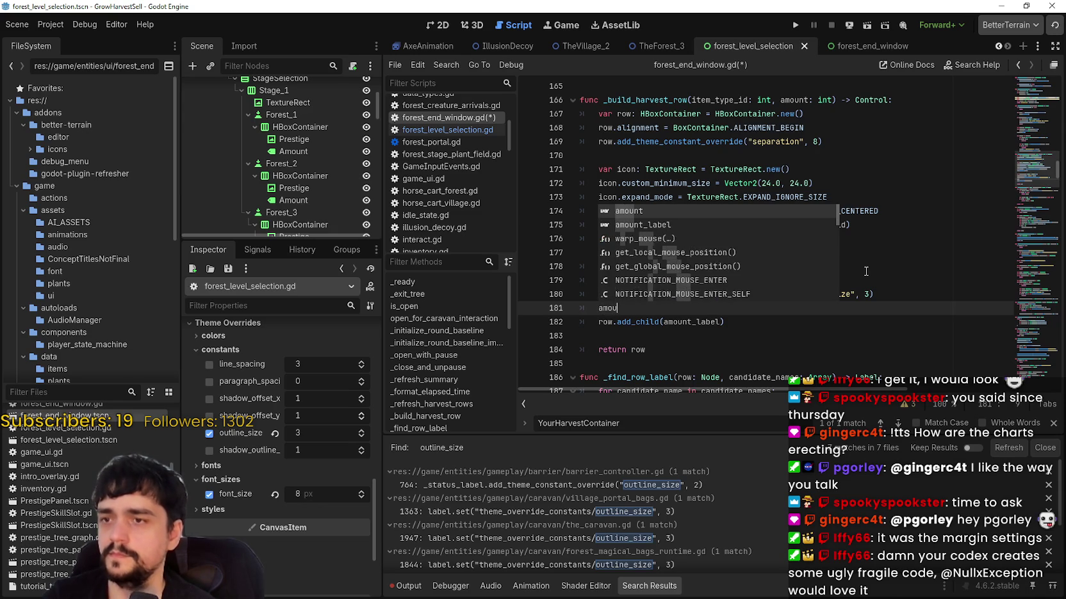
pyautogui.press('Down')
pyautogui.press('Return')
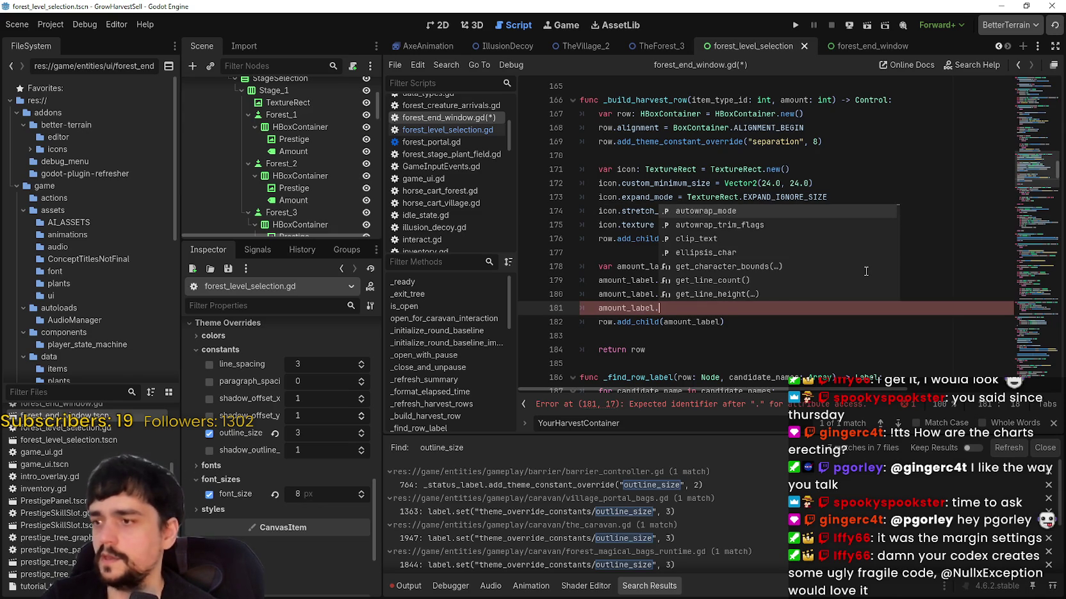
pyautogui.write('font_si')
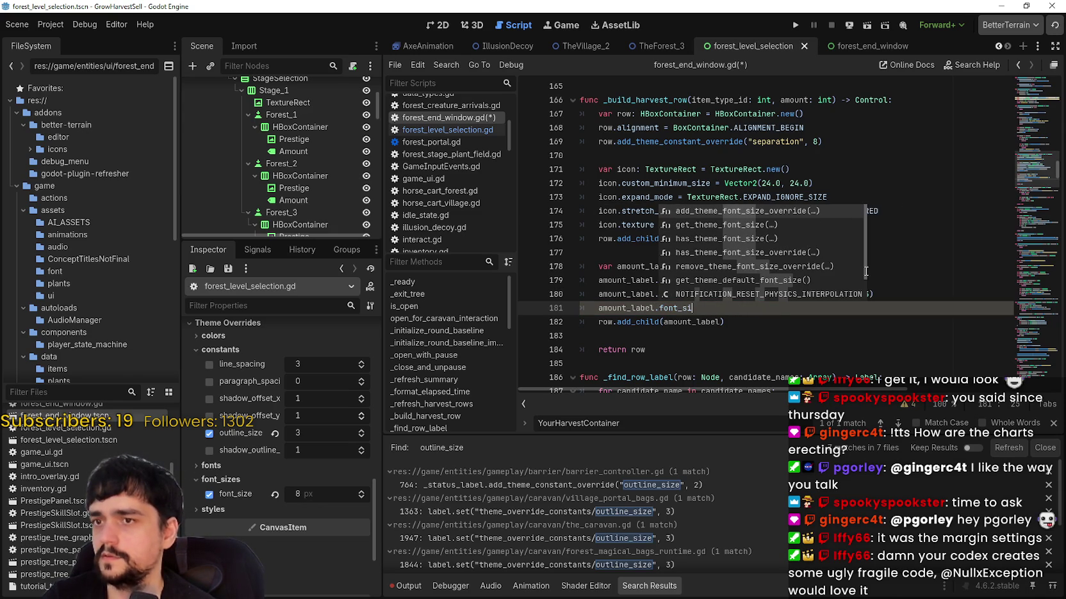
pyautogui.write('ze')
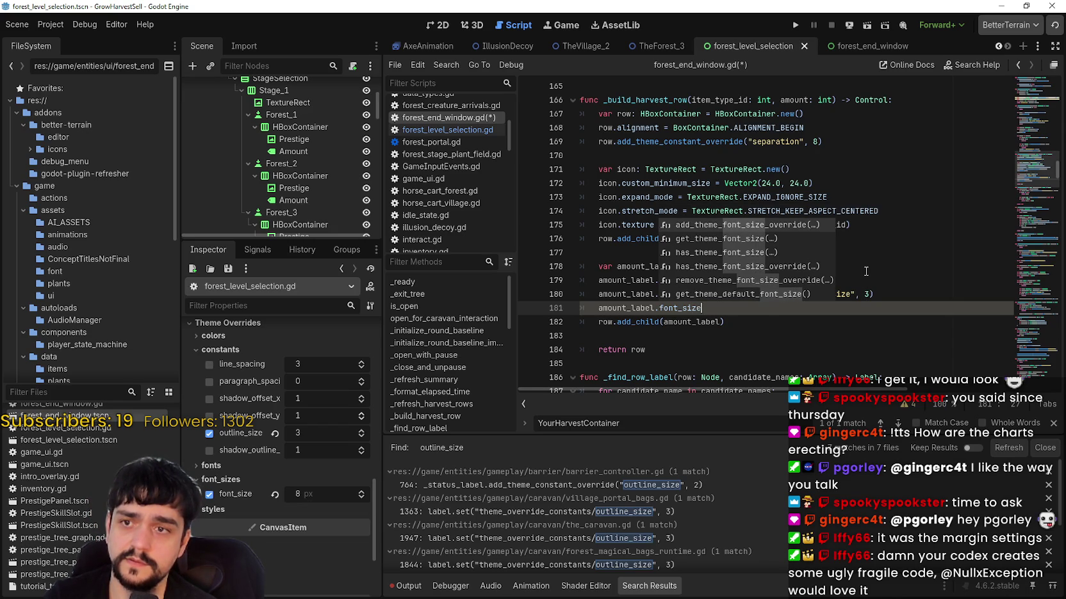
pyautogui.press('Return')
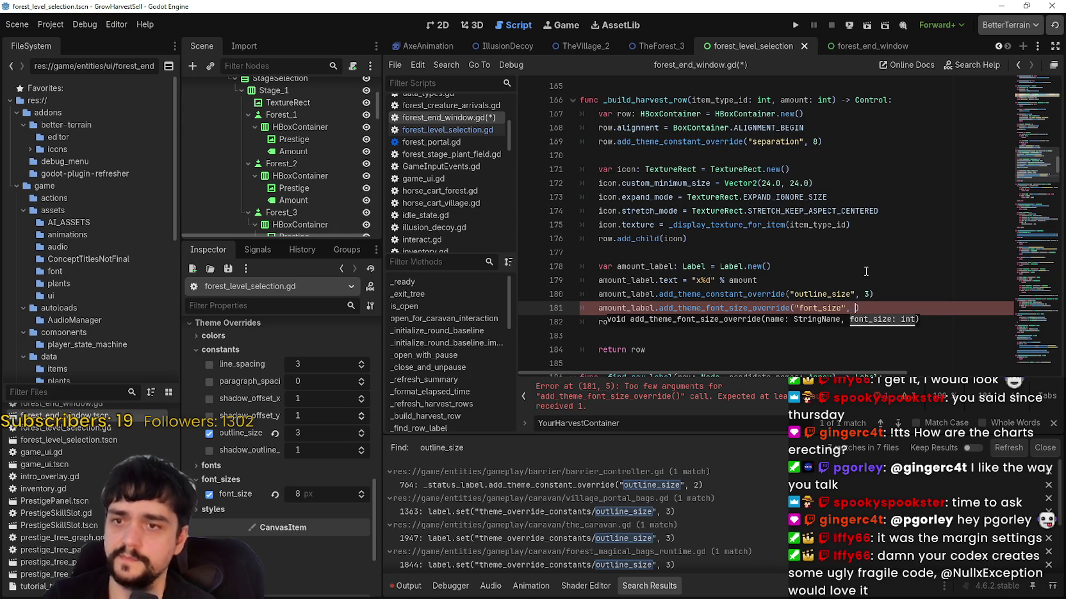
pyautogui.write('8')
pyautogui.click(869, 267)
# - Save the script and run the game to check the harvest labels
pyautogui.click(838, 349)
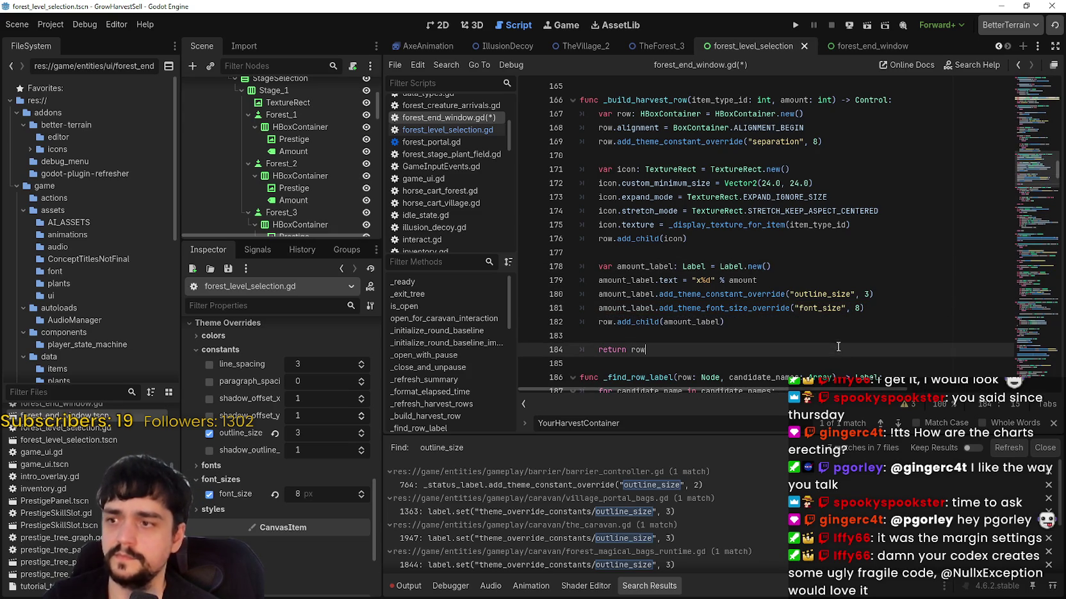
pyautogui.hotkey('ctrl', 's')
pyautogui.scroll(-3, 723, 203)
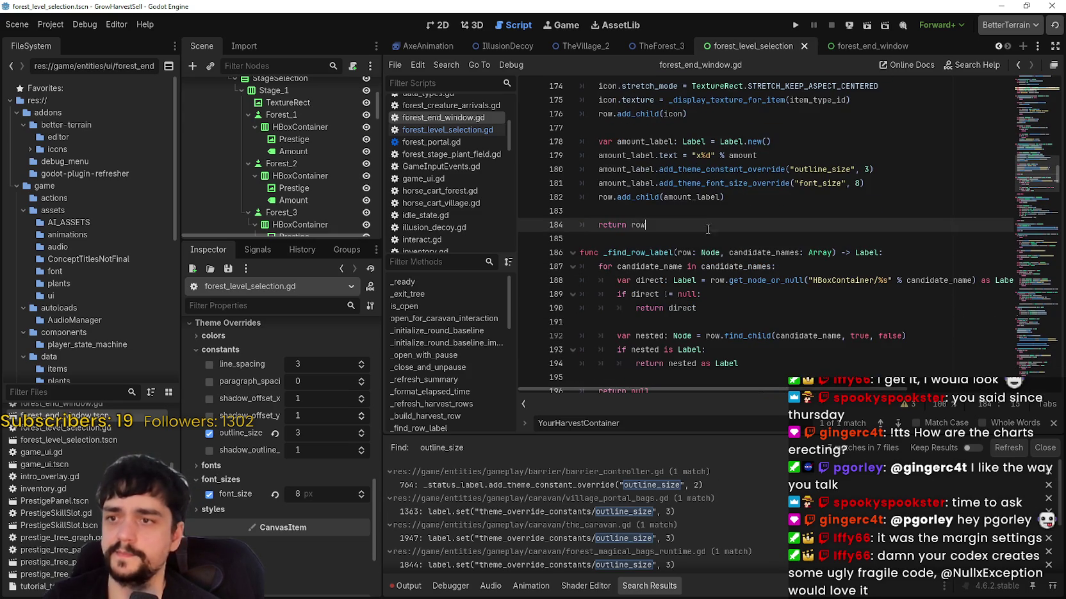
pyautogui.click(723, 198)
pyautogui.click(796, 24)
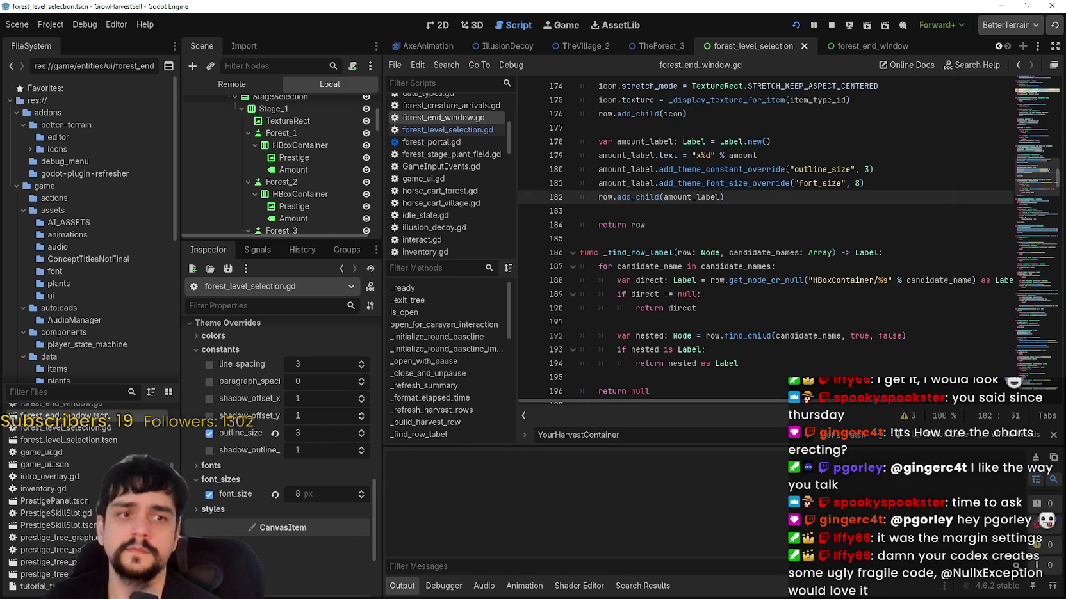
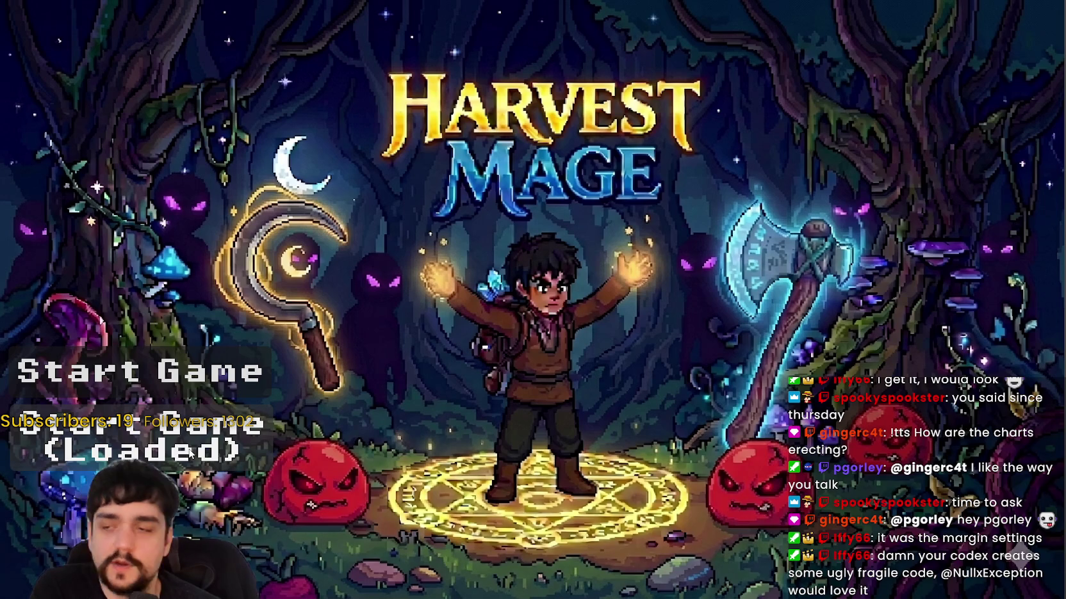
# - Start the loaded game, visit the Mage Tower, and travel through the portal to the forest stage
pyautogui.click(190, 453)
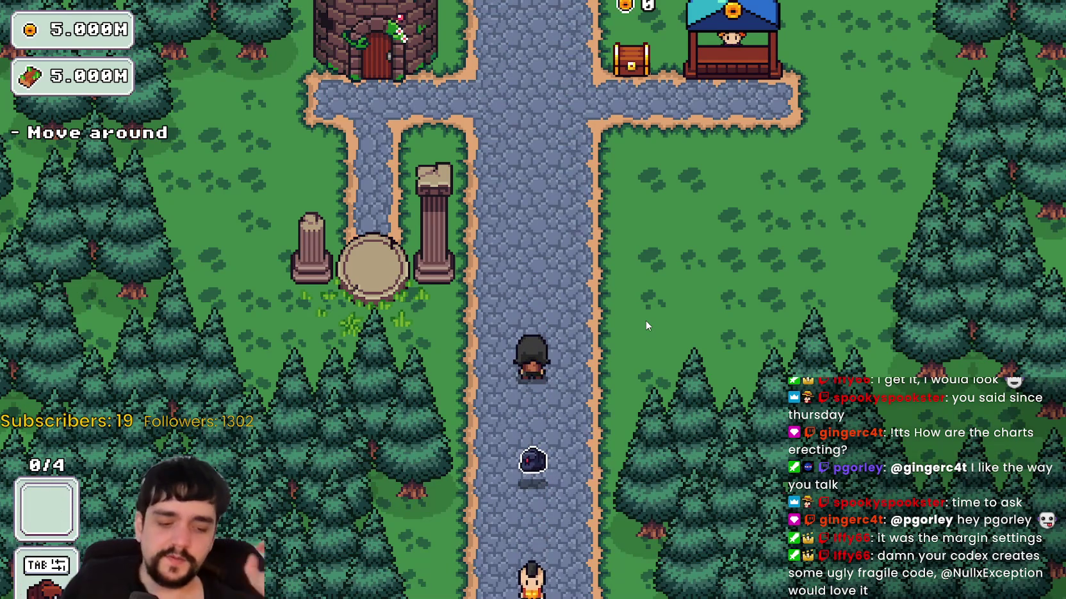
pyautogui.press('w')
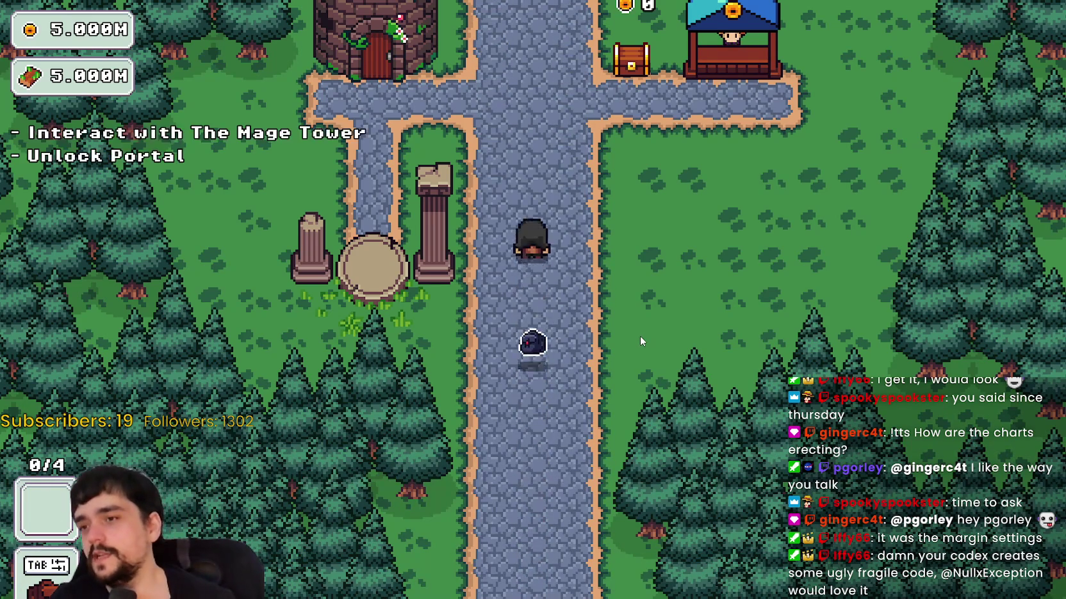
pyautogui.press('e')
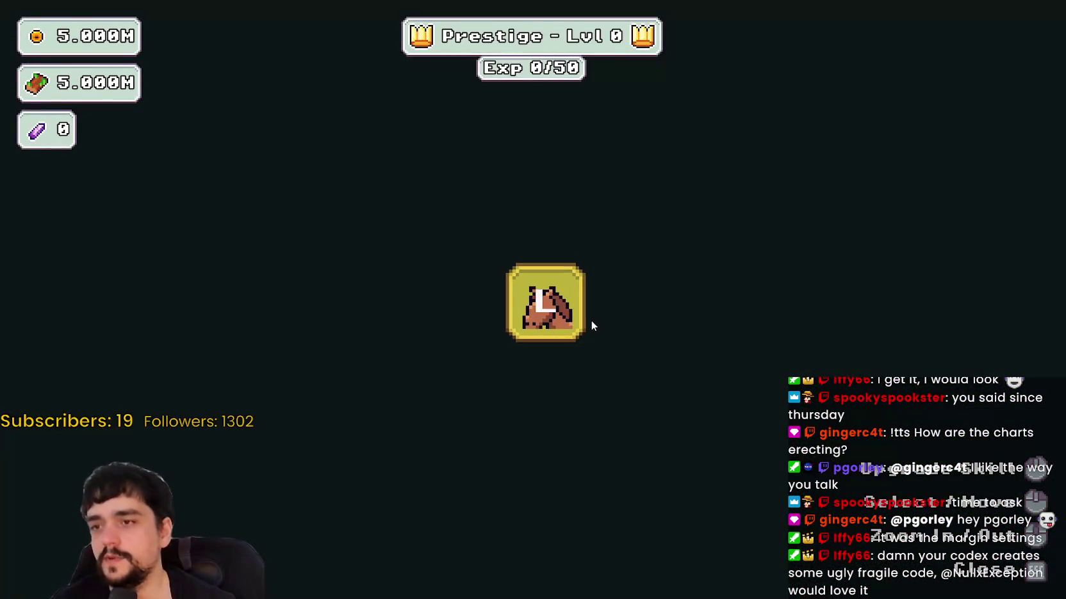
pyautogui.press('Escape')
pyautogui.press('s')
pyautogui.press('e')
pyautogui.press('Return')
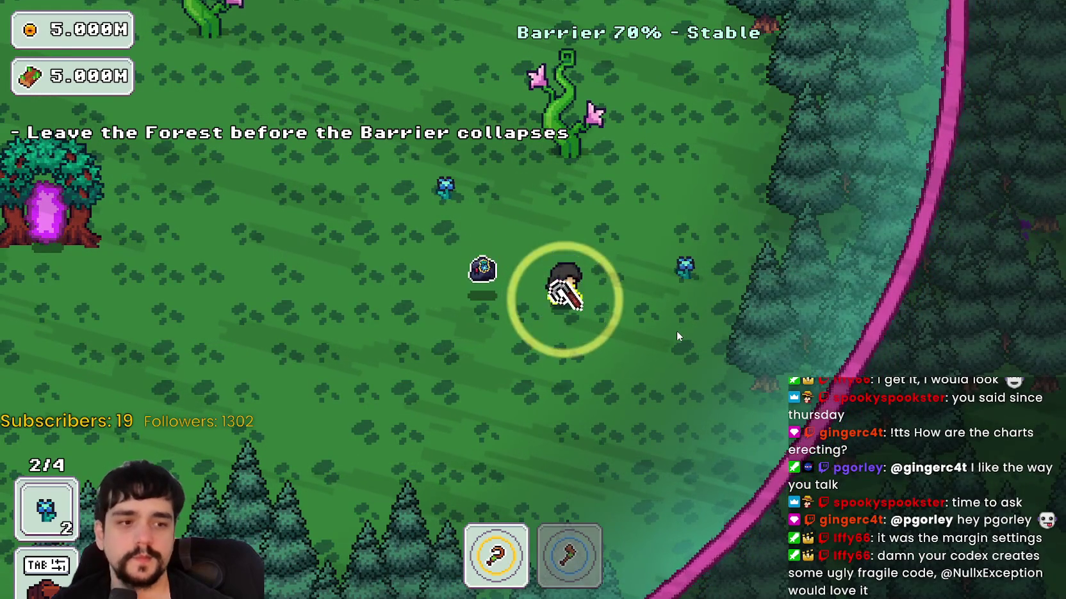
# - Harvest four blue flowers in the forest and exit through the portal tree
pyautogui.press('d')
pyautogui.press('w')
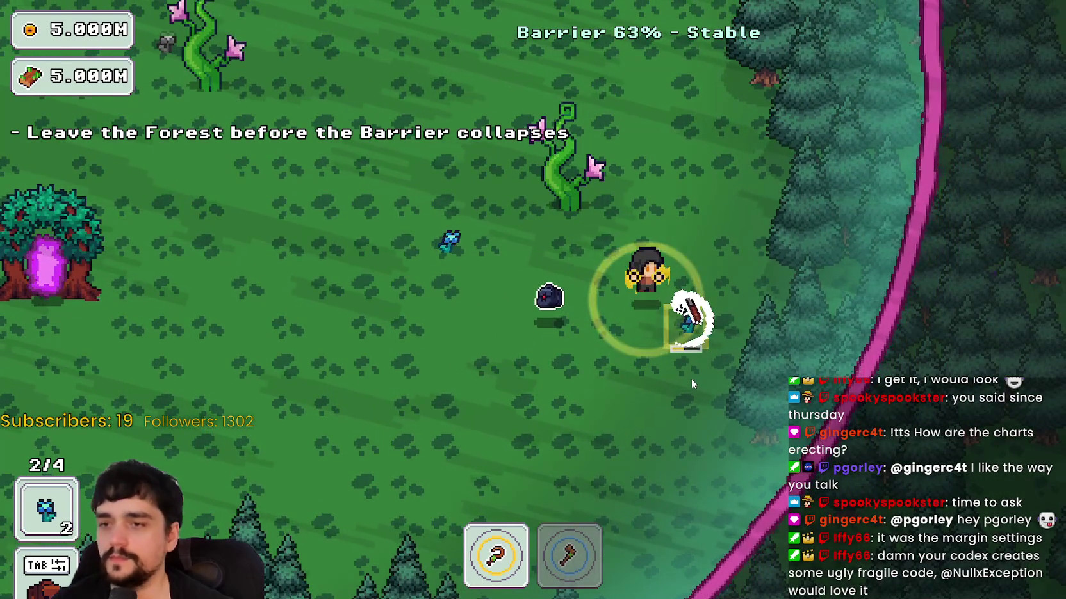
pyautogui.press('a')
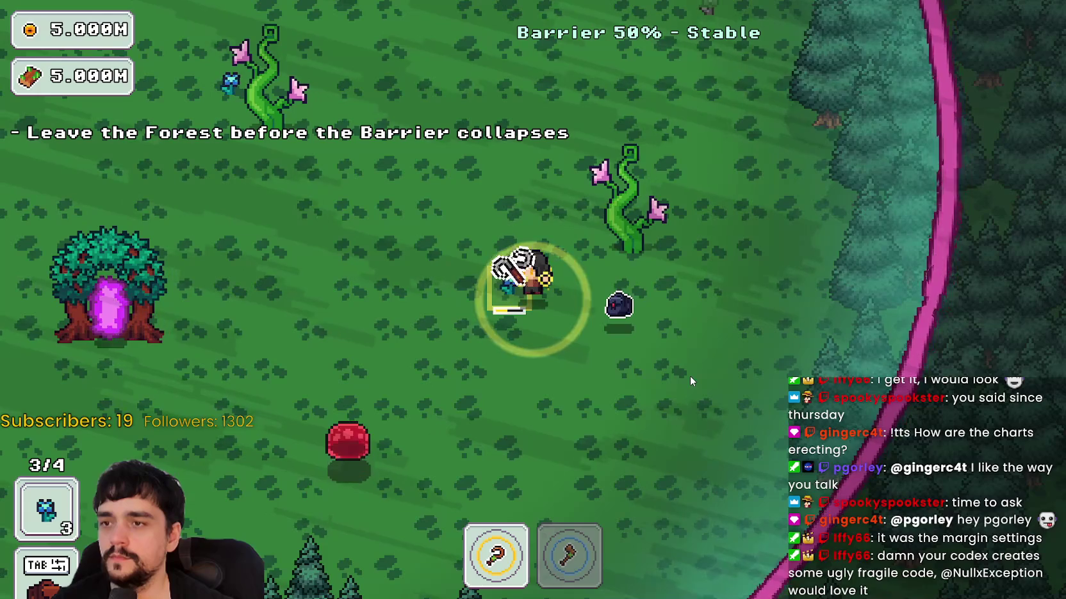
pyautogui.press('w')
pyautogui.press('a')
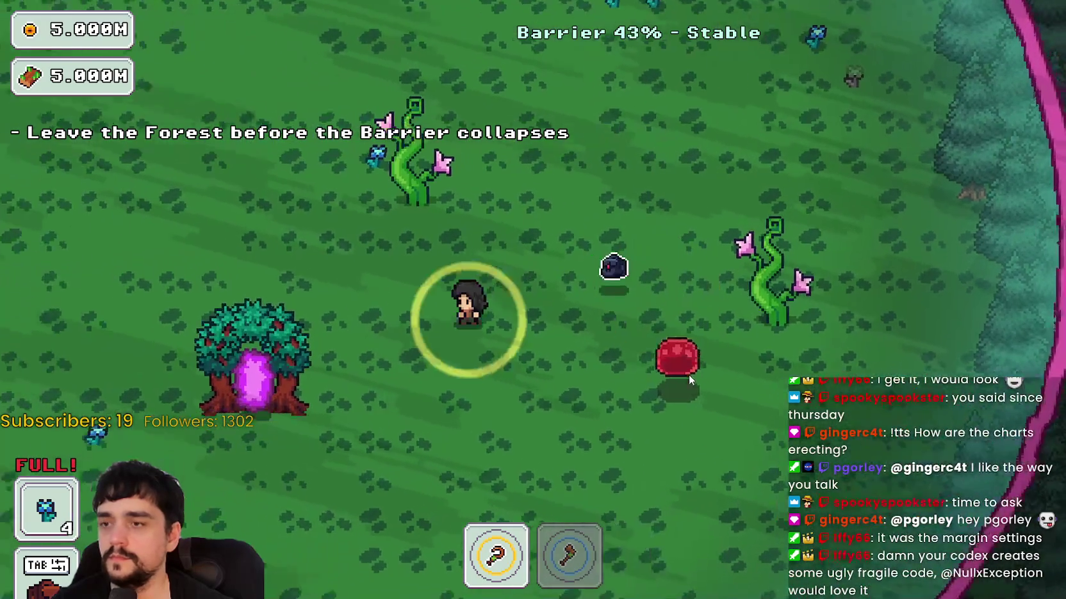
pyautogui.press('e')
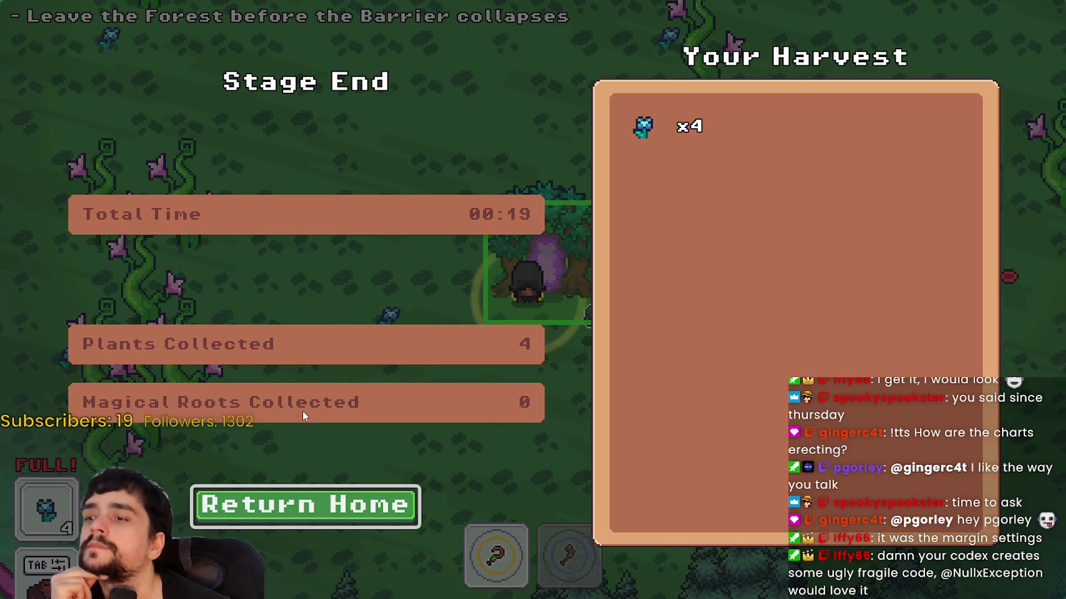
# - Choose Return Home on the Stage End summary to load the village
pyautogui.click(323, 507)
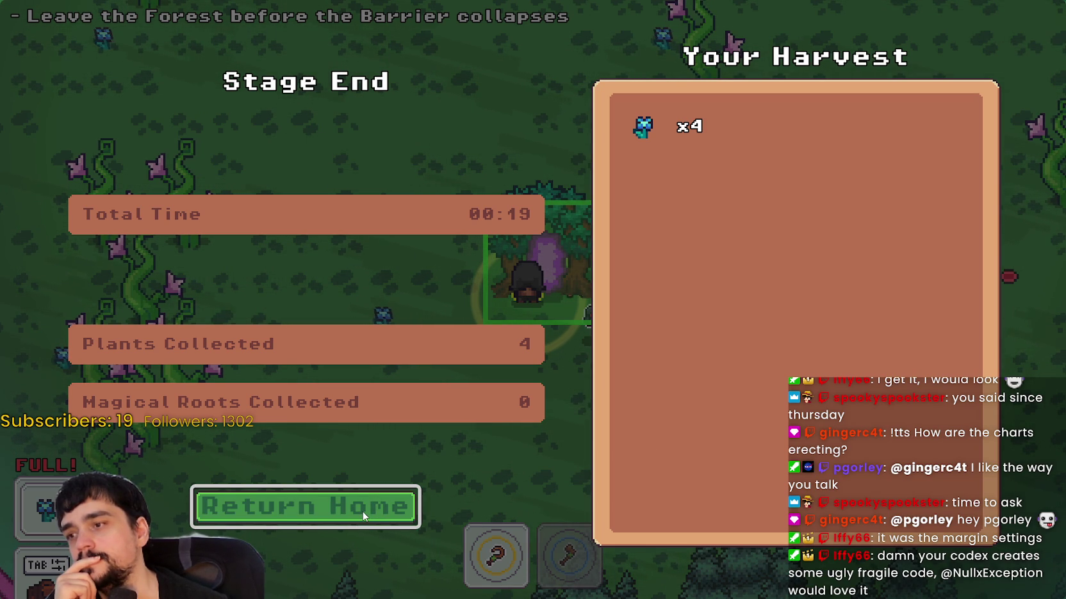
pyautogui.click(364, 516)
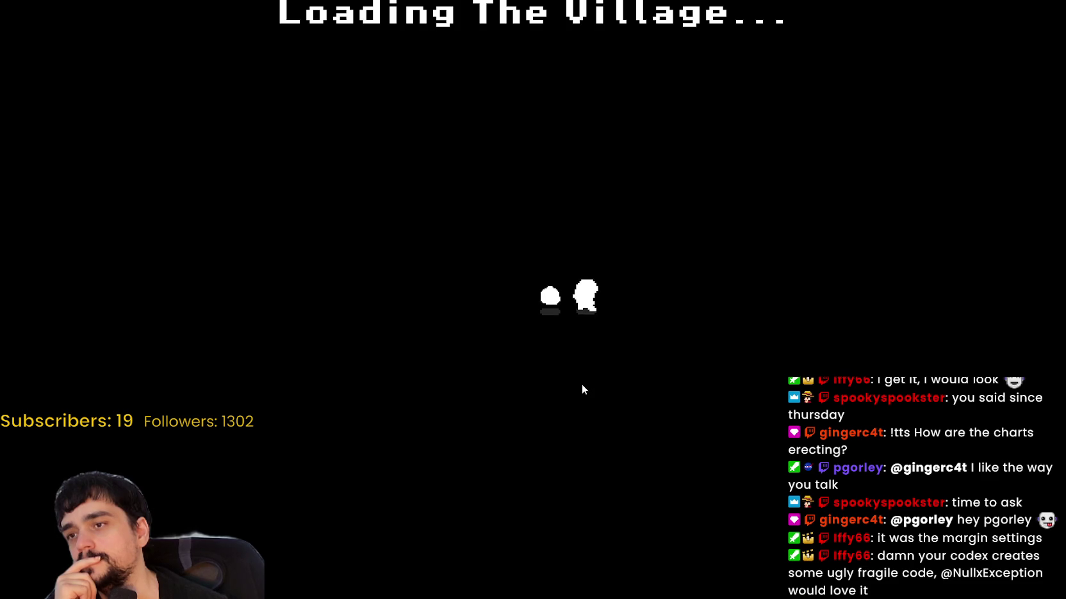
# - Walk to the village market stall and sell the four harvested flowers
pyautogui.press('d')
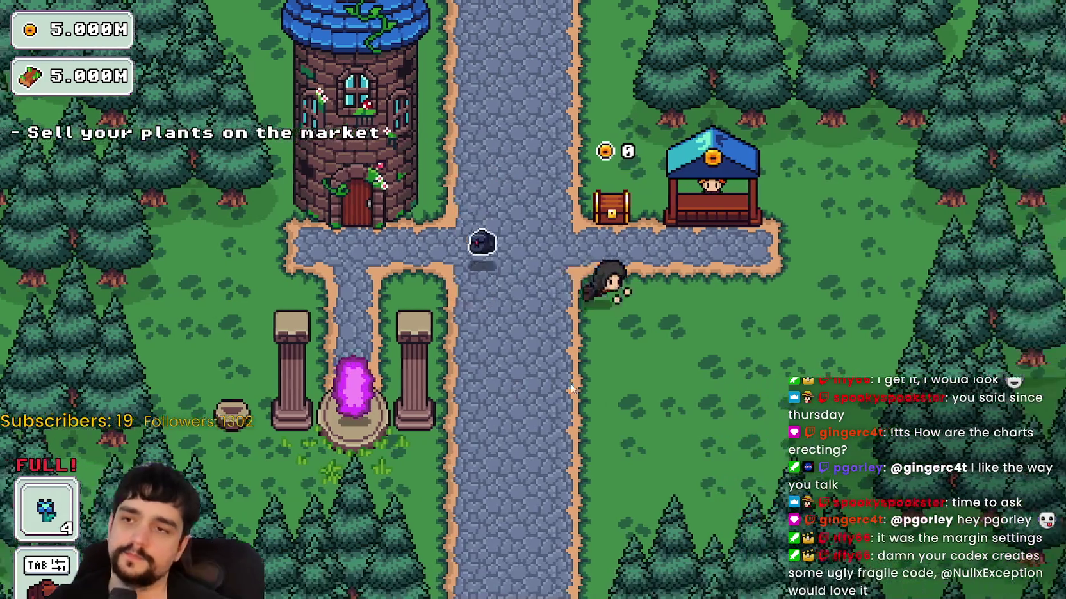
pyautogui.press('w')
pyautogui.press('a')
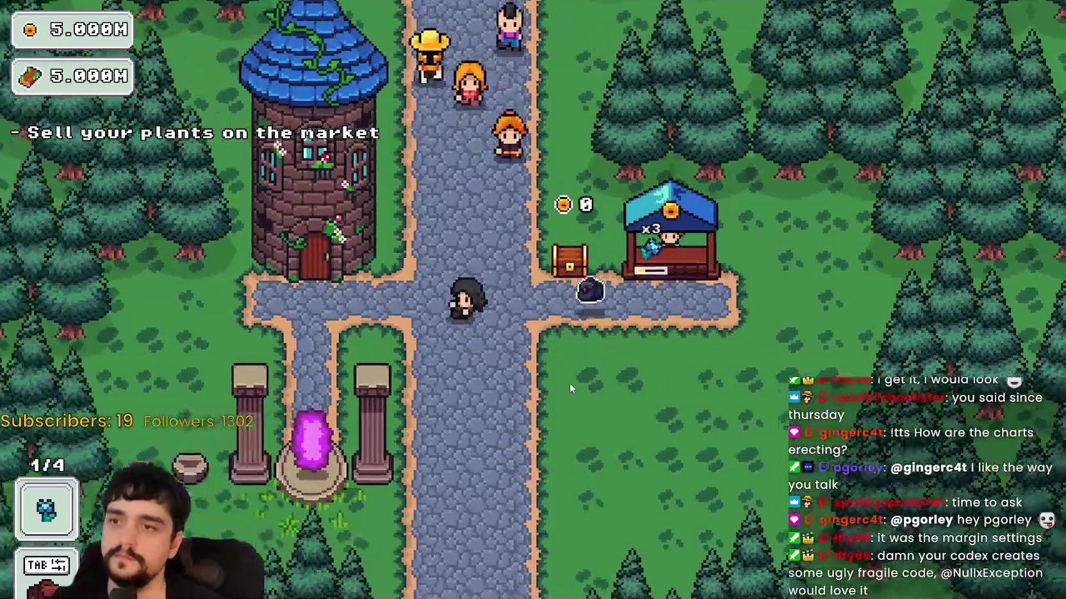
pyautogui.press('d')
pyautogui.press('a')
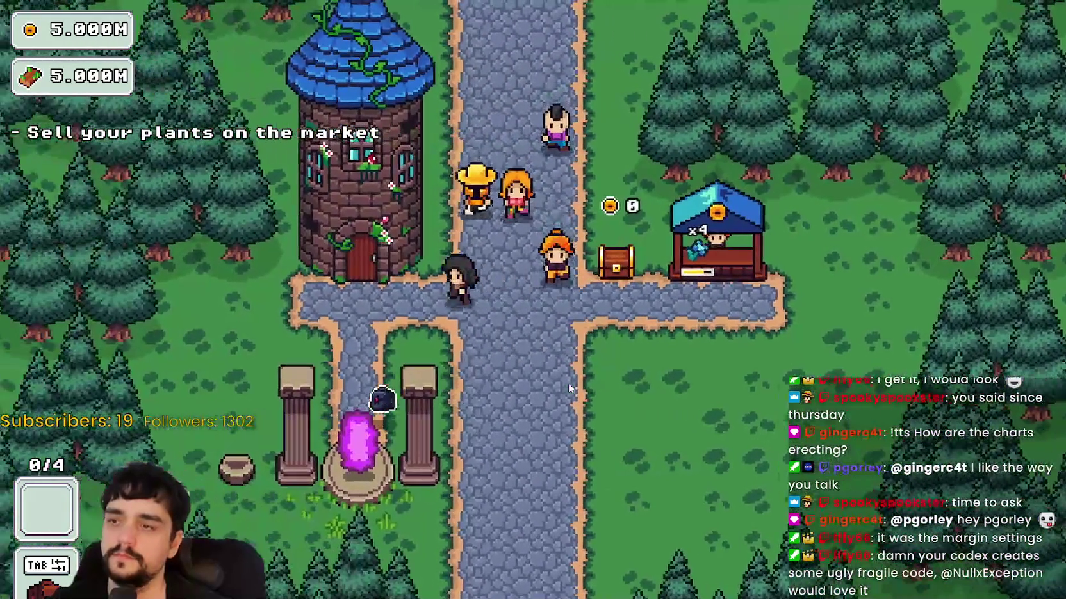
# - Open, dismiss and reopen the portal's stage selection, then view Godot's Remote scene tree
pyautogui.press('s')
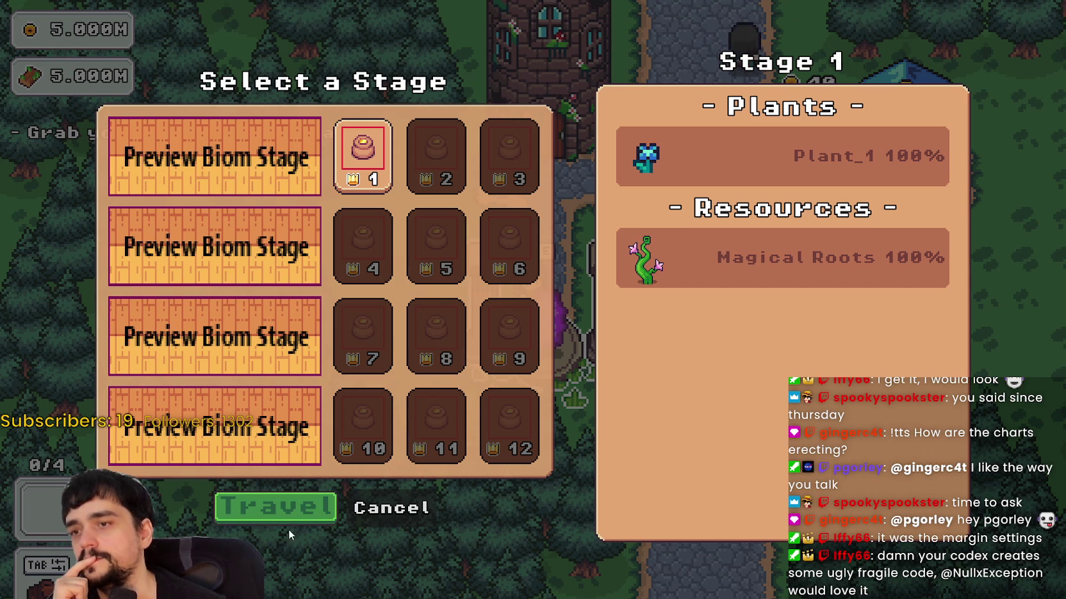
pyautogui.click(397, 509)
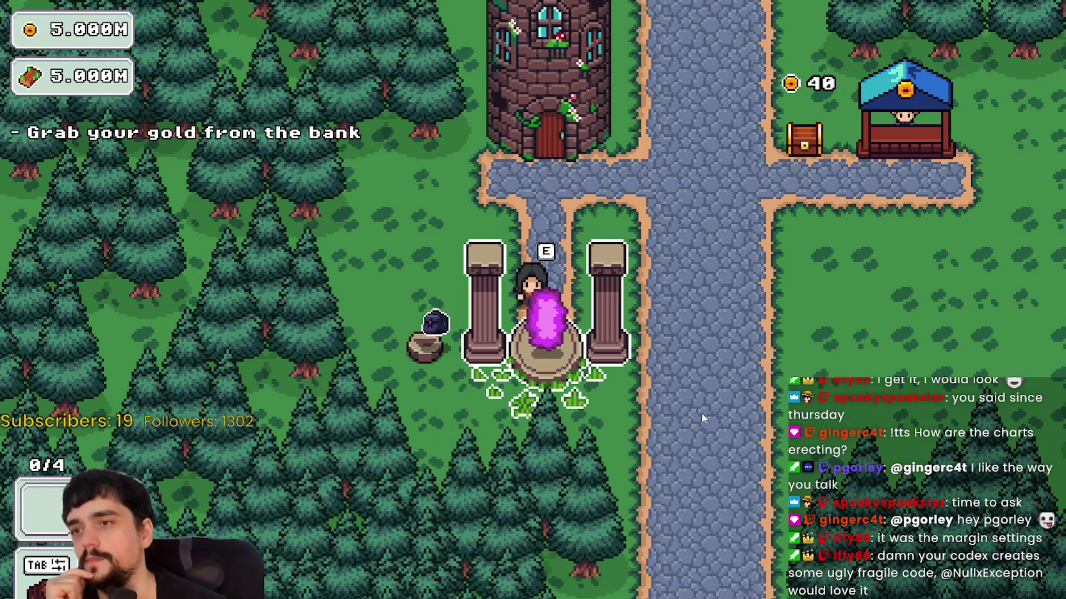
pyautogui.press('w')
pyautogui.press('e')
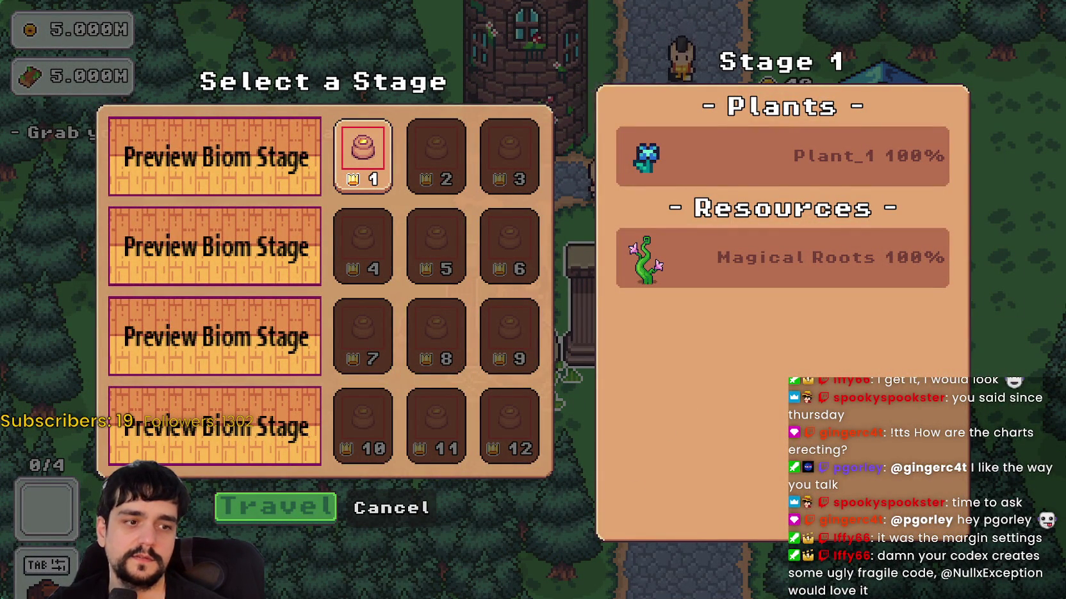
pyautogui.press('F8')
pyautogui.click(232, 84)
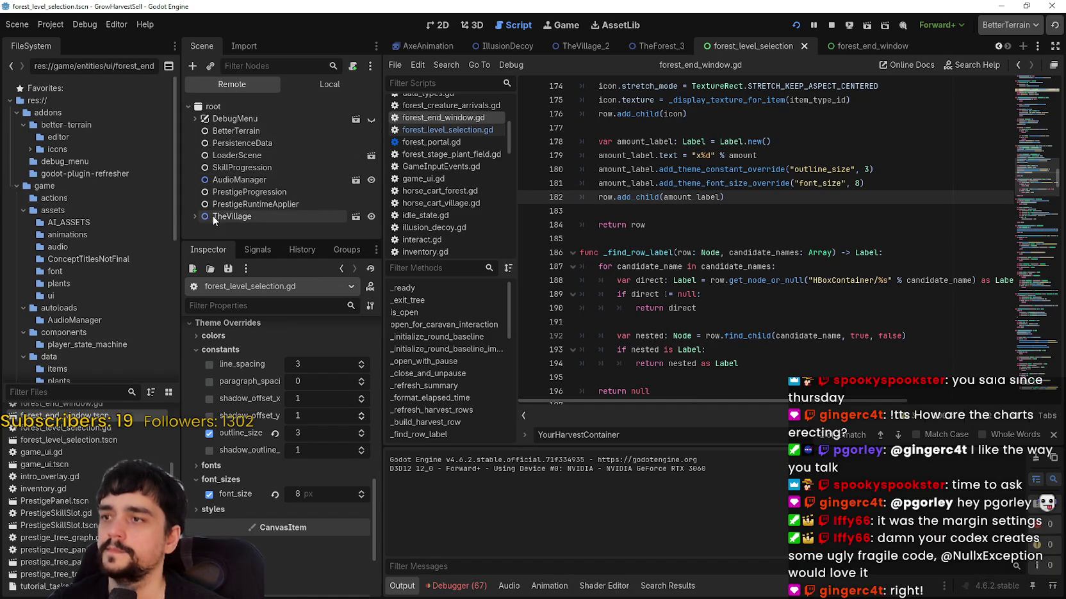
# - Expand TheVillage in the Remote tree and hide GameUI, checking the running game
pyautogui.click(194, 185)
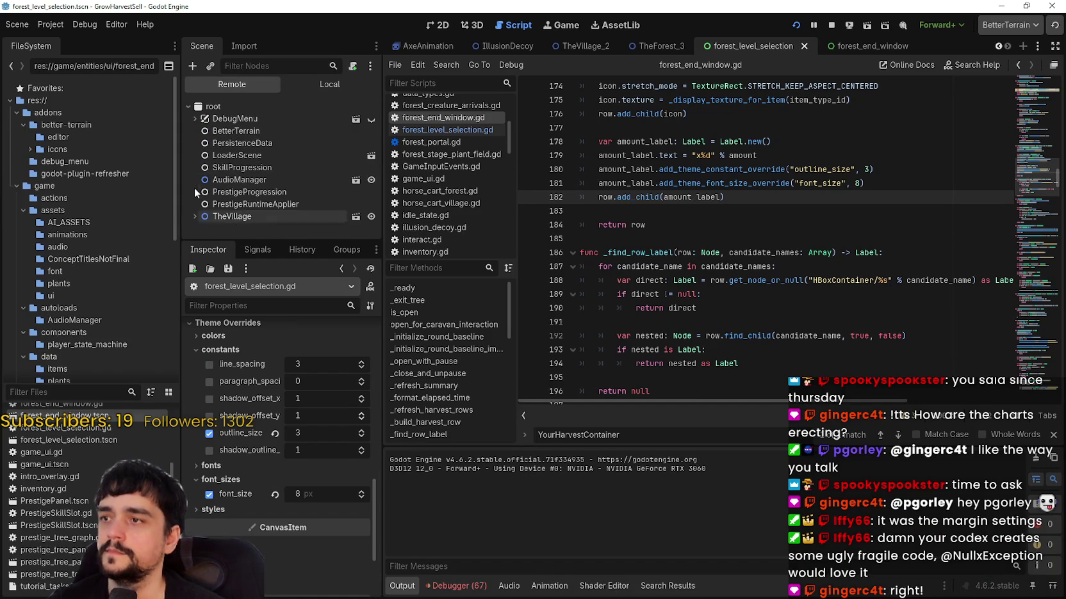
pyautogui.click(194, 216)
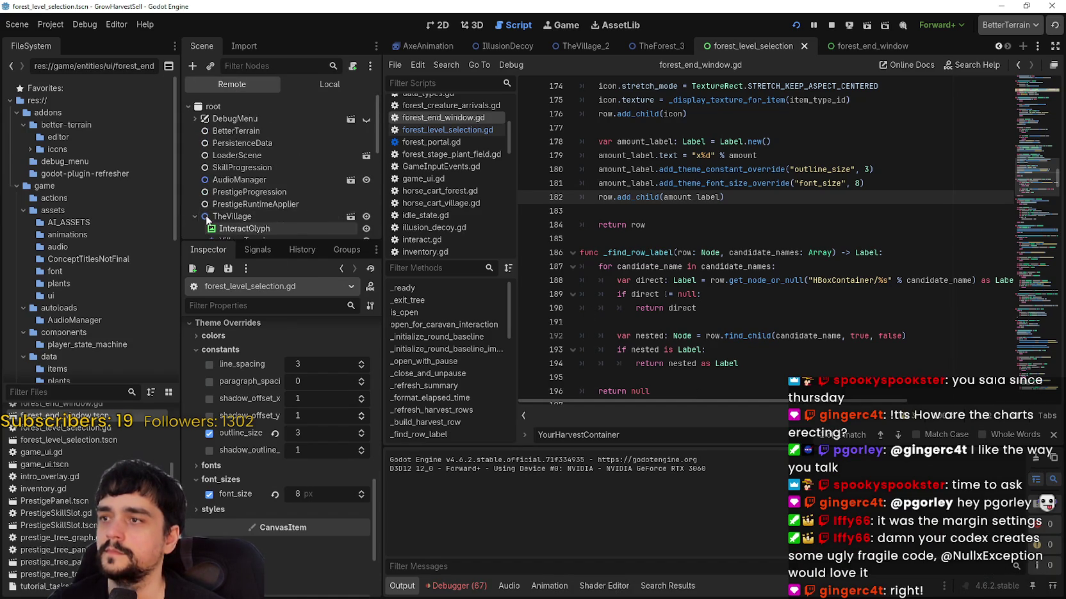
pyautogui.scroll(-5, 241, 178)
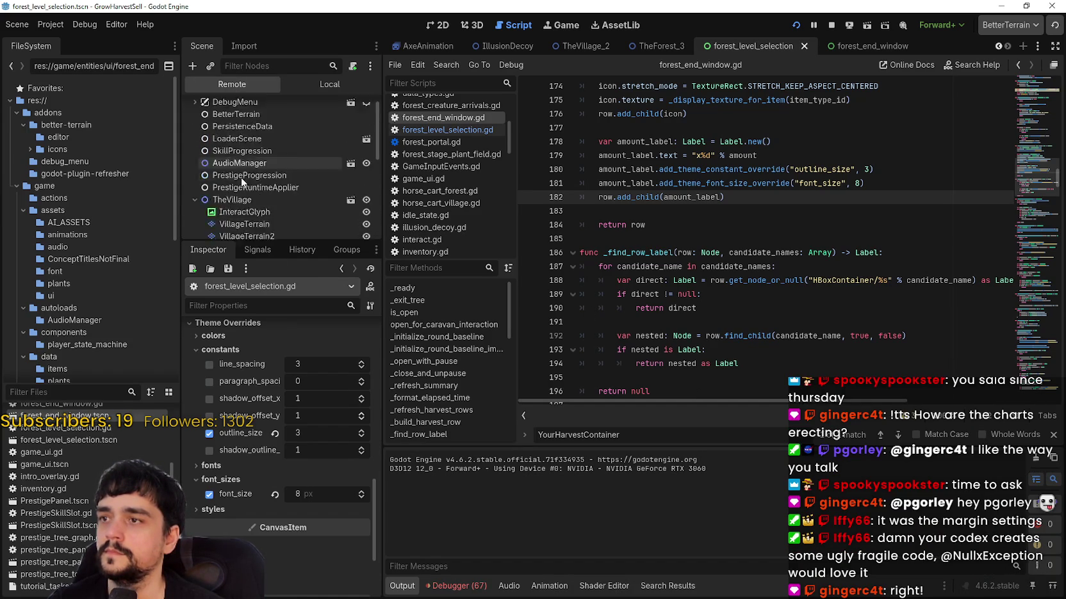
pyautogui.click(367, 203)
pyautogui.hotkey('alt', 'Tab')
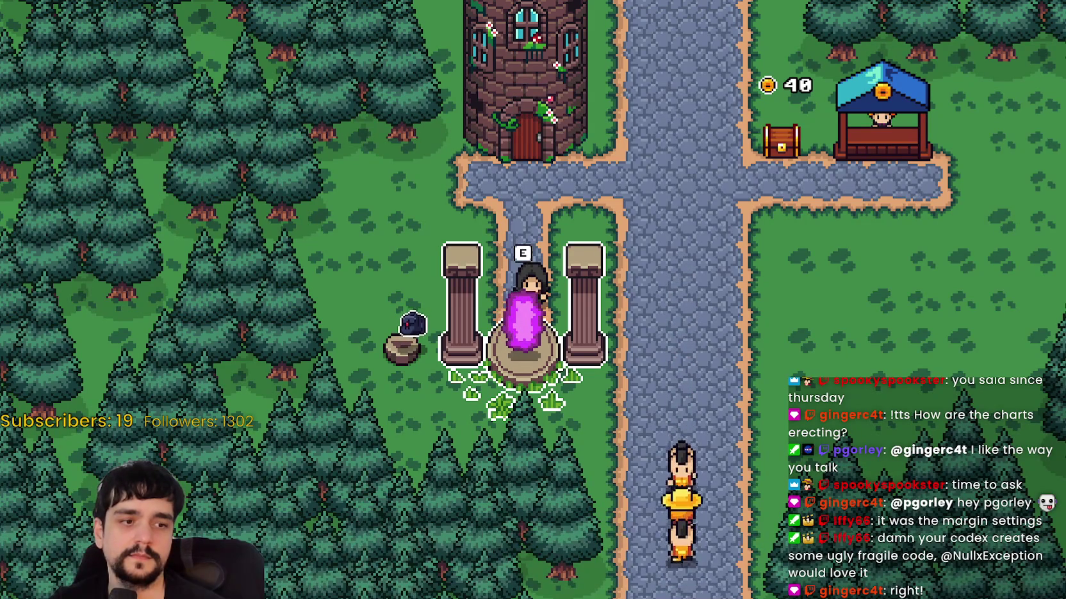
pyautogui.hotkey('alt', 'Tab')
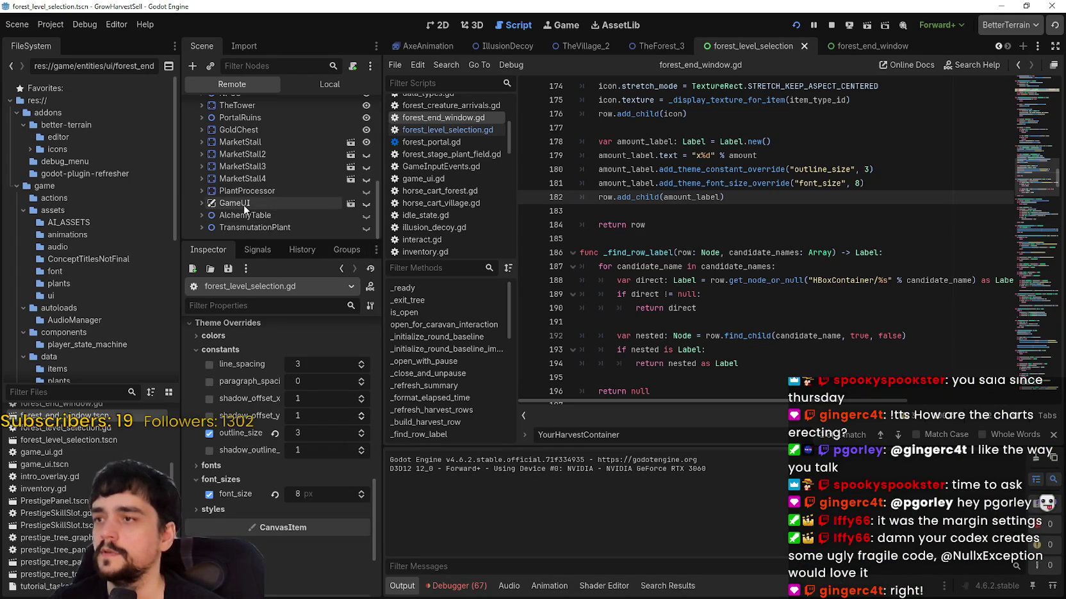
# - Expand GameUI to list its children and make it visible again
pyautogui.click(202, 203)
pyautogui.scroll(-3, 269, 186)
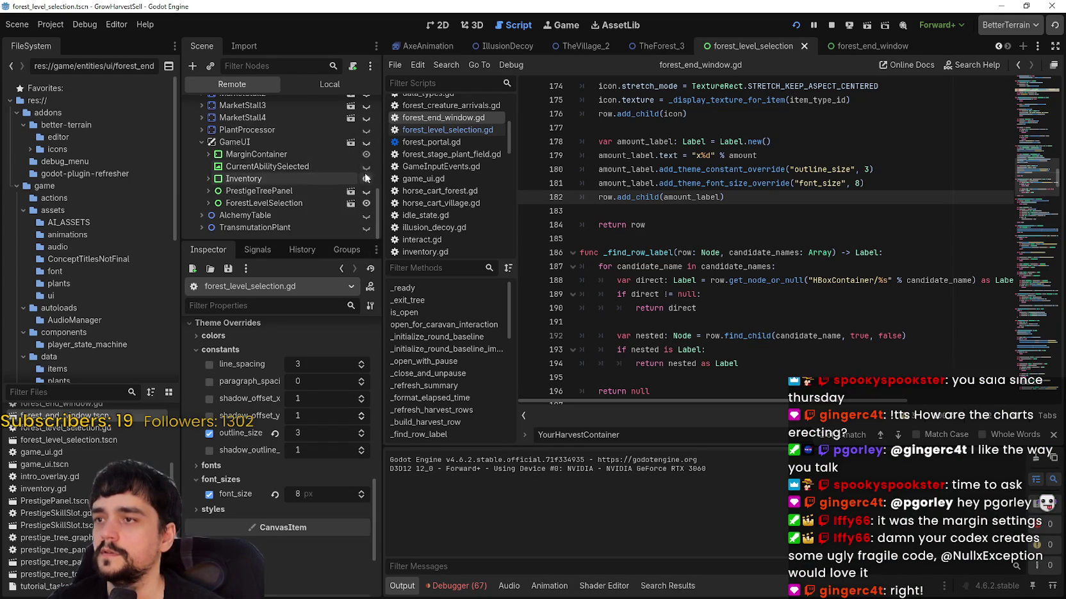
pyautogui.click(366, 141)
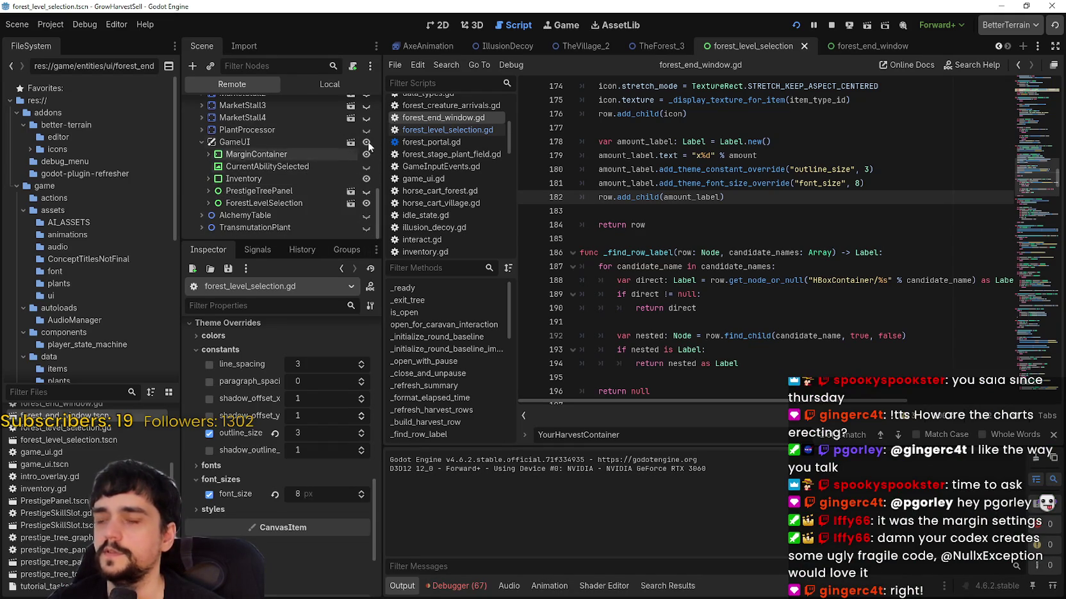
pyautogui.hotkey('alt', 'Tab')
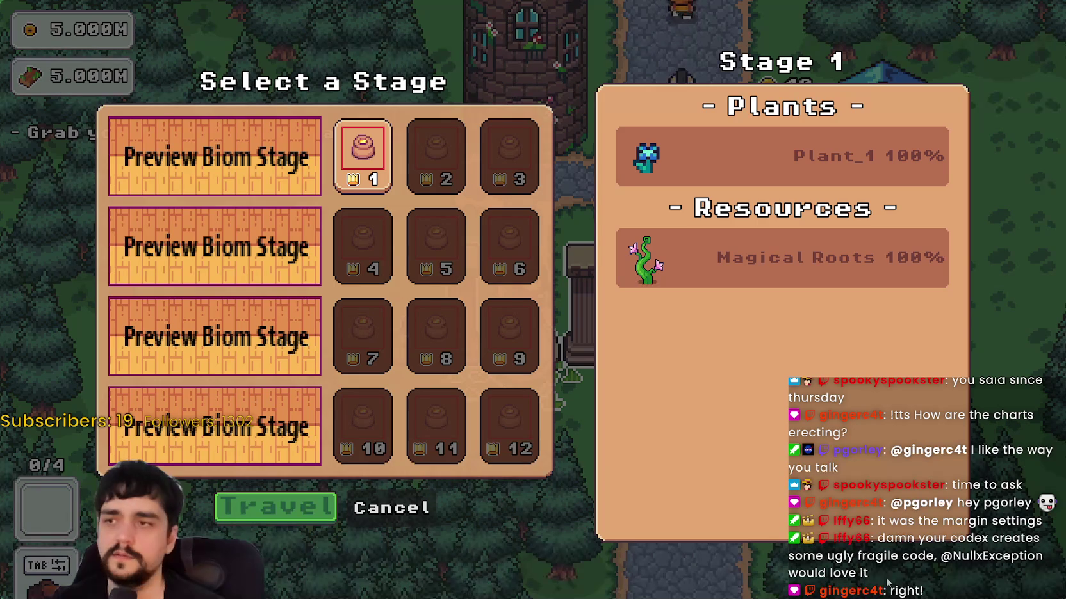
pyautogui.hotkey('alt', 'Tab')
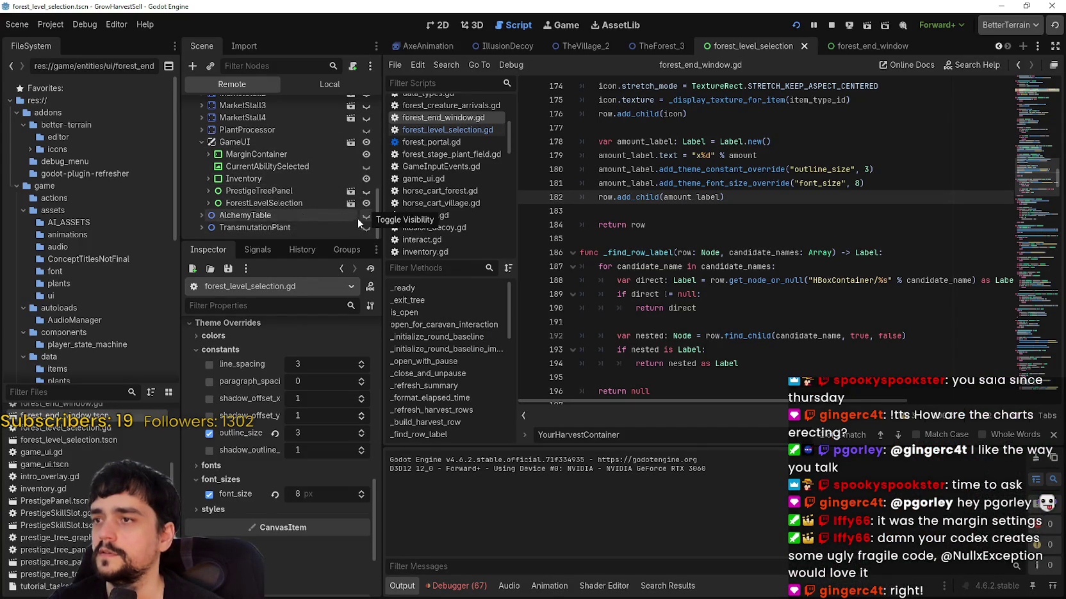
# - Hide GameUI's MarginContainer and compare the effect in the running game
pyautogui.click(368, 153)
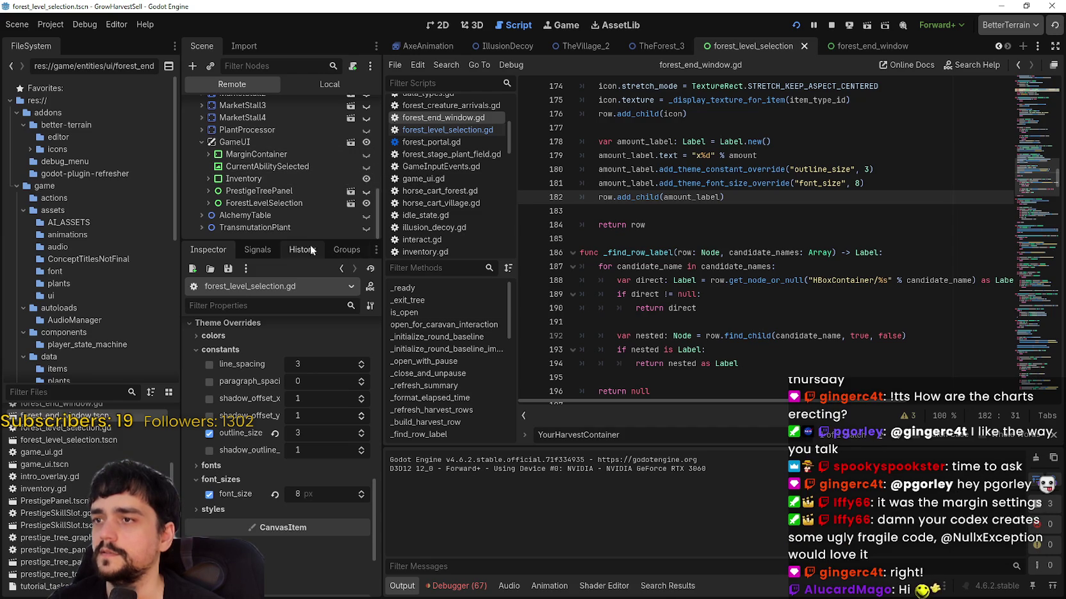
pyautogui.press('F5')
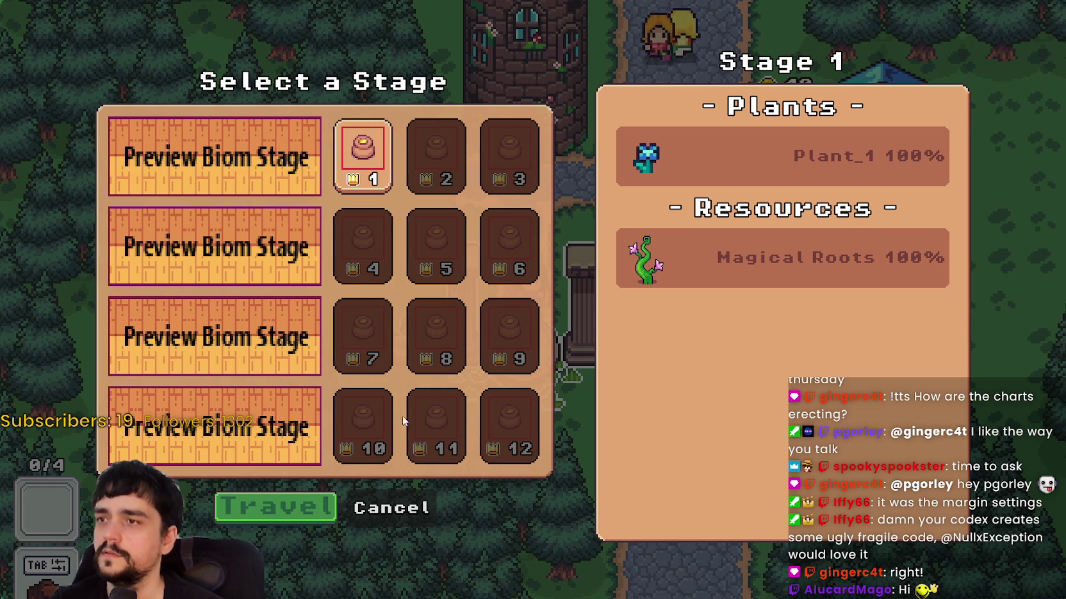
pyautogui.press('F8')
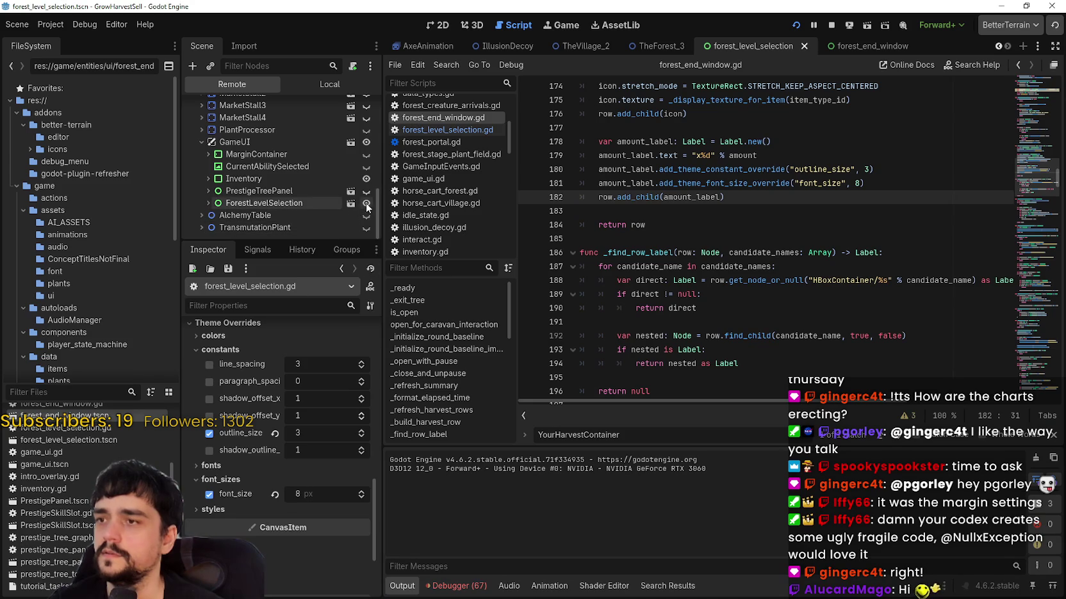
pyautogui.press('F5')
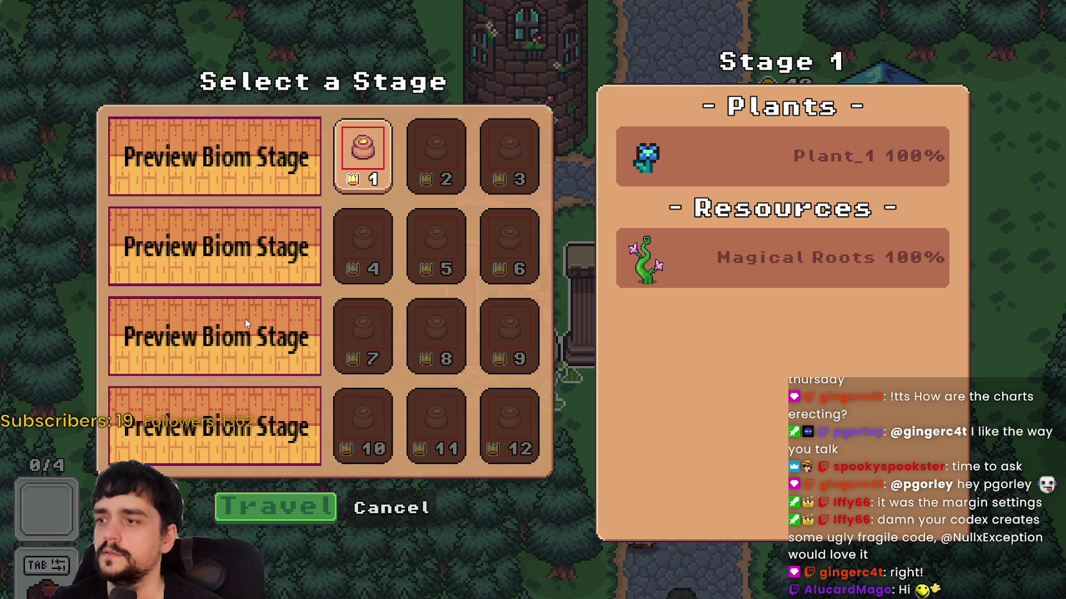
pyautogui.press('F8')
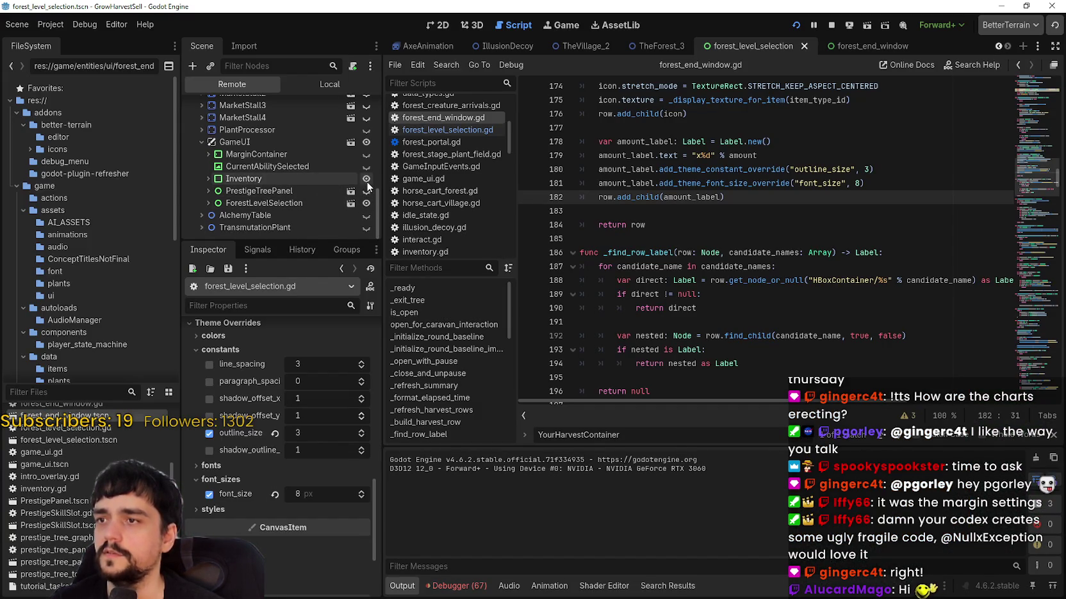
# - Expand Inventory, hide its VBoxContainer while keeping Inventory visible, and return to the game
pyautogui.click(208, 179)
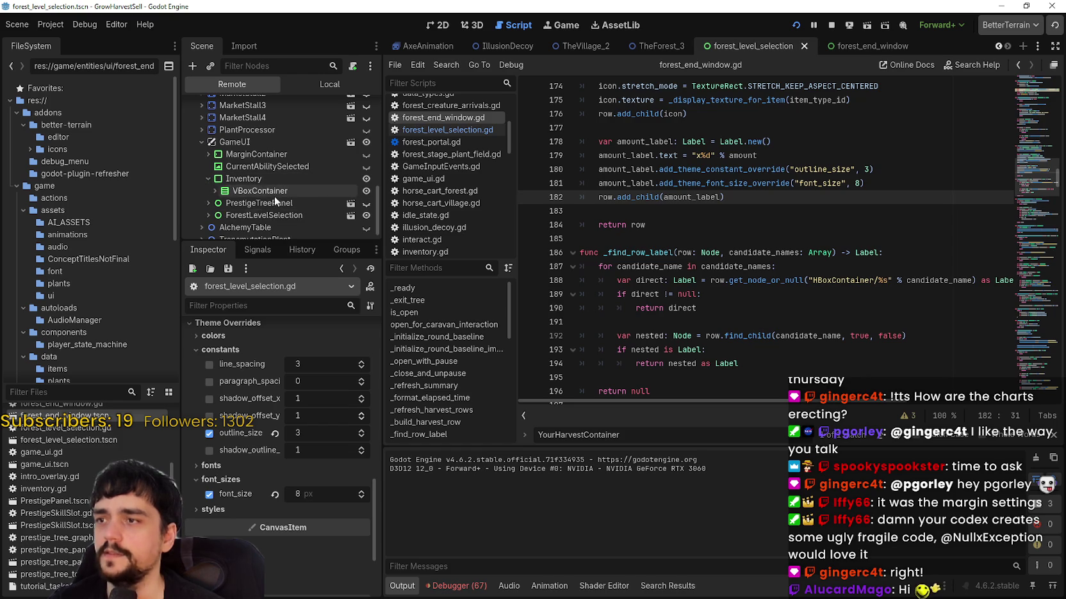
pyautogui.click(366, 179)
pyautogui.click(366, 191)
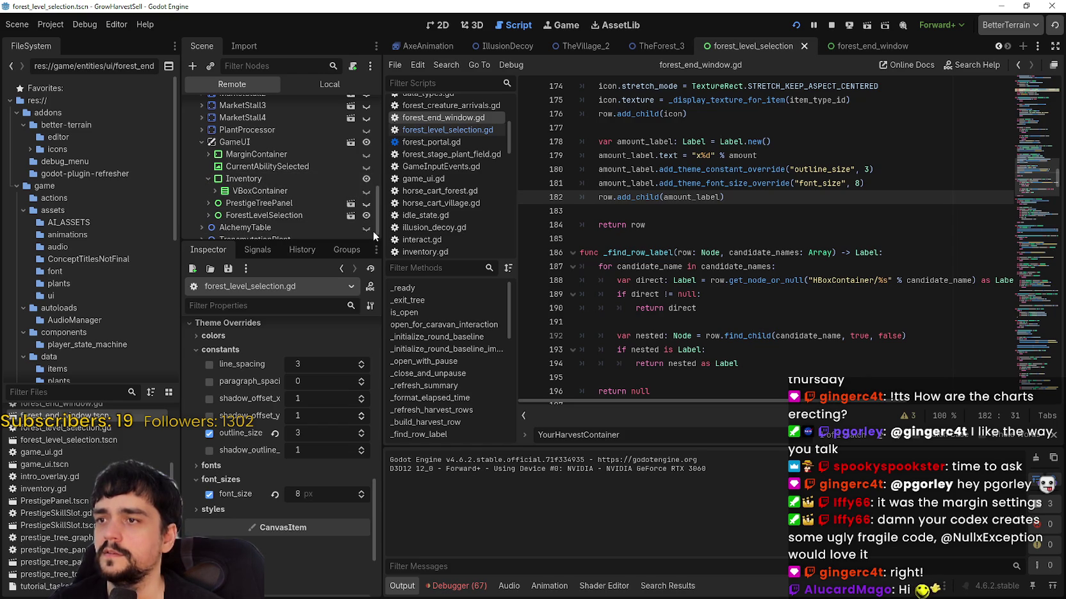
pyautogui.press('F5')
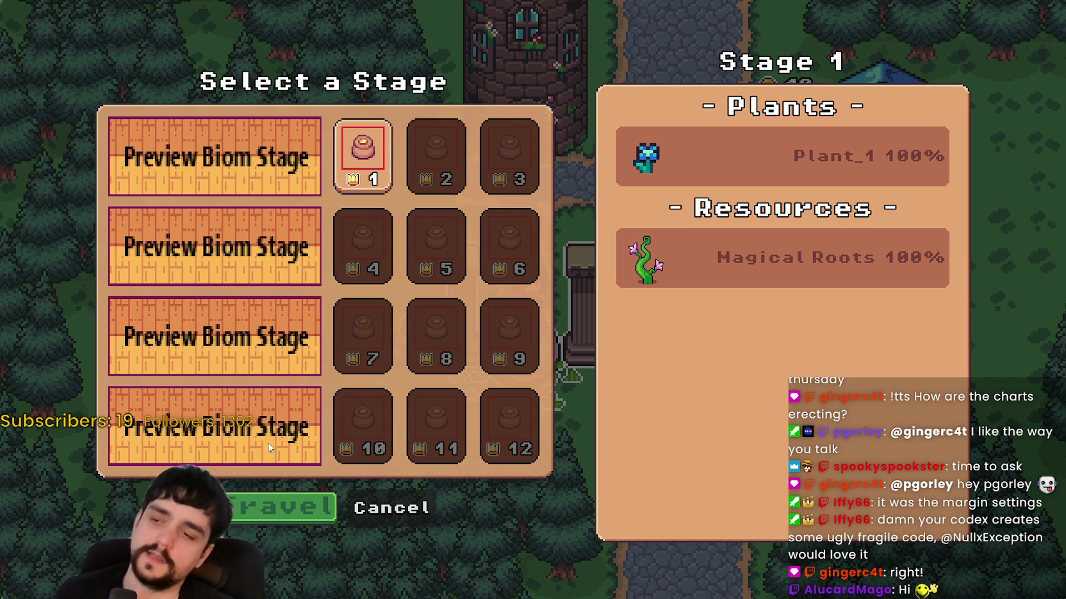
# - Travel to the forest stage and harvest the first plants, including the crystal plant
pyautogui.click(288, 507)
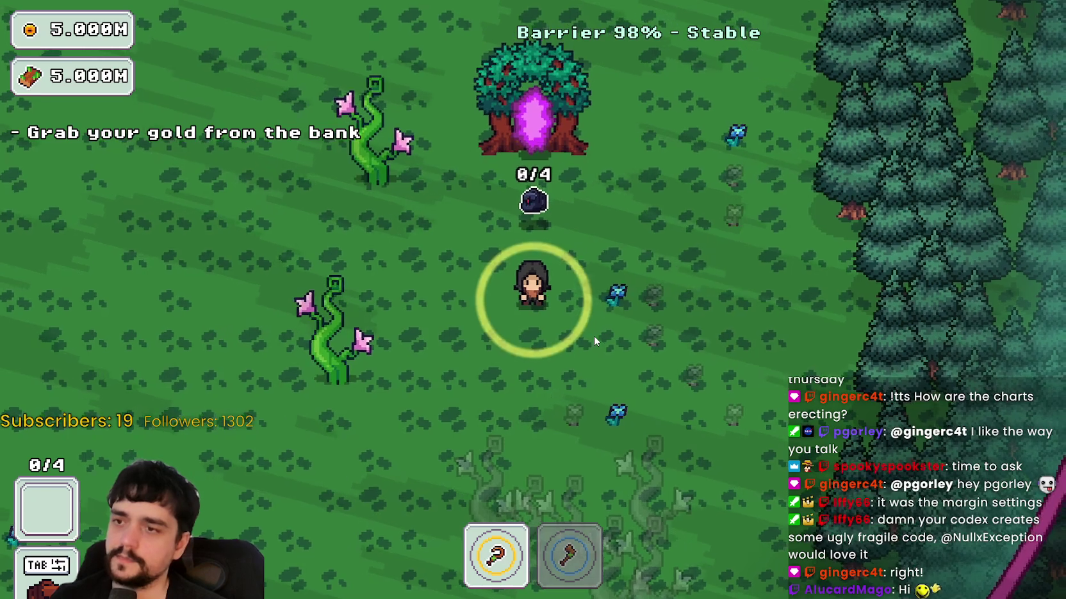
pyautogui.press('w')
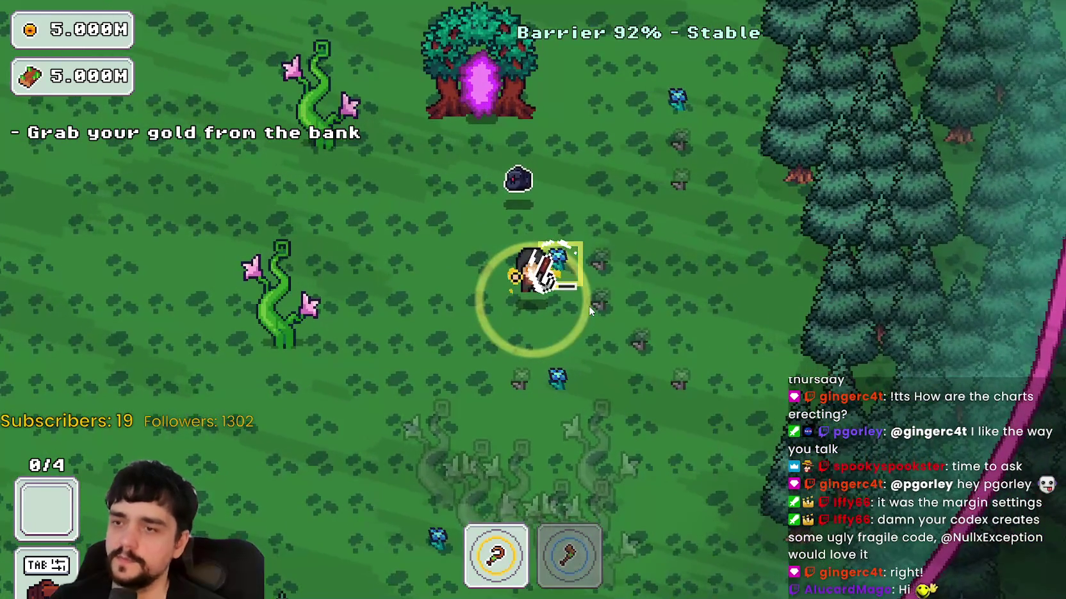
pyautogui.press('s')
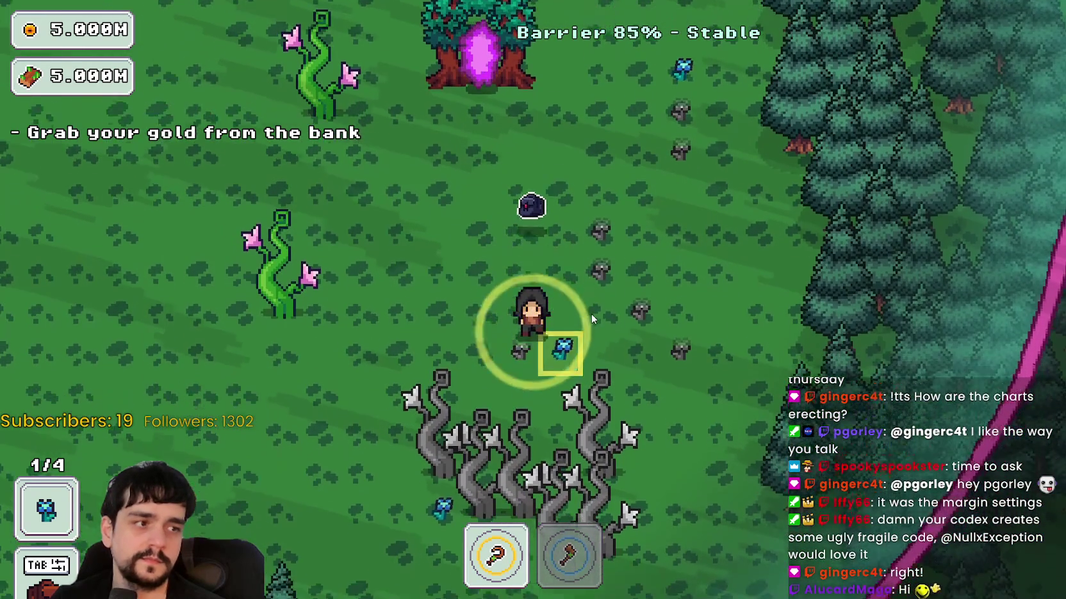
pyautogui.press('a')
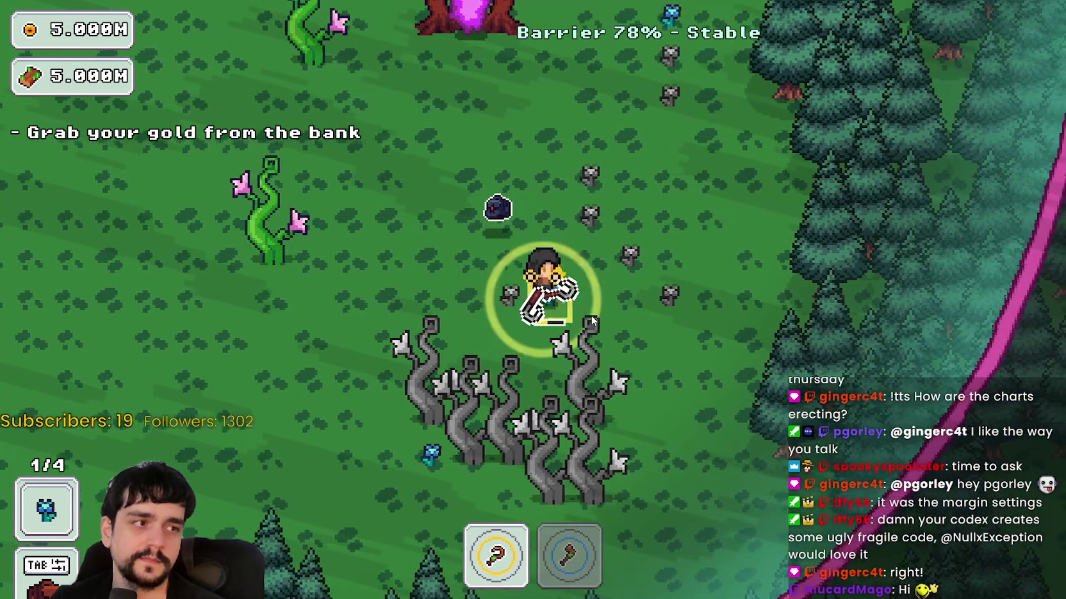
pyautogui.press('w')
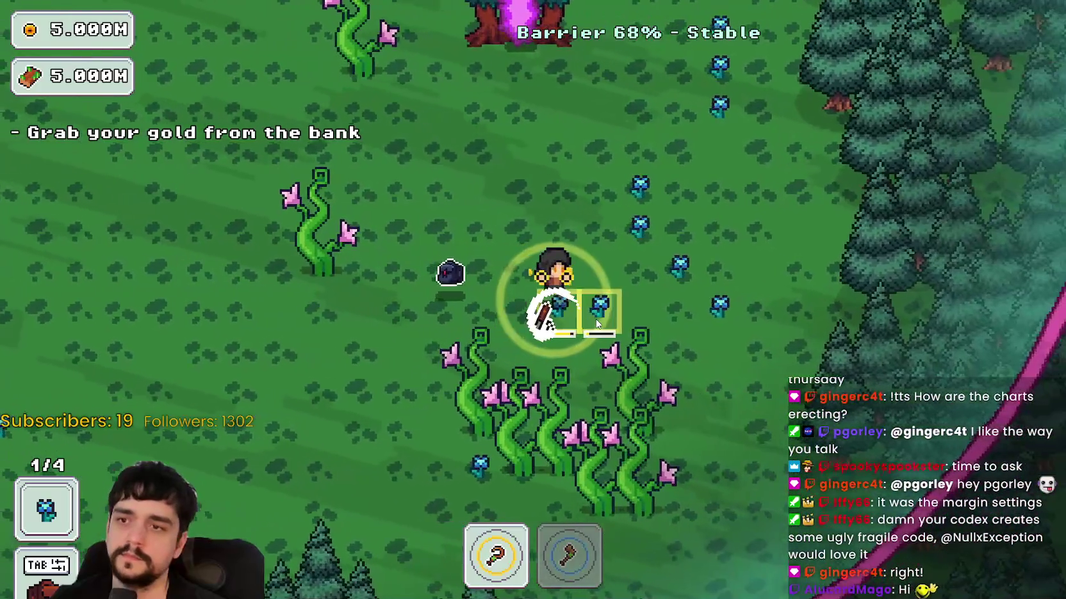
pyautogui.press('d')
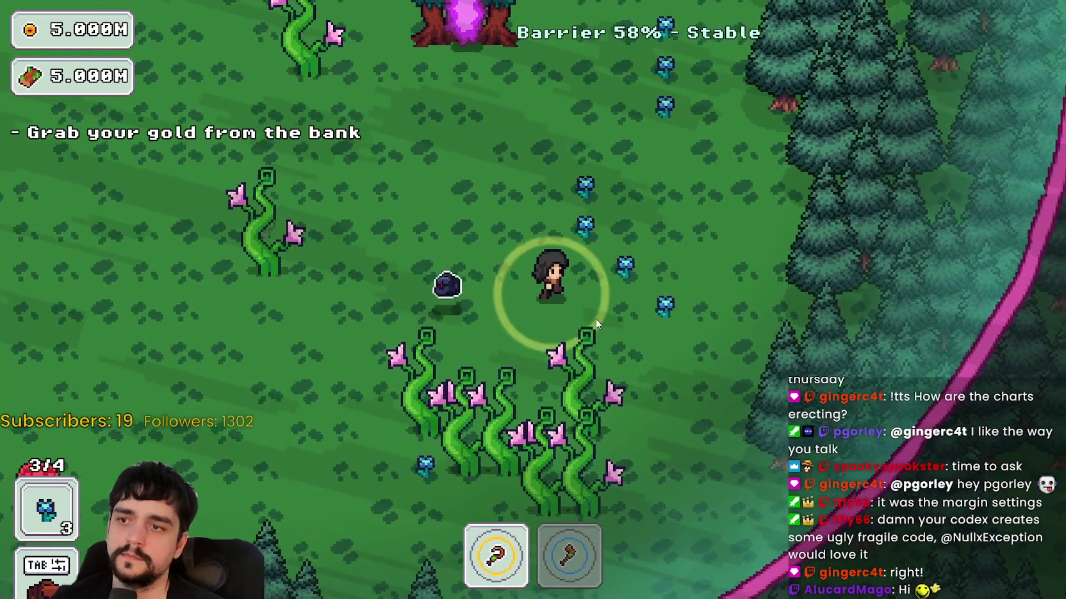
# - Collect the fourth plant to fill the bag and walk into the portal tree
pyautogui.press('w')
pyautogui.press('d')
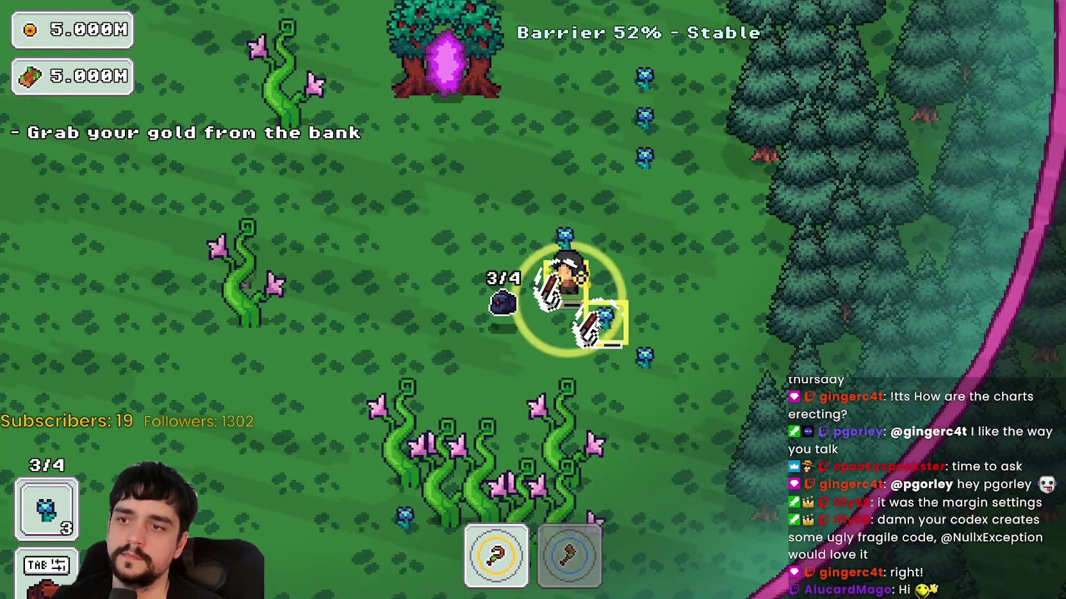
pyautogui.press('d')
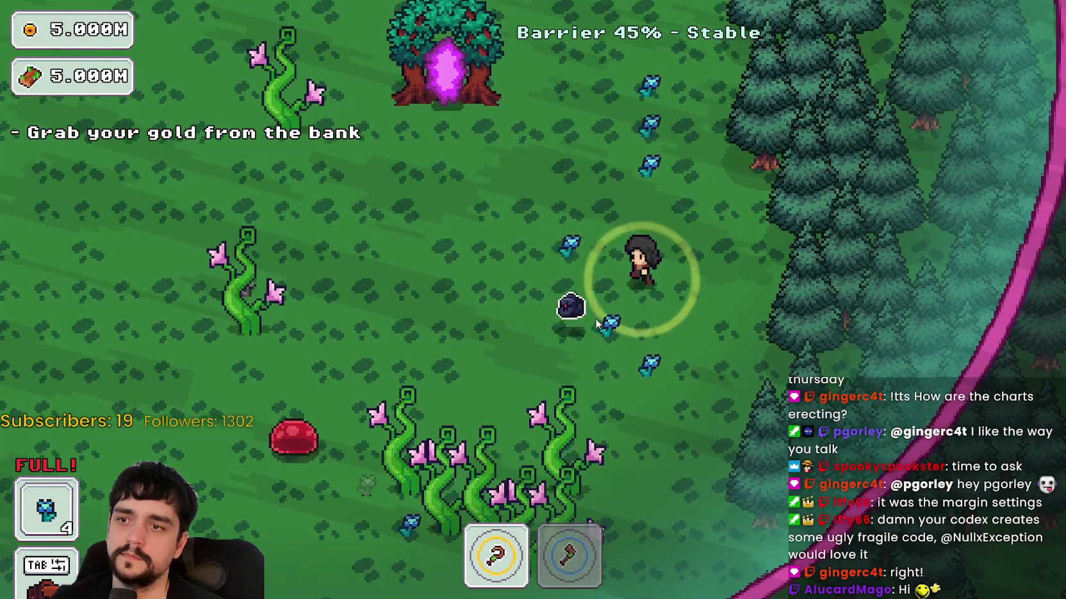
pyautogui.press('w')
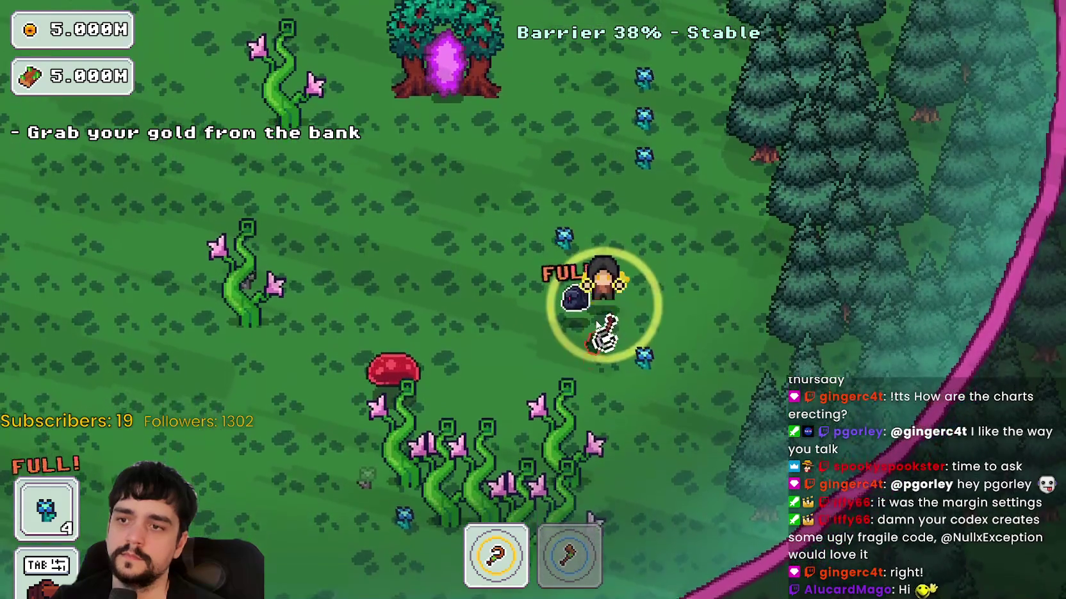
pyautogui.press('a')
pyautogui.press('w')
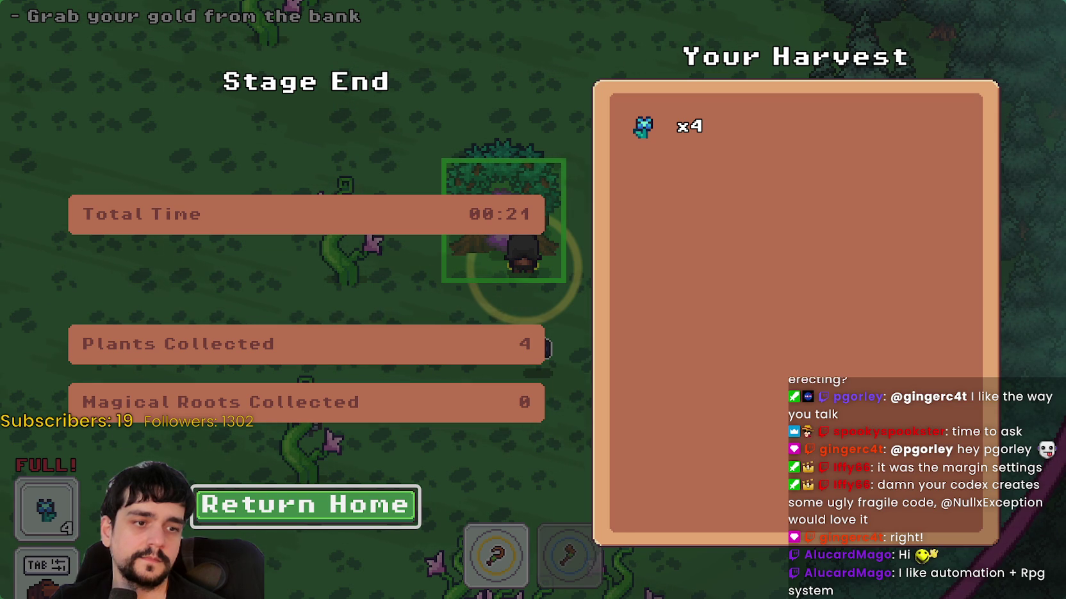
# - Under TheForest_1's GameUI, hide Inventory, CurrentAbilitySelected and MarginContainer in the running game
pyautogui.press('F8')
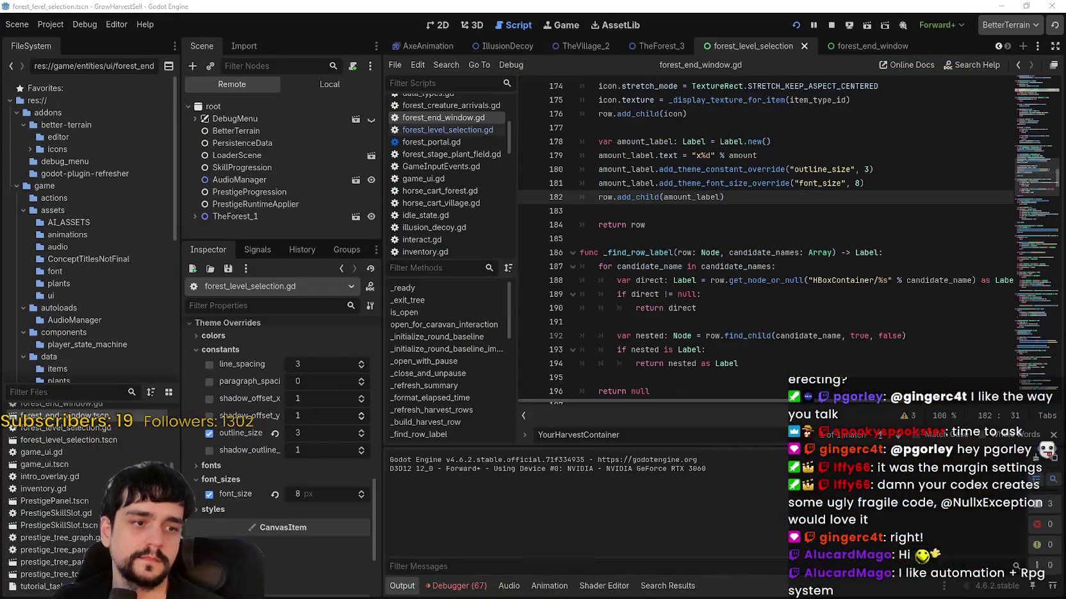
pyautogui.click(195, 216)
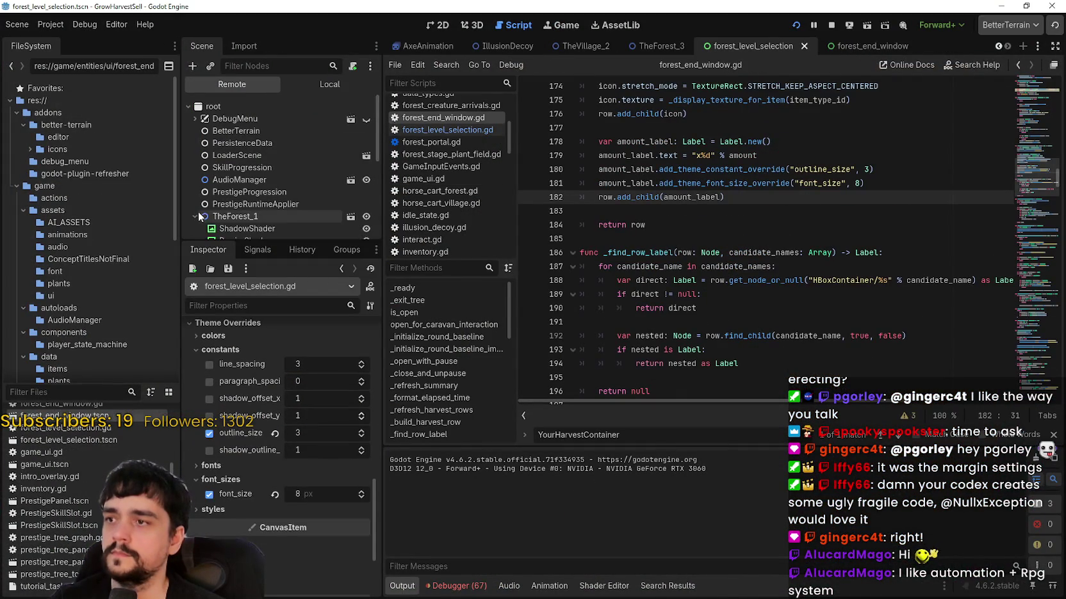
pyautogui.scroll(-3, 238, 191)
pyautogui.scroll(-3, 238, 191)
pyautogui.click(203, 213)
pyautogui.scroll(-2, 227, 185)
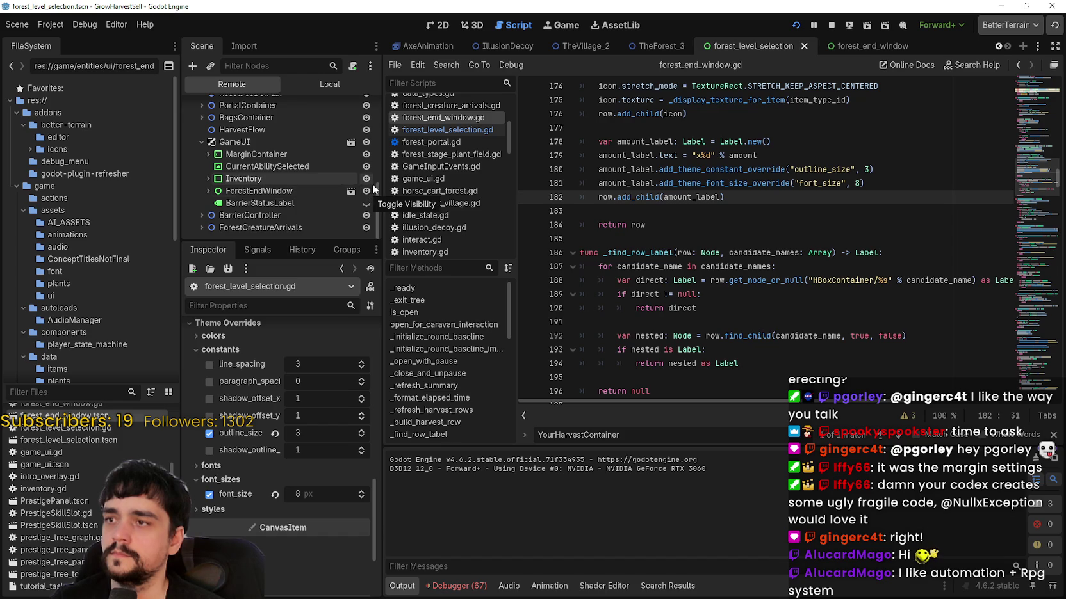
pyautogui.click(366, 179)
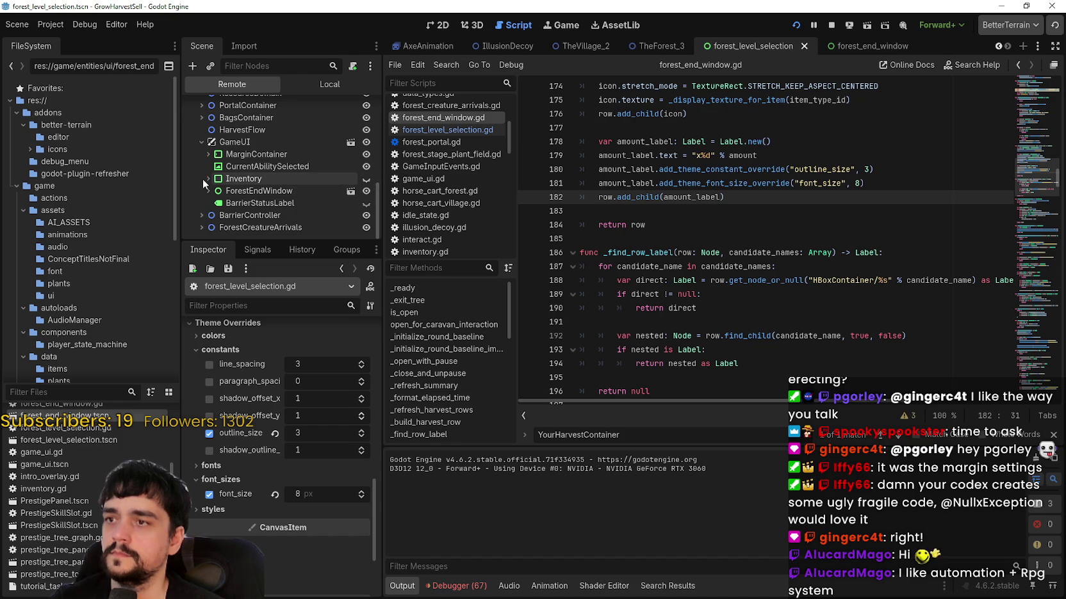
pyautogui.click(366, 166)
pyautogui.click(365, 155)
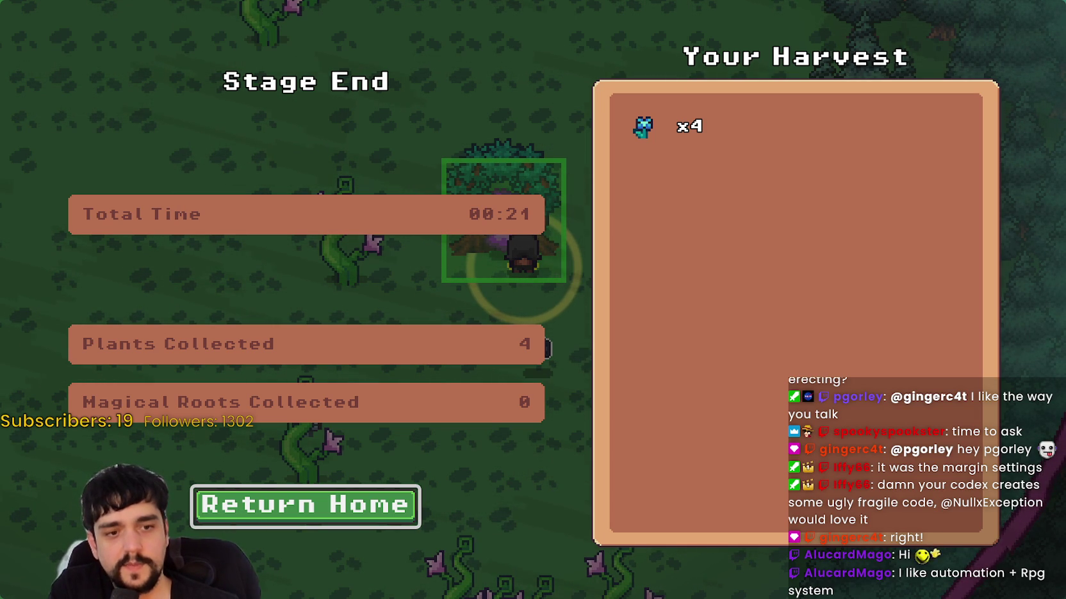
# - From the MR FARMBOY community hub in the Steam client, go to its Store Page
pyautogui.hotkey('alt', 'Tab')
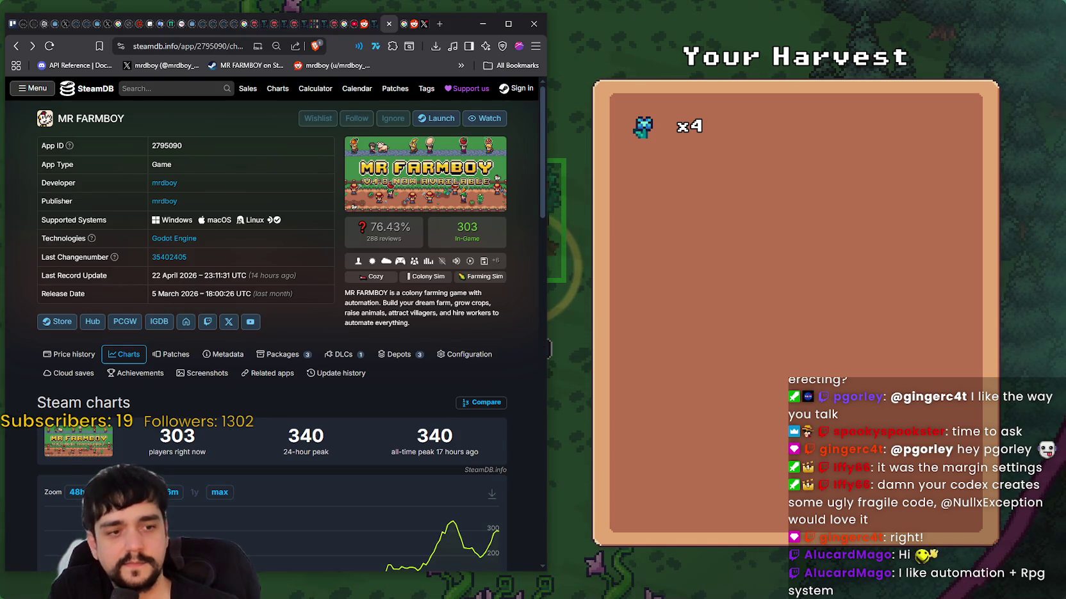
pyautogui.hotkey('alt', 'Tab')
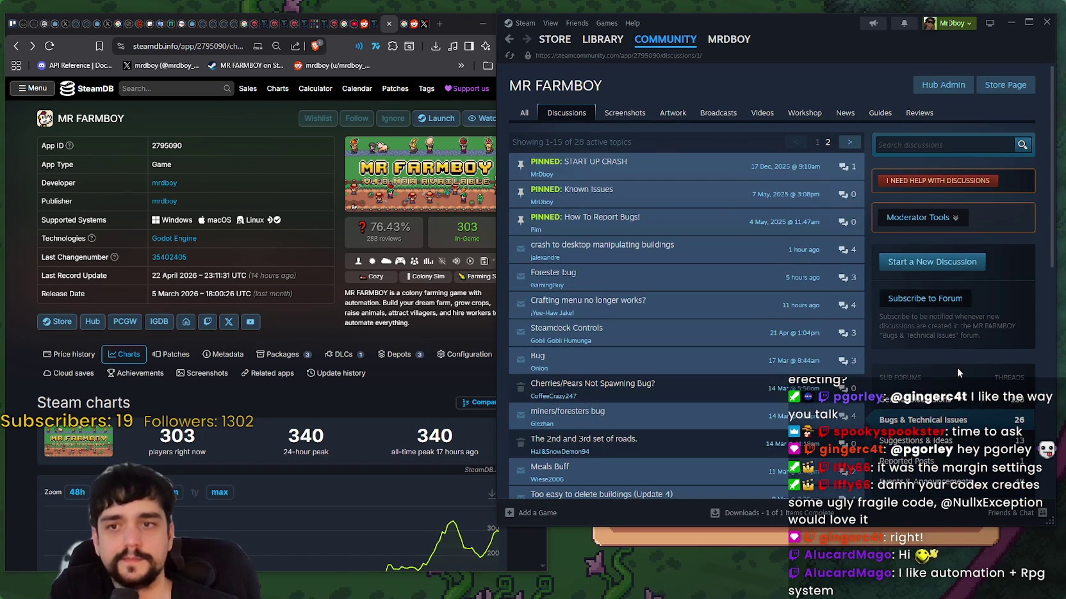
pyautogui.click(1004, 84)
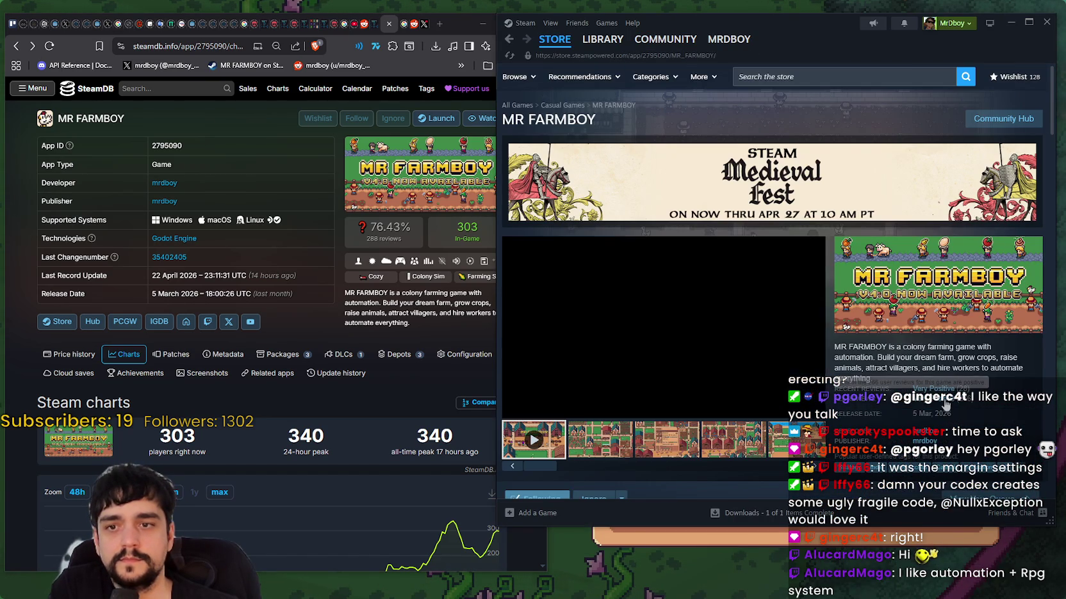
pyautogui.scroll(-1, 926, 320)
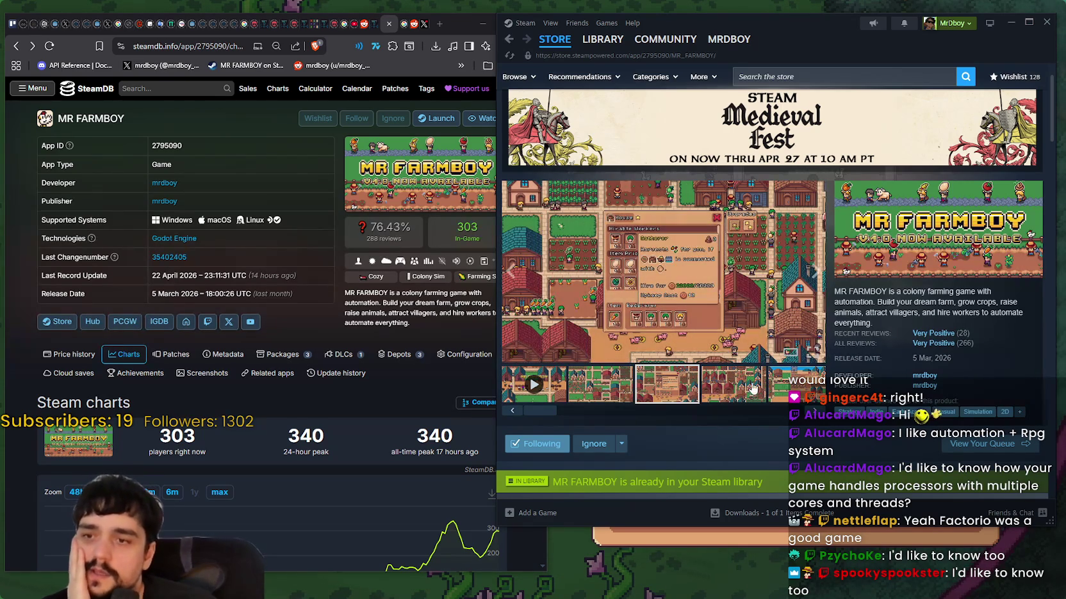
# - Enlarge the fourth MR FARMBOY screenshot, then close the enlarged view
pyautogui.click(733, 384)
pyautogui.click(681, 261)
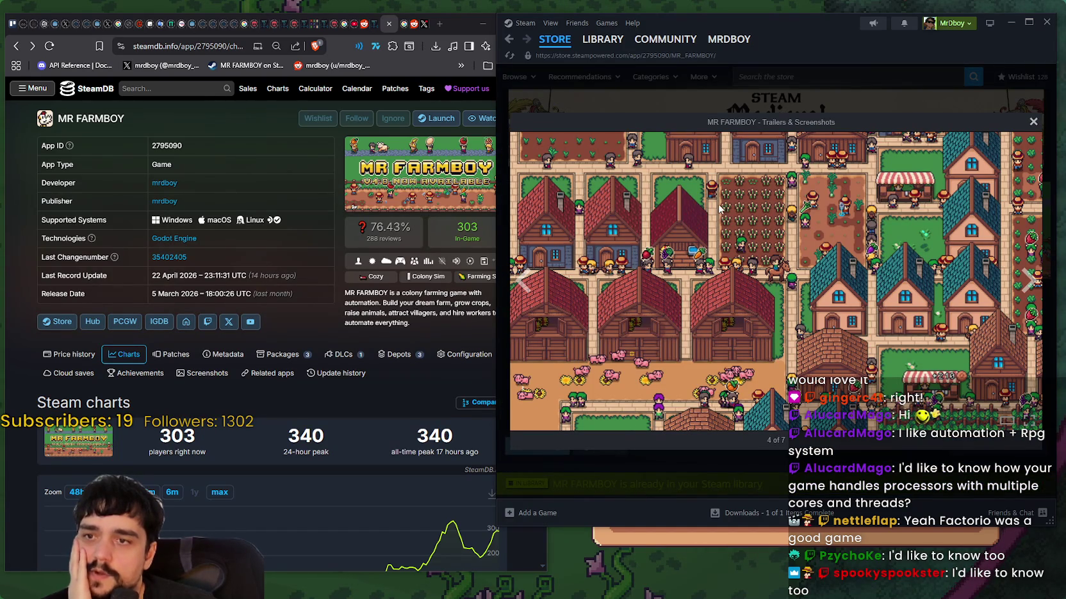
pyautogui.click(844, 81)
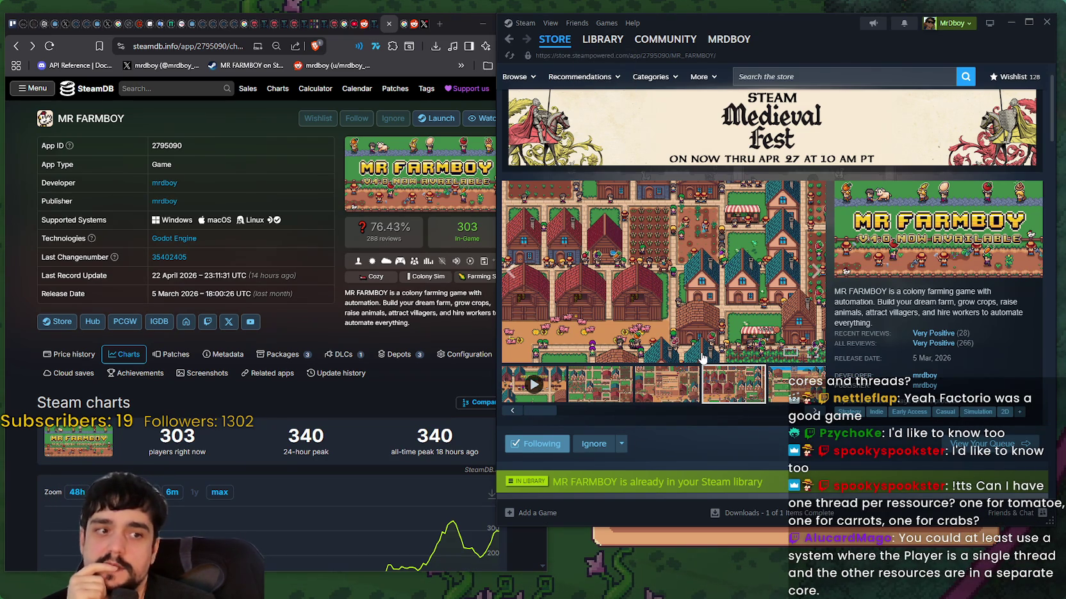
# - Enlarge the second screenshot, browse through to the last one and the trailer, then close the viewer
pyautogui.click(620, 388)
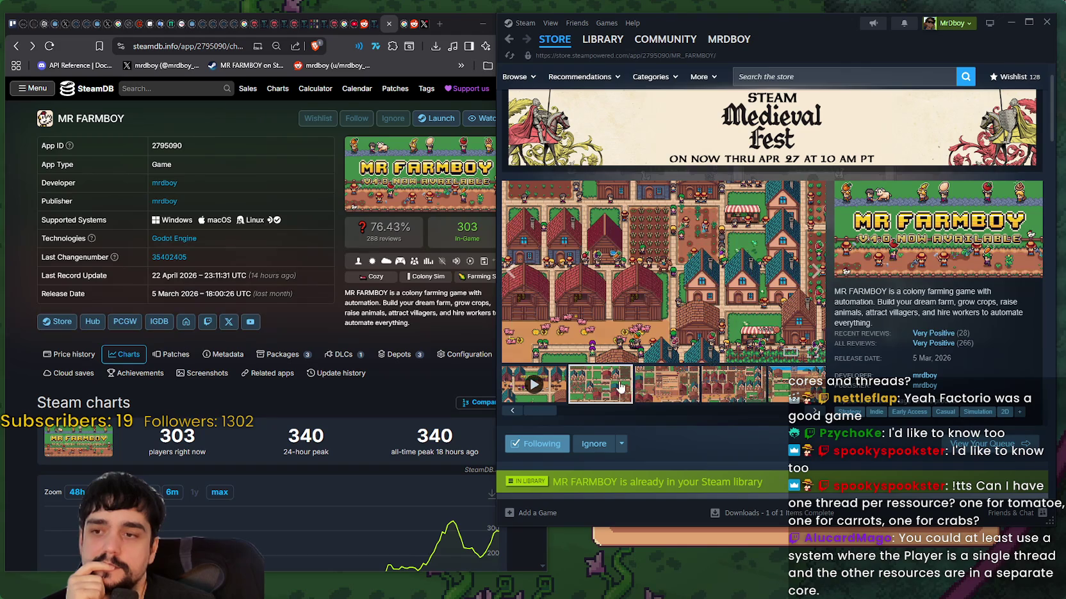
pyautogui.click(685, 285)
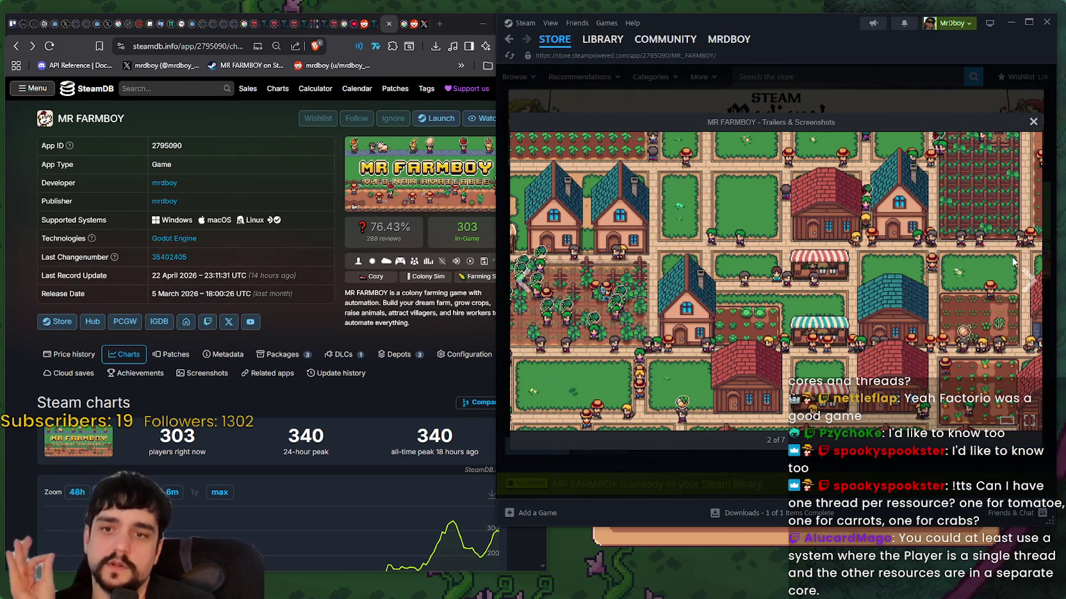
pyautogui.click(1030, 277)
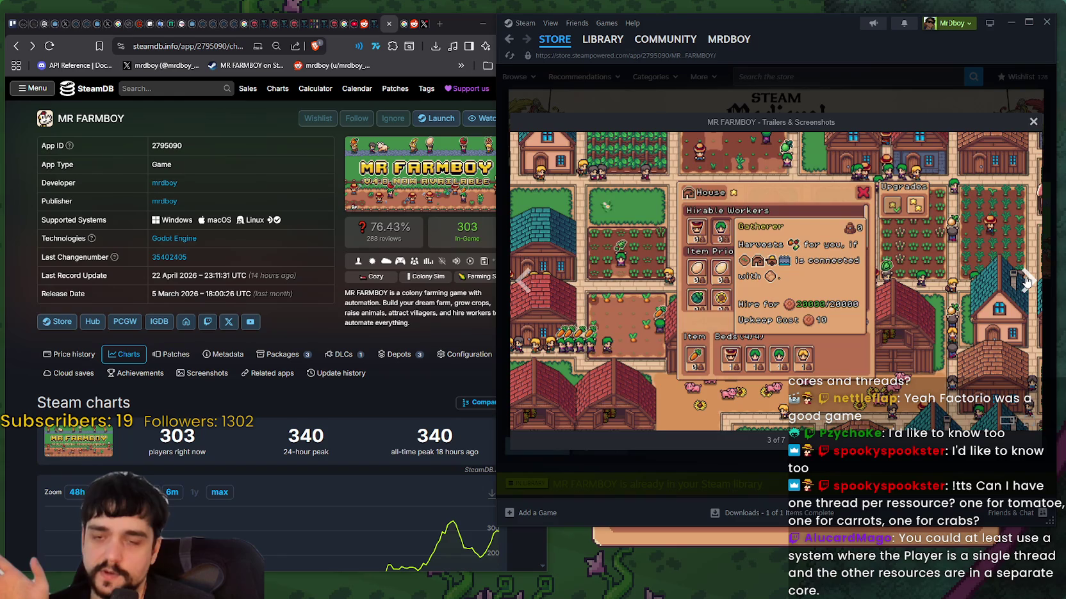
pyautogui.click(1027, 281)
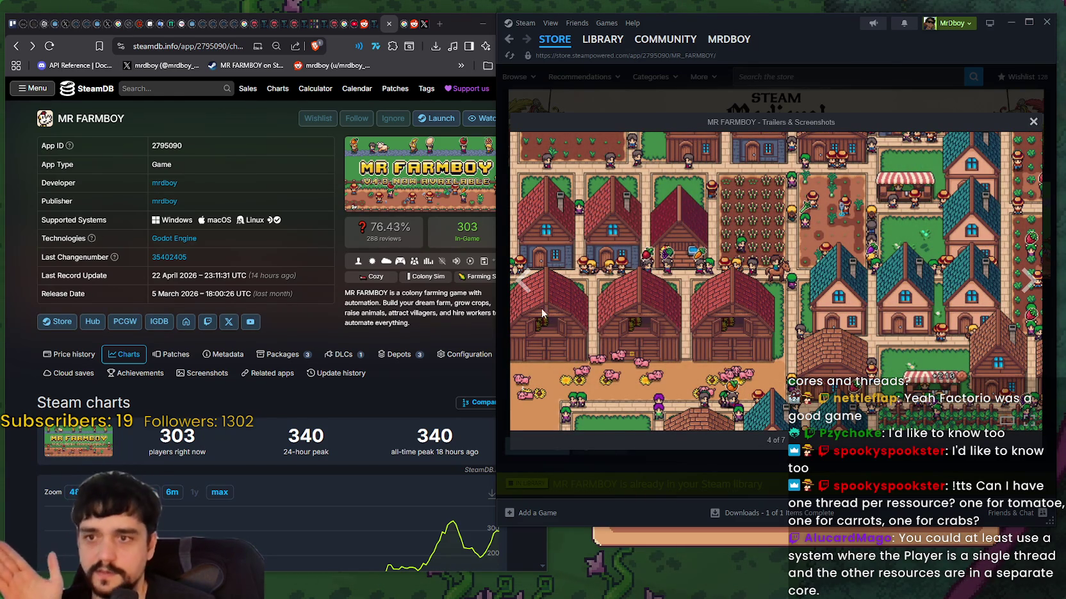
pyautogui.click(526, 292)
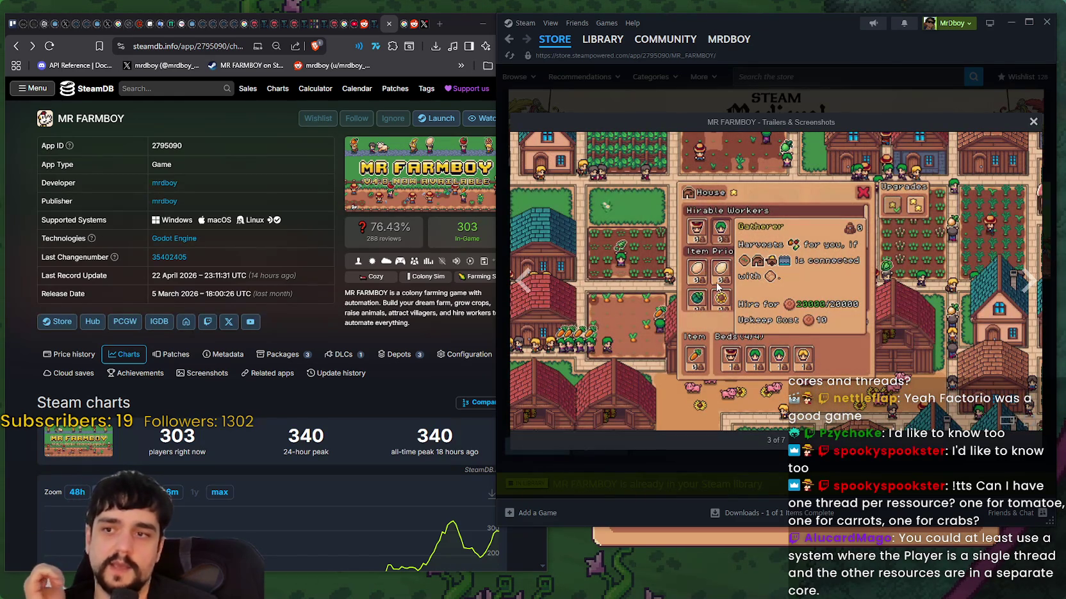
pyautogui.click(1028, 280)
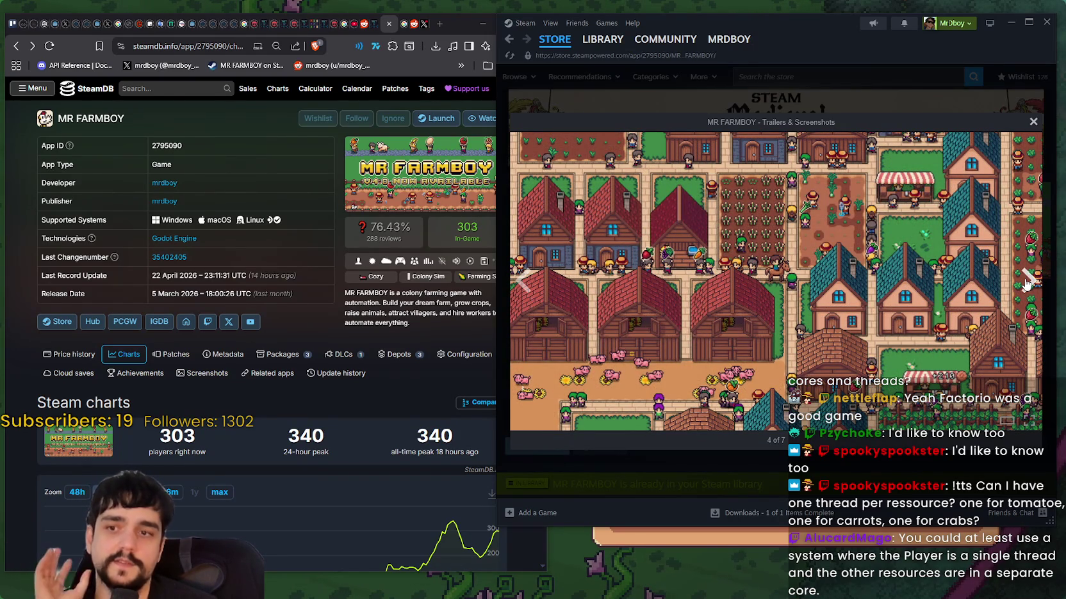
pyautogui.click(1026, 284)
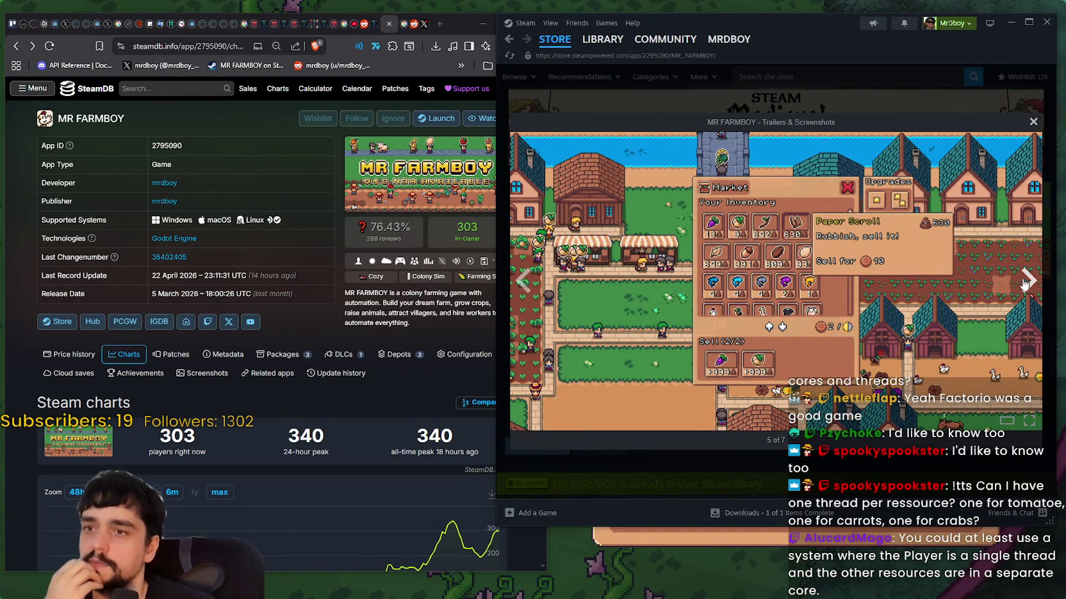
pyautogui.click(1024, 284)
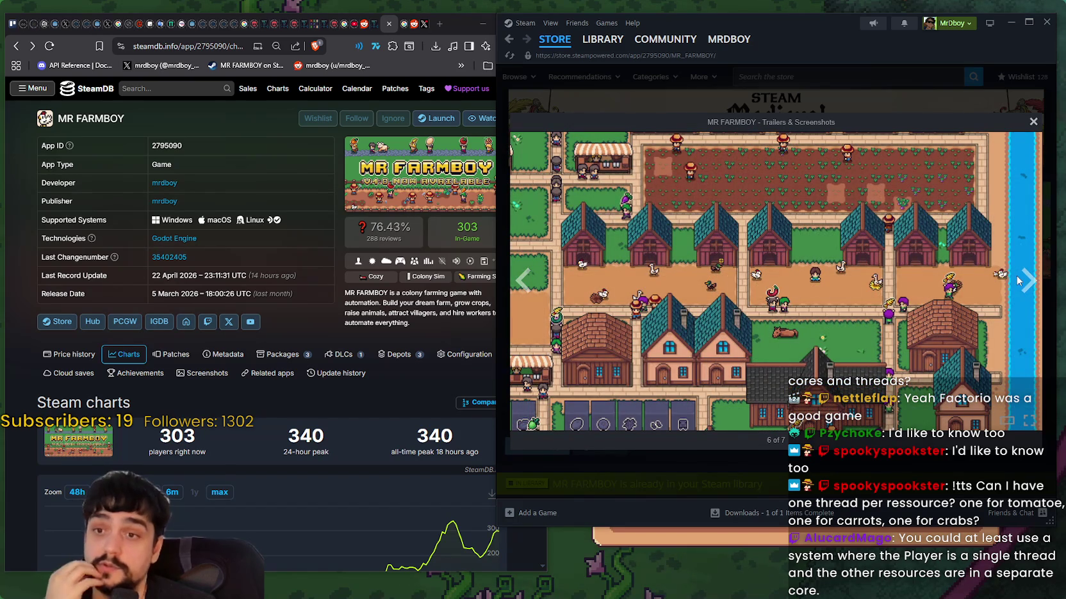
pyautogui.click(1024, 282)
pyautogui.click(1024, 282)
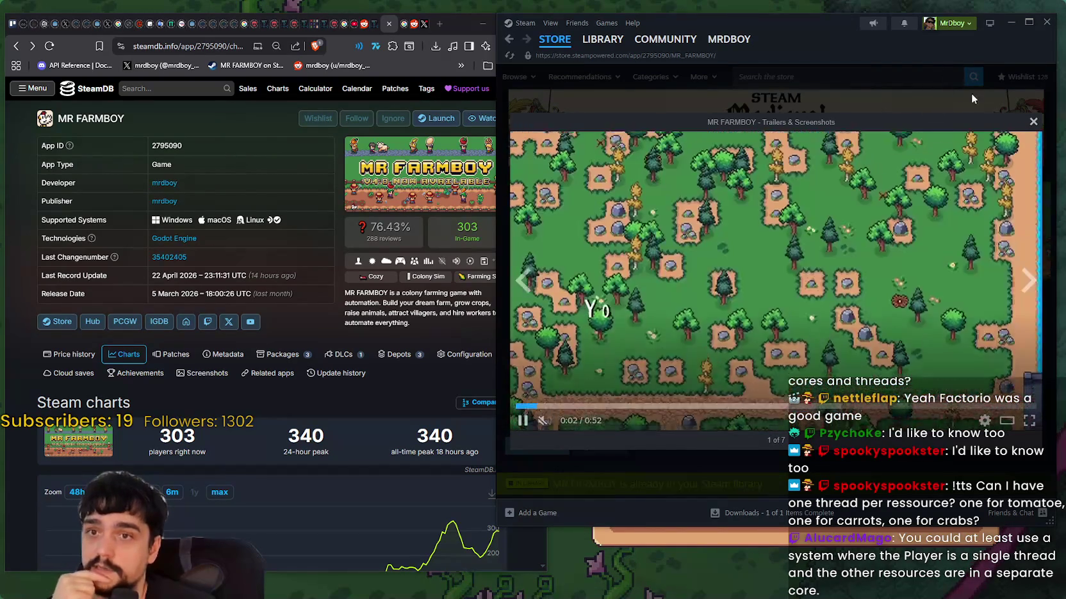
pyautogui.click(1033, 121)
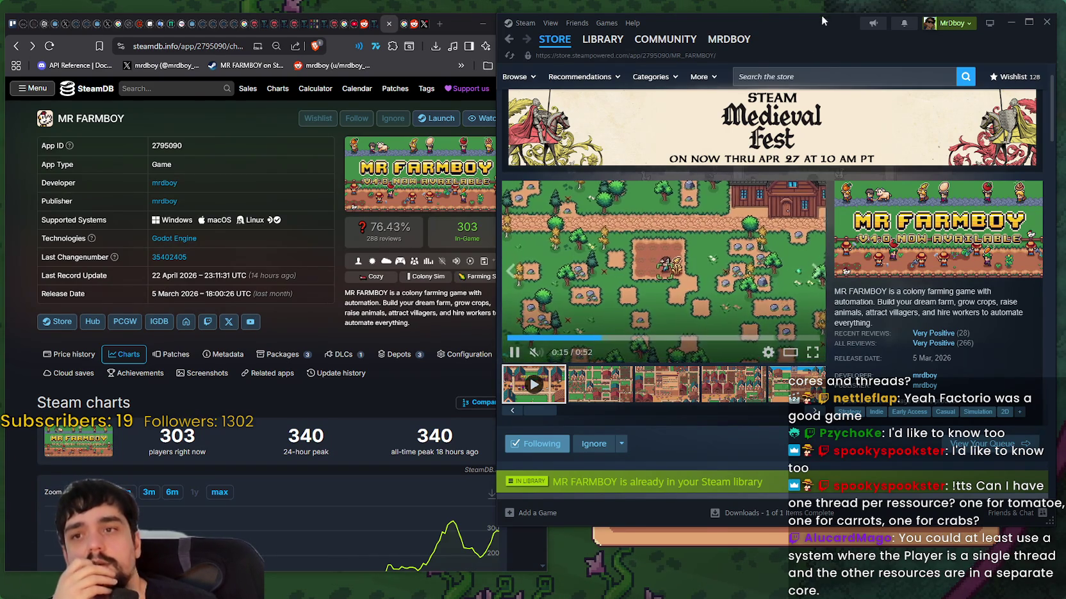
# - Nudge the Steam window left and show the third and market screenshots in the main view
pyautogui.moveTo(821, 15)
pyautogui.mouseDown()
pyautogui.moveTo(808, 43)
pyautogui.moveTo(799, 37)
pyautogui.moveTo(797, 27)
pyautogui.moveTo(835, 33)
pyautogui.mouseUp()
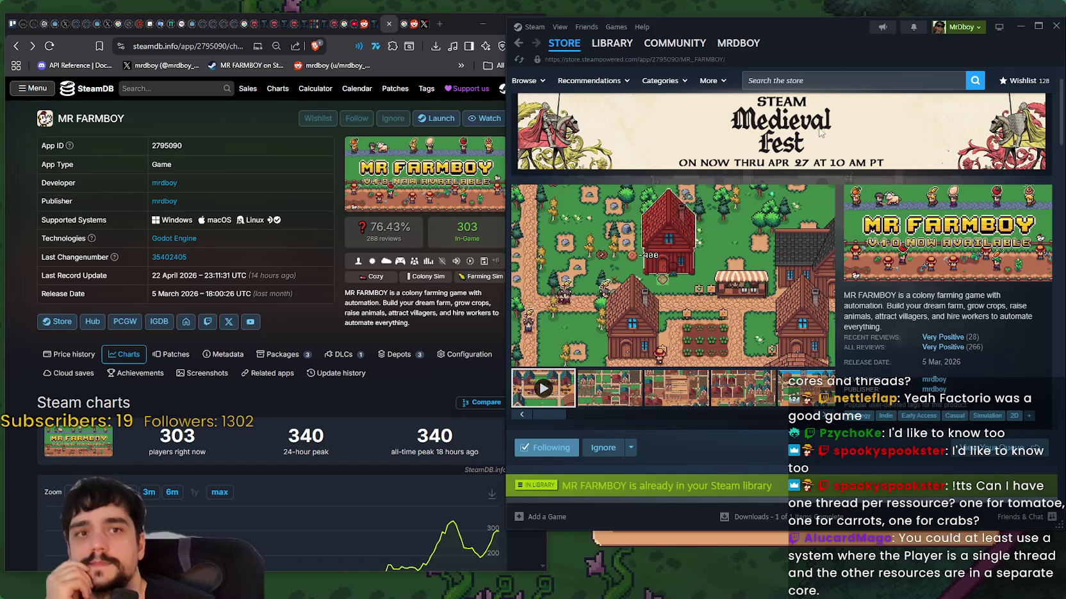
pyautogui.click(688, 398)
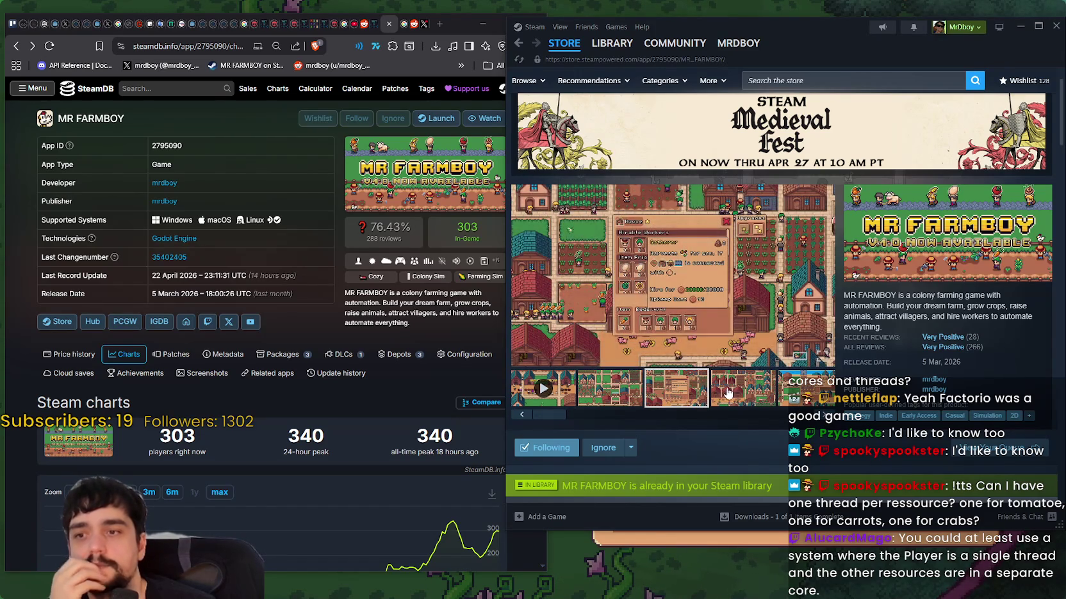
pyautogui.click(727, 393)
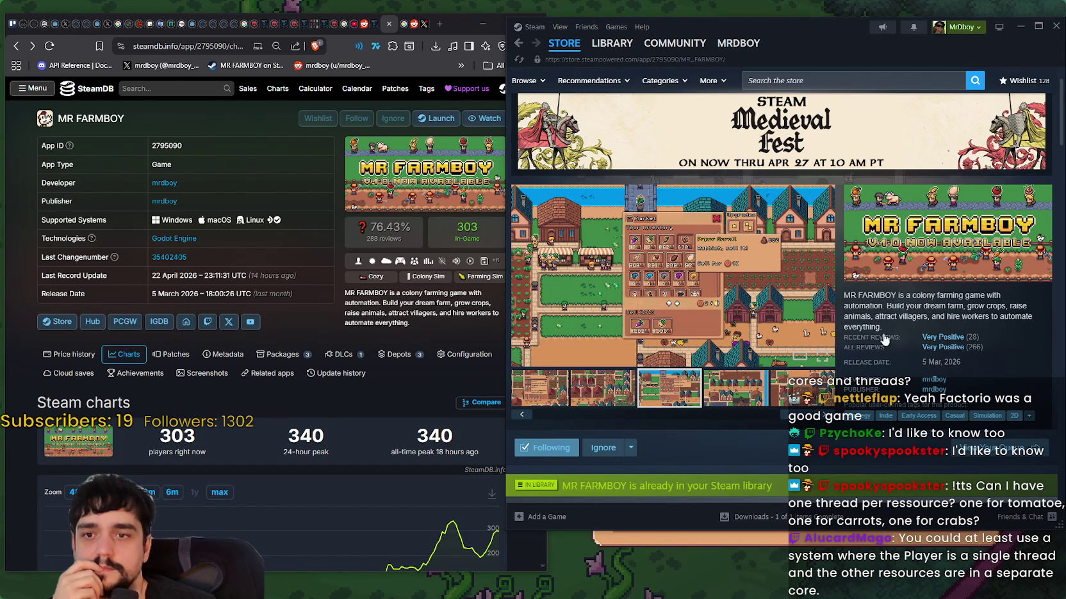
pyautogui.scroll(-3, 689, 320)
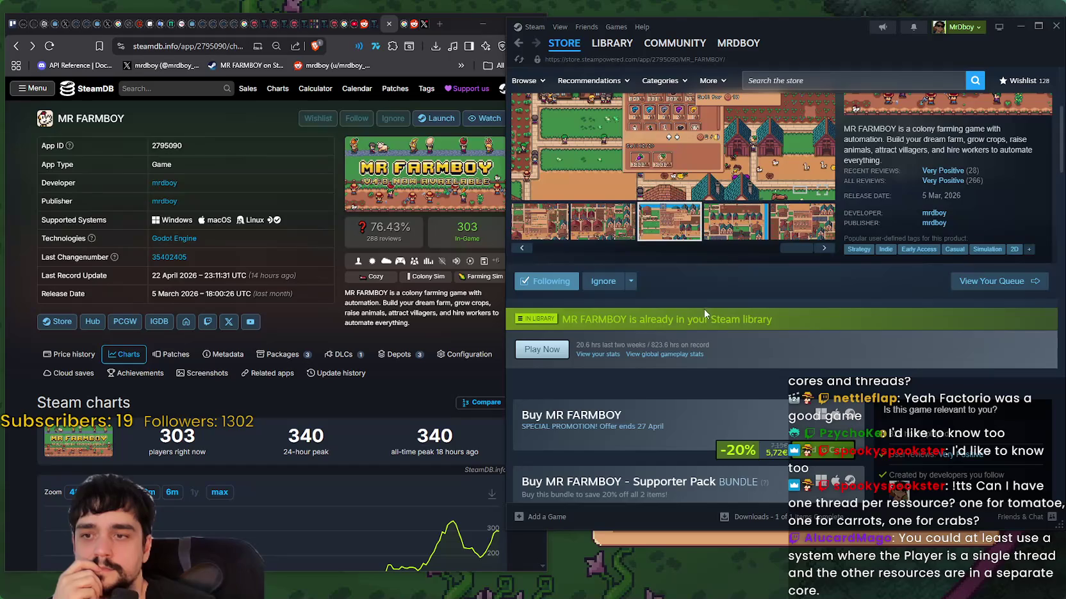
pyautogui.scroll(3, 832, 356)
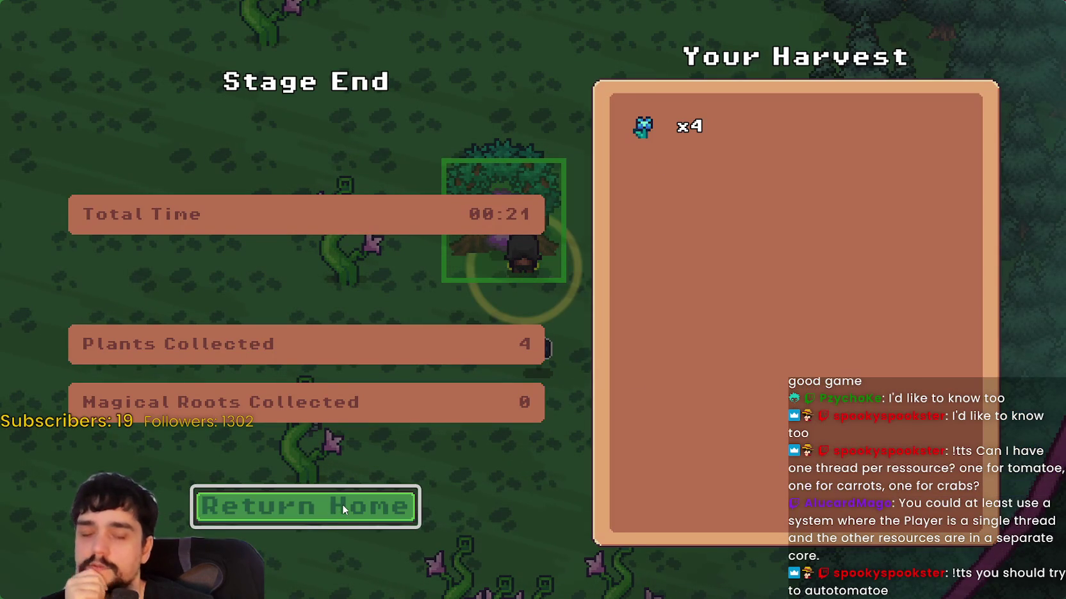
# - Return from the stage results to the village, walk around, then stop the game with F8
pyautogui.click(353, 497)
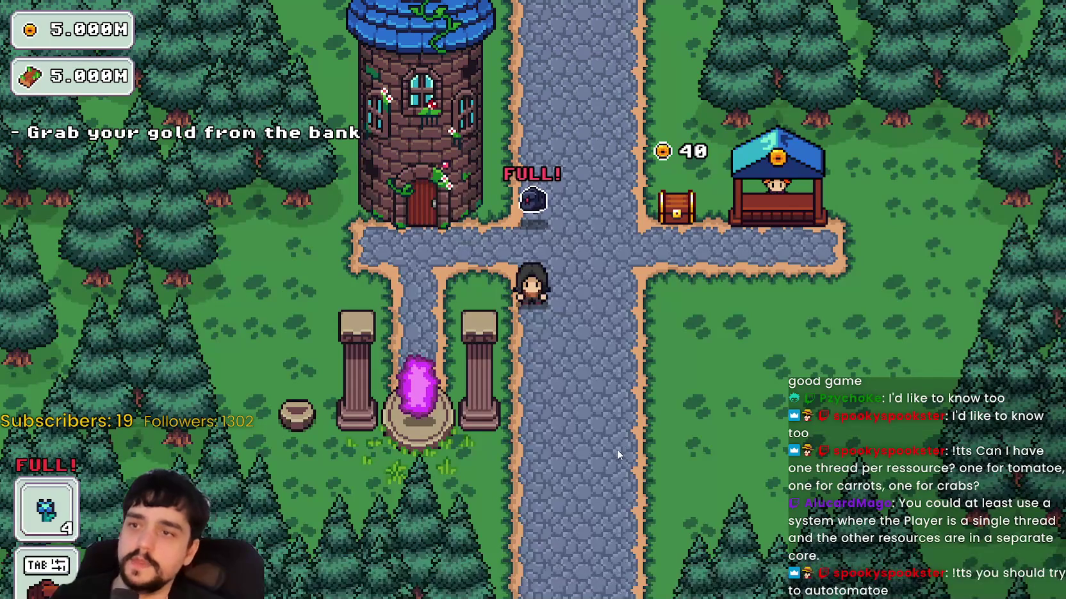
pyautogui.press('d')
pyautogui.press('a')
pyautogui.press('w')
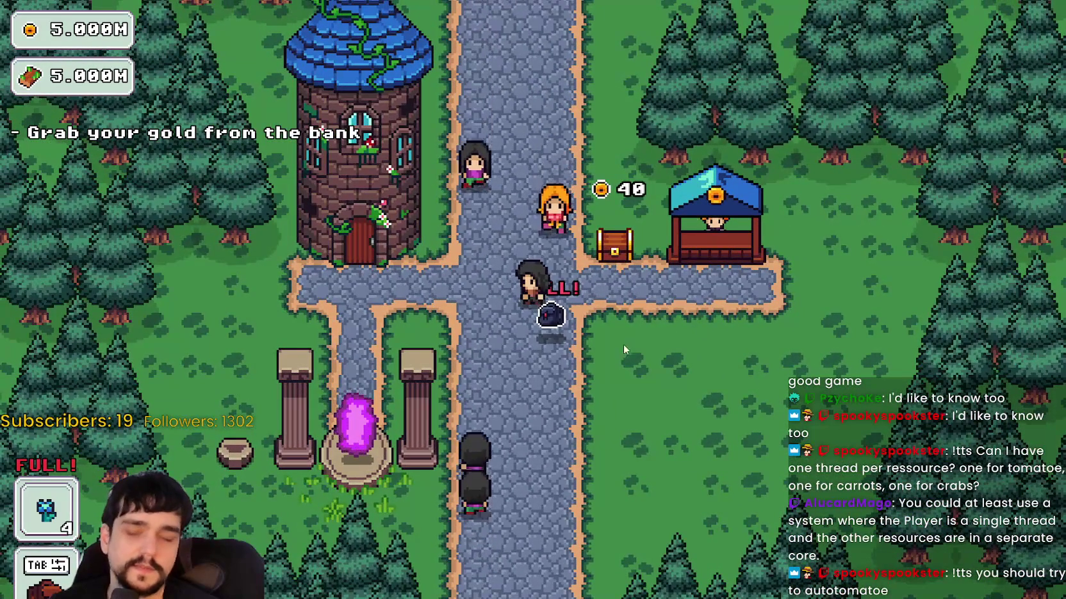
pyautogui.press('s')
pyautogui.press('s')
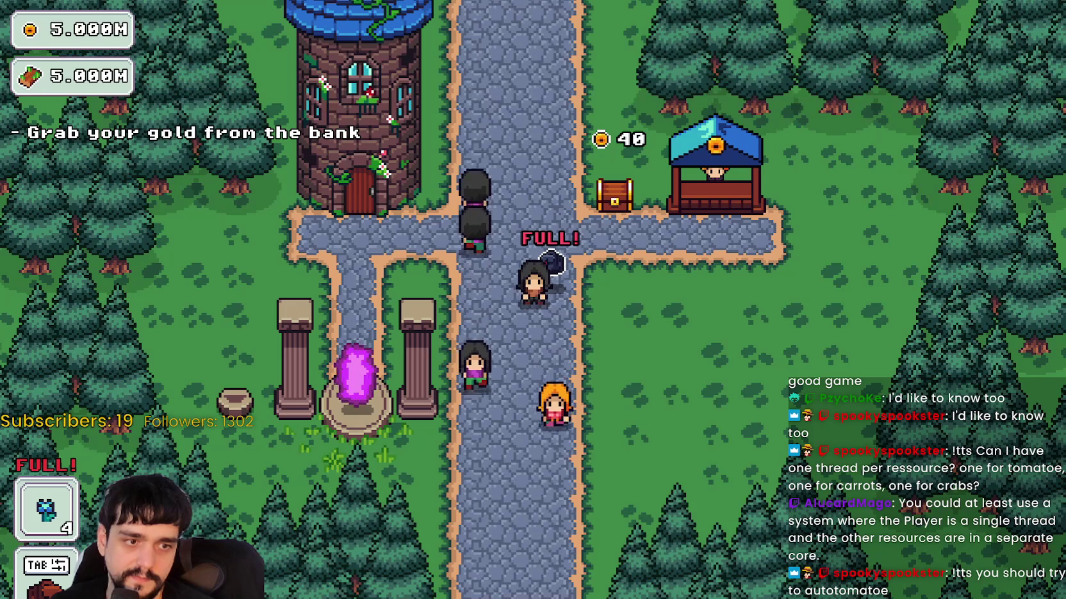
pyautogui.press('F8')
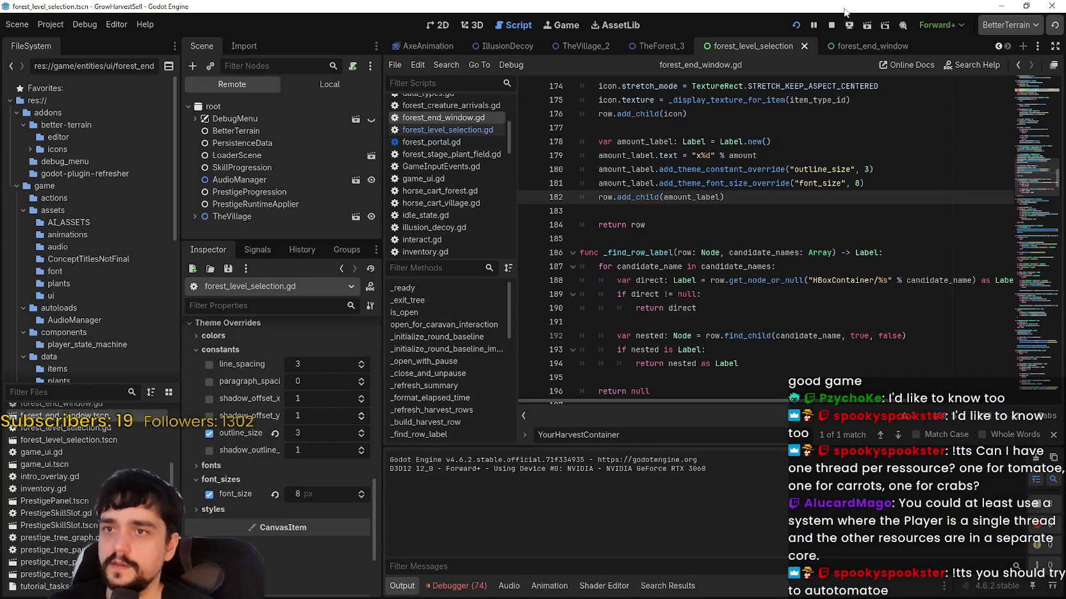
# - Switch to the 2D view, enlarge the Scene dock, and collapse the ForestLevelSelection tree
pyautogui.click(433, 26)
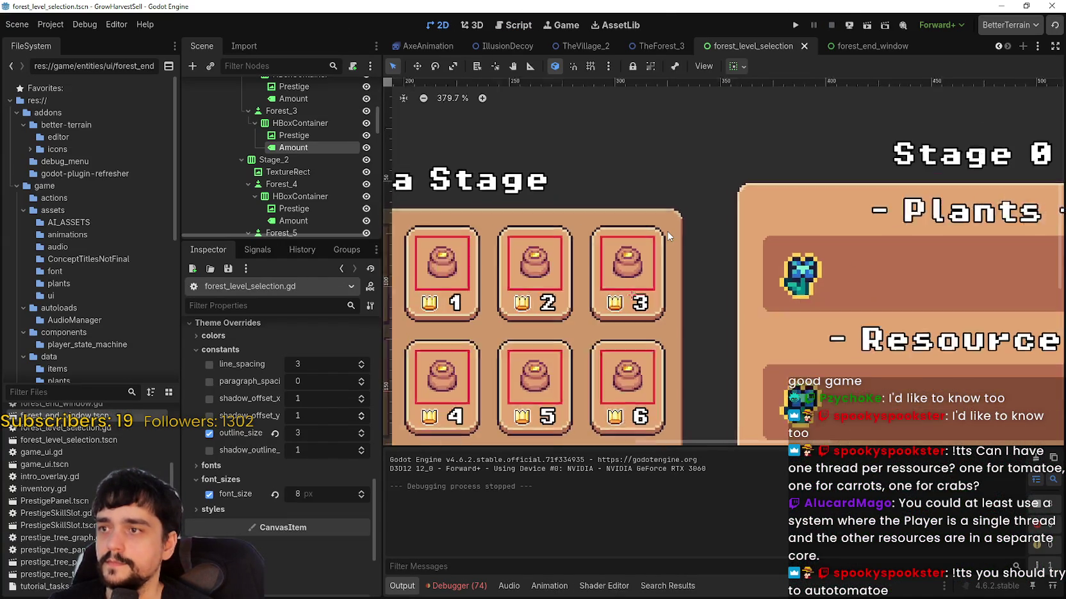
pyautogui.scroll(-3, 667, 230)
pyautogui.moveTo(287, 240); pyautogui.dragTo(287, 390)
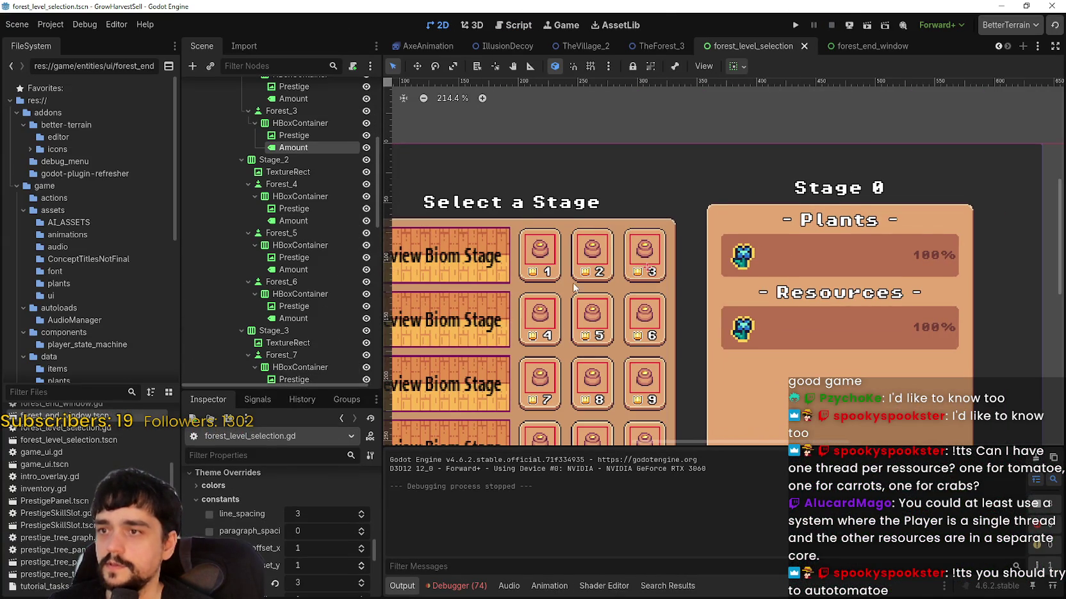
pyautogui.scroll(-2, 570, 247)
pyautogui.scroll(5, 285, 256)
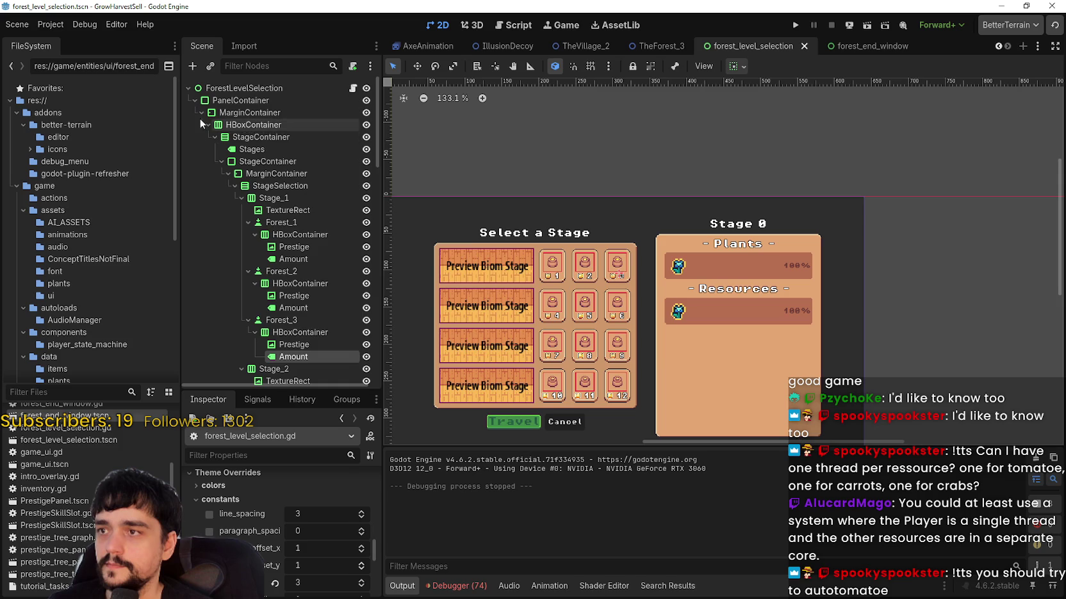
pyautogui.click(194, 100)
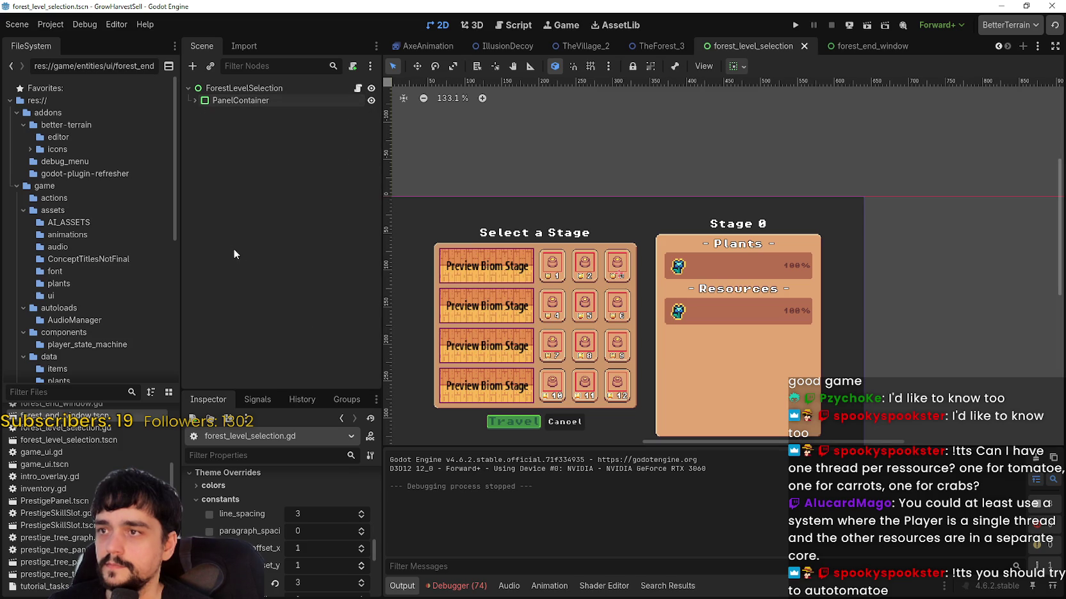
pyautogui.click(187, 89)
pyautogui.scroll(-2, 813, 217)
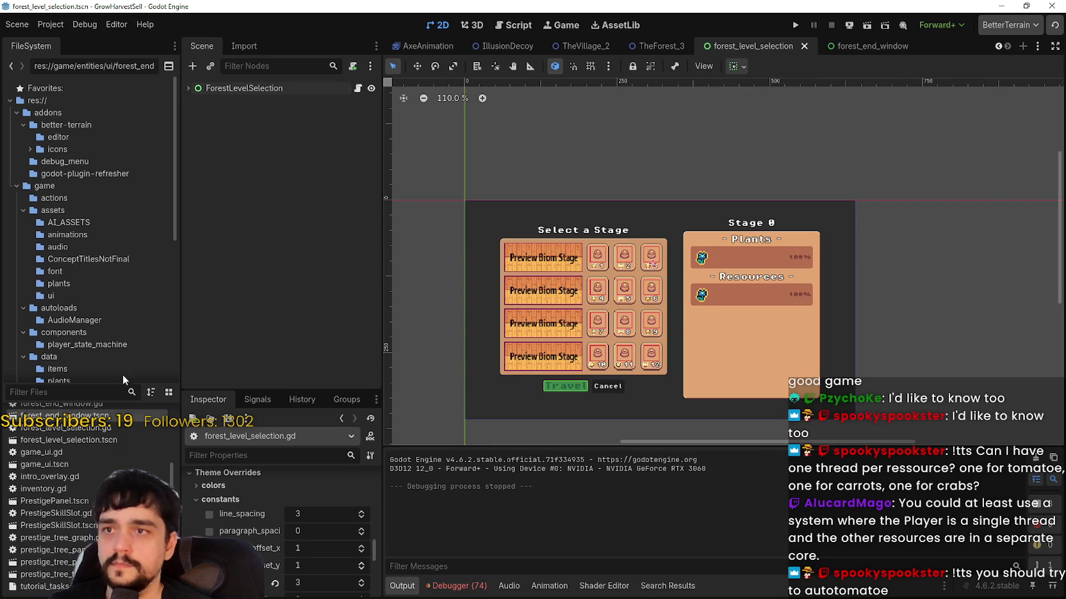
# - Open game_ui.tscn via a 'ga' file filter, browse its panel nodes, then refilter files by 'village'
pyautogui.click(126, 392)
pyautogui.write('ga')
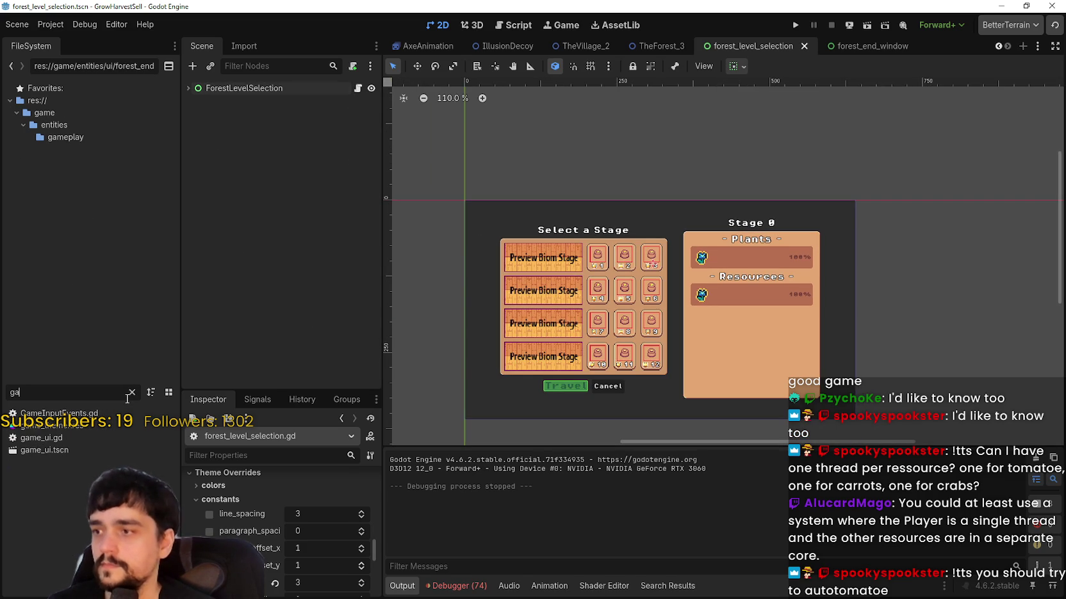
pyautogui.doubleClick(135, 448)
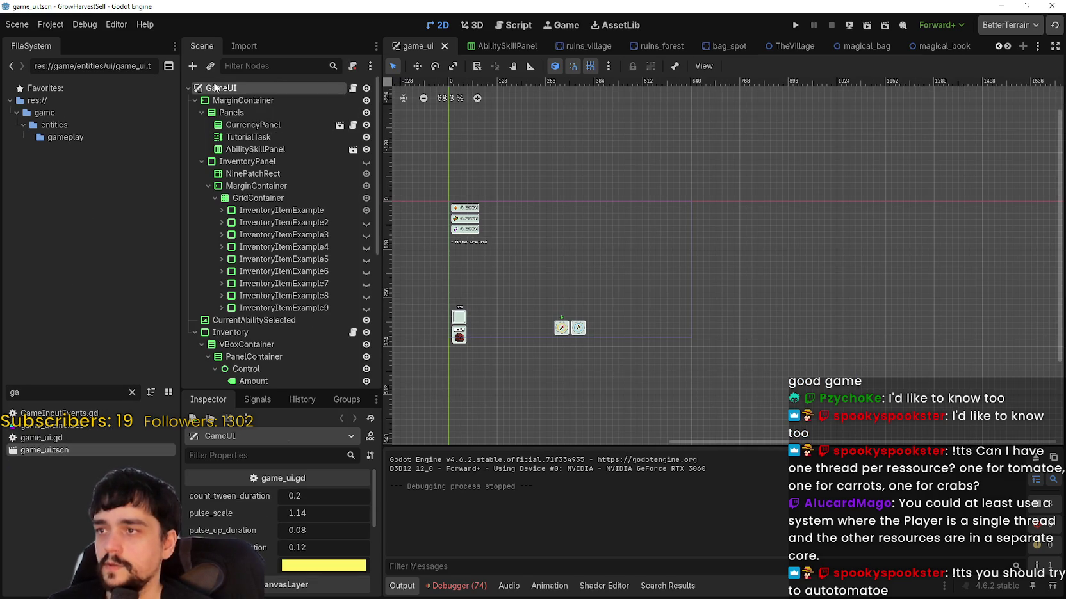
pyautogui.click(201, 112)
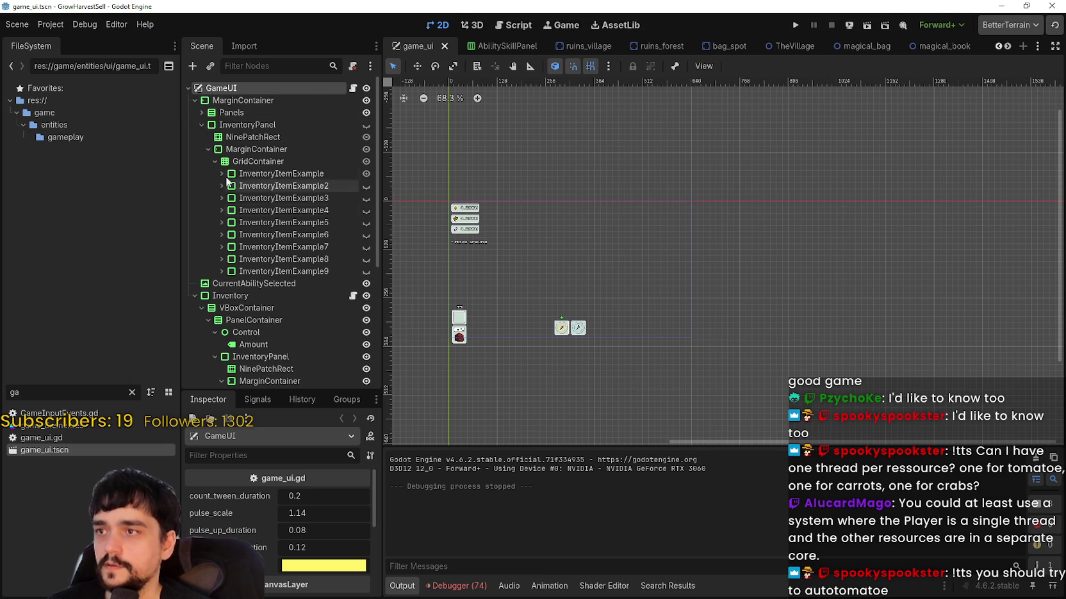
pyautogui.click(201, 124)
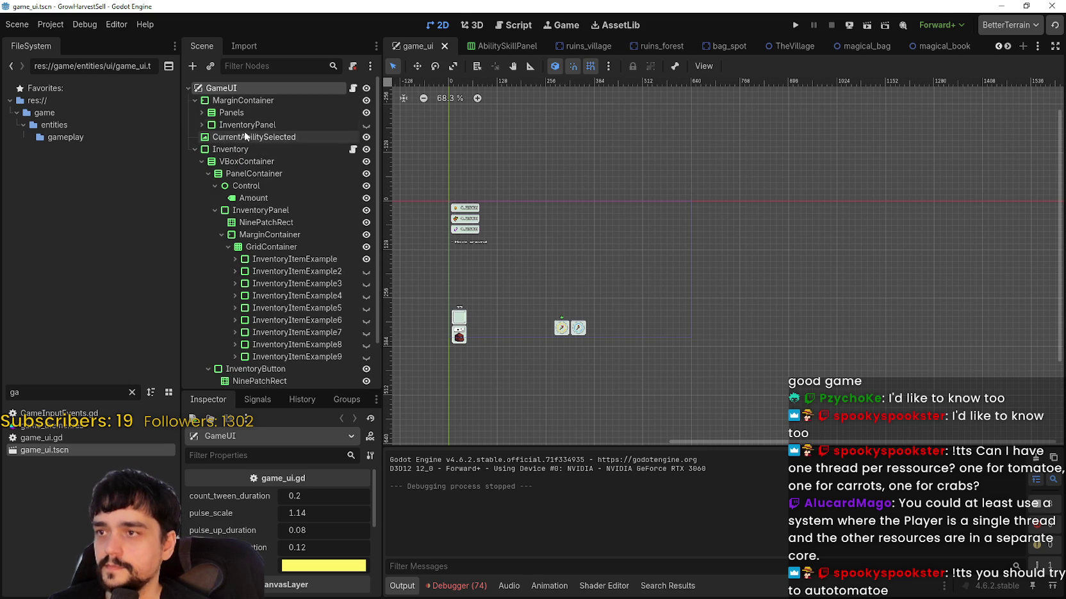
pyautogui.click(195, 149)
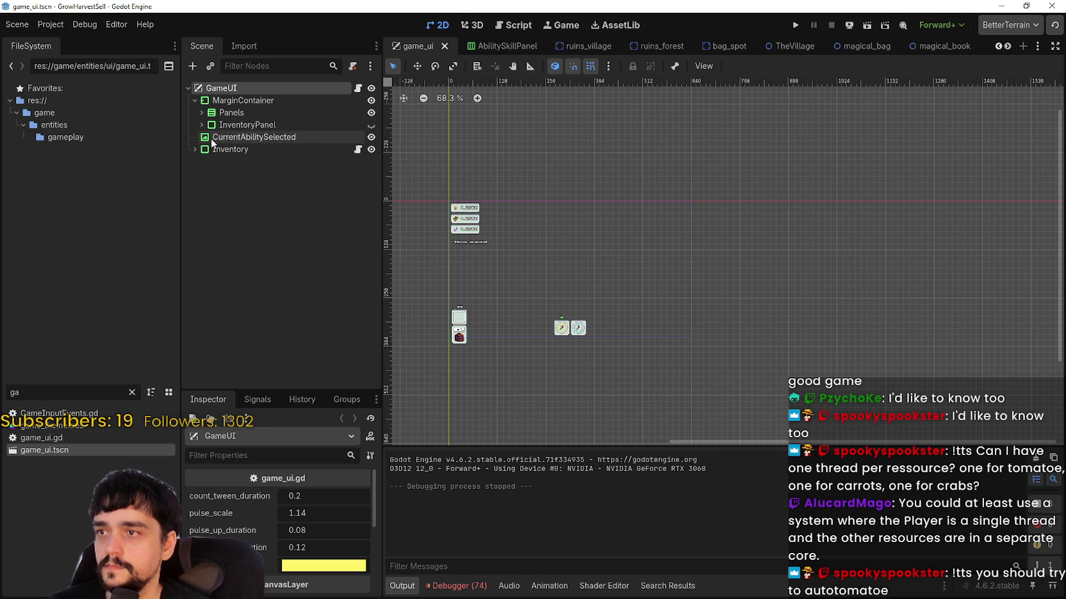
pyautogui.click(201, 124)
pyautogui.click(202, 112)
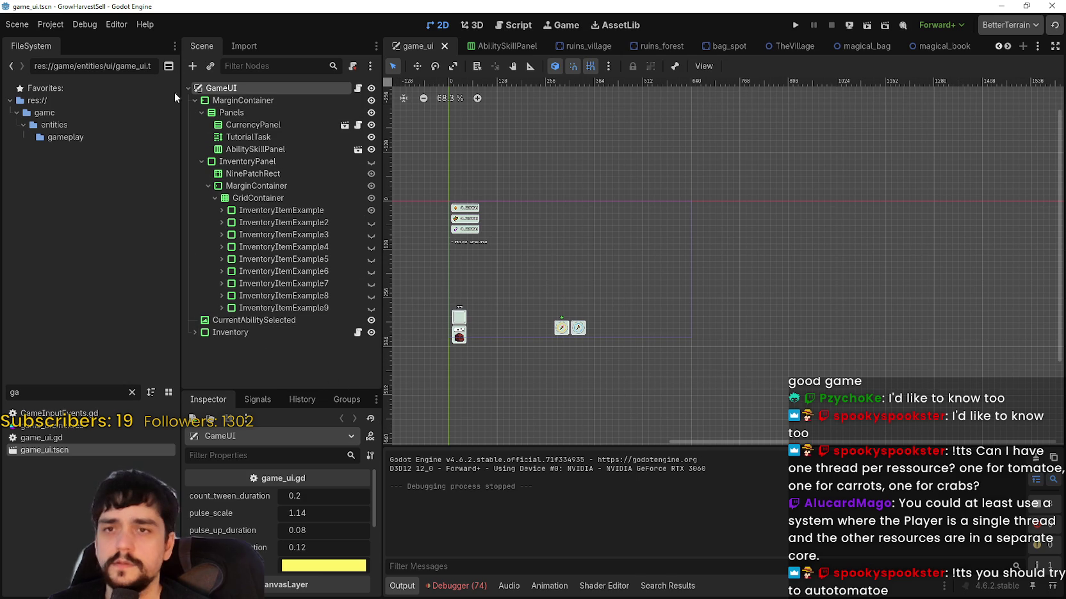
pyautogui.doubleClick(32, 393)
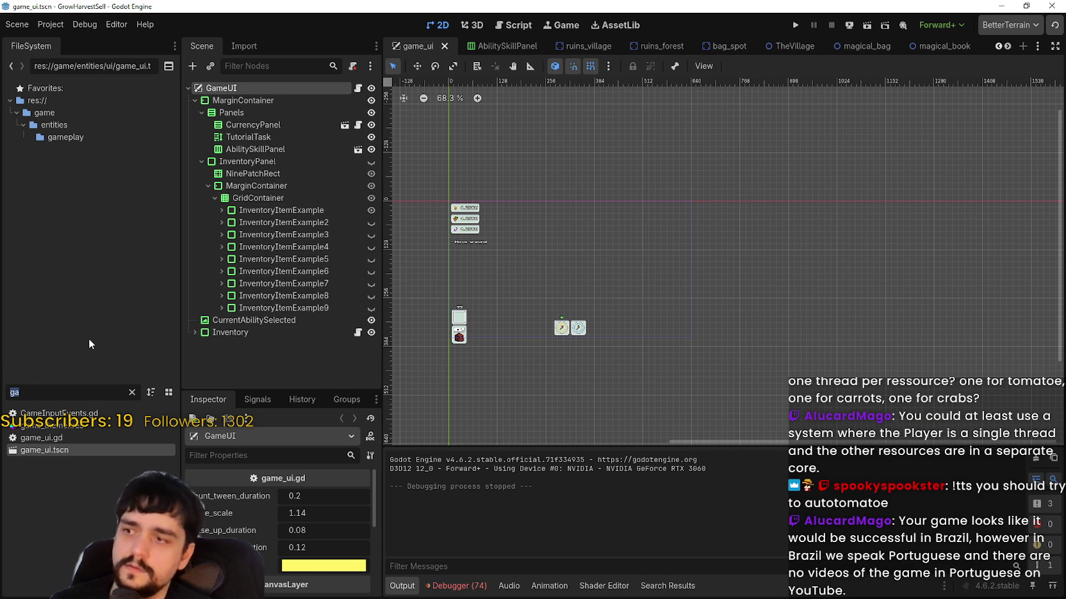
pyautogui.write('villa')
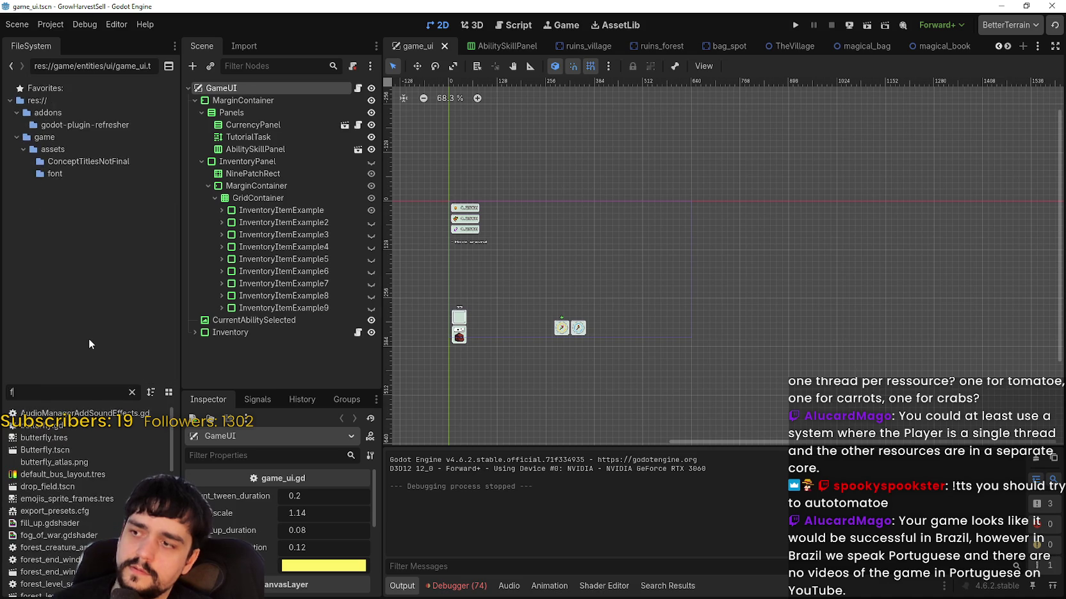
pyautogui.write('ge')
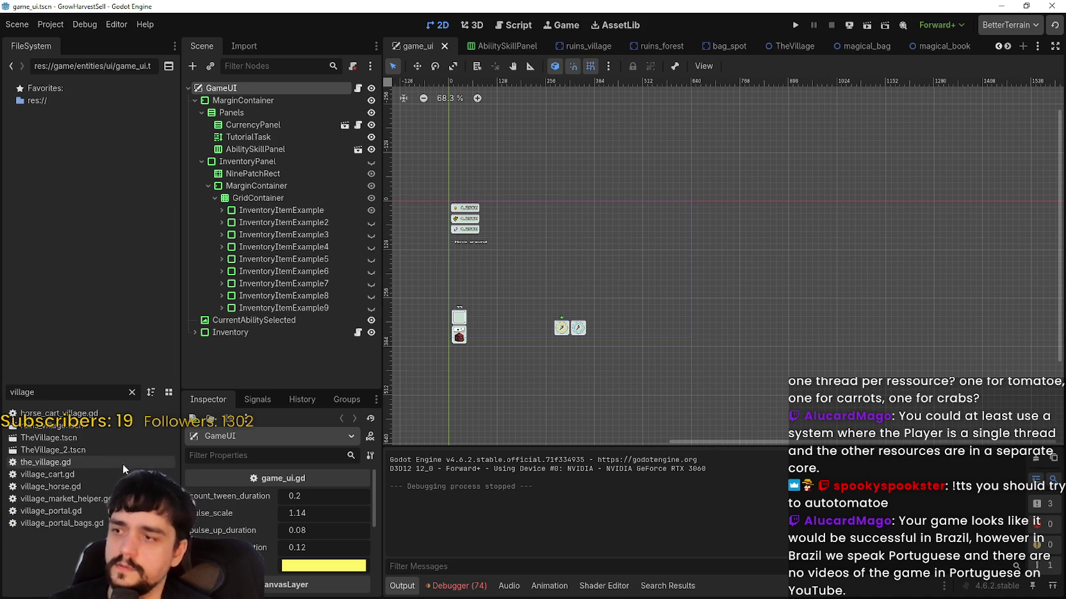
# - Open TheVillage_2.tscn, expand GameUI, collapse AlchemyTable and TransmutationPlant, and select ForestLevelSelection
pyautogui.doubleClick(47, 449)
pyautogui.scroll(-5, 270, 288)
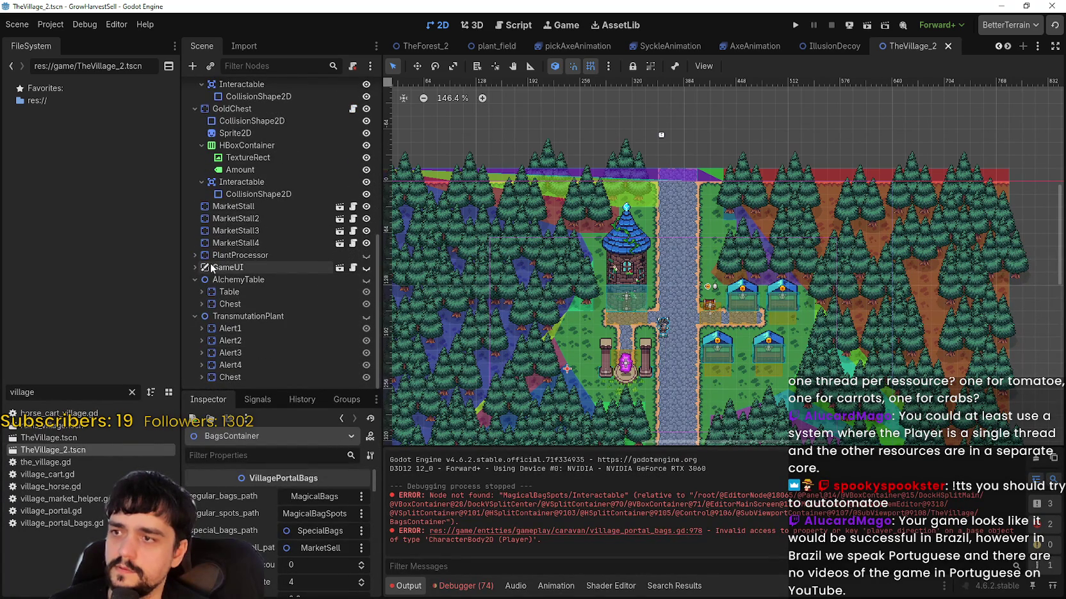
pyautogui.click(195, 267)
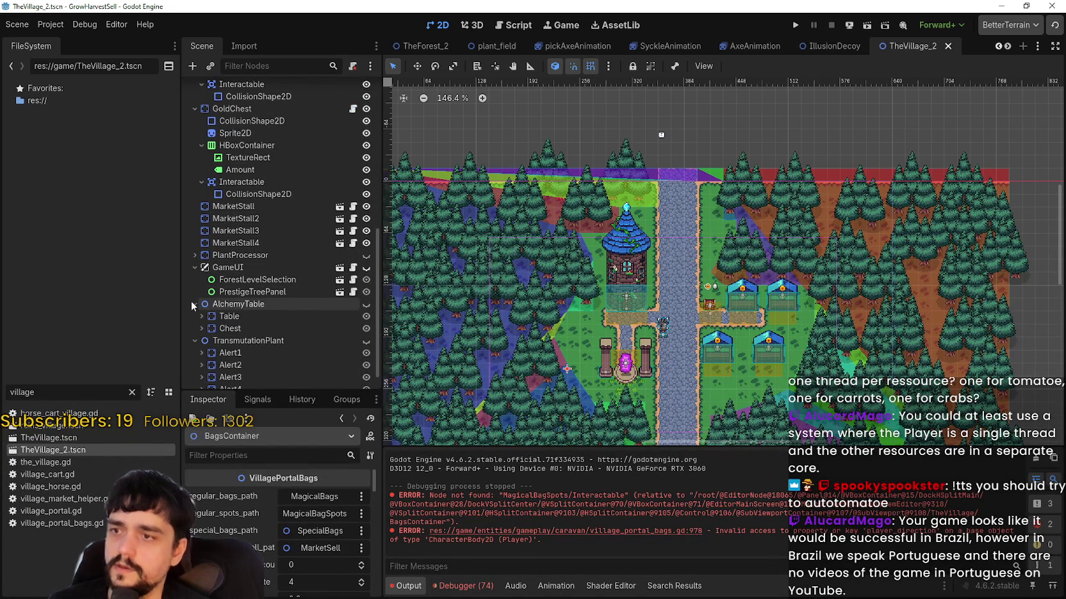
pyautogui.click(193, 304)
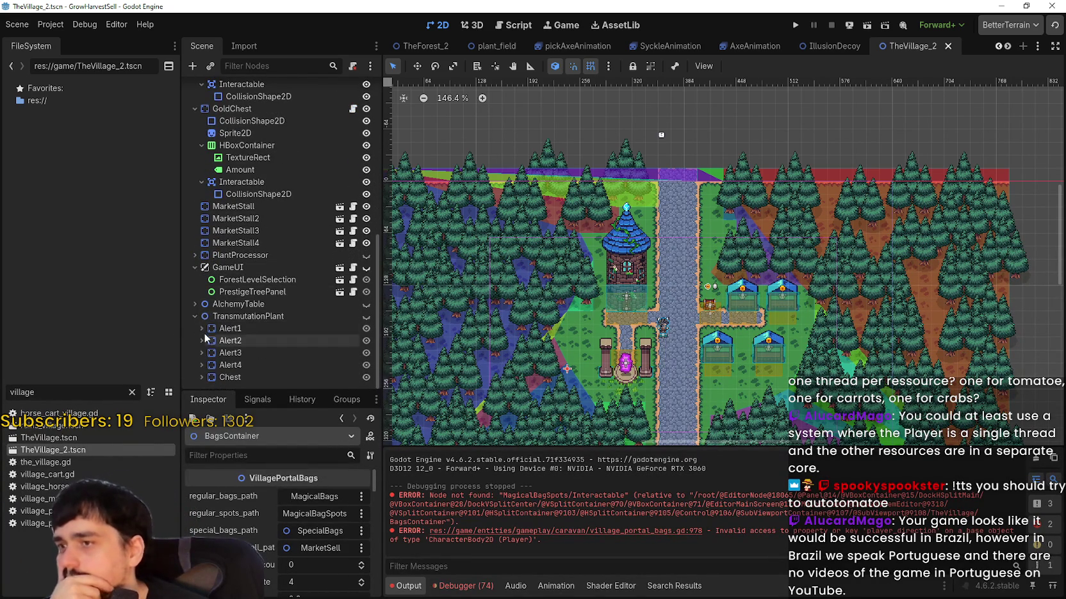
pyautogui.click(195, 316)
pyautogui.click(269, 343)
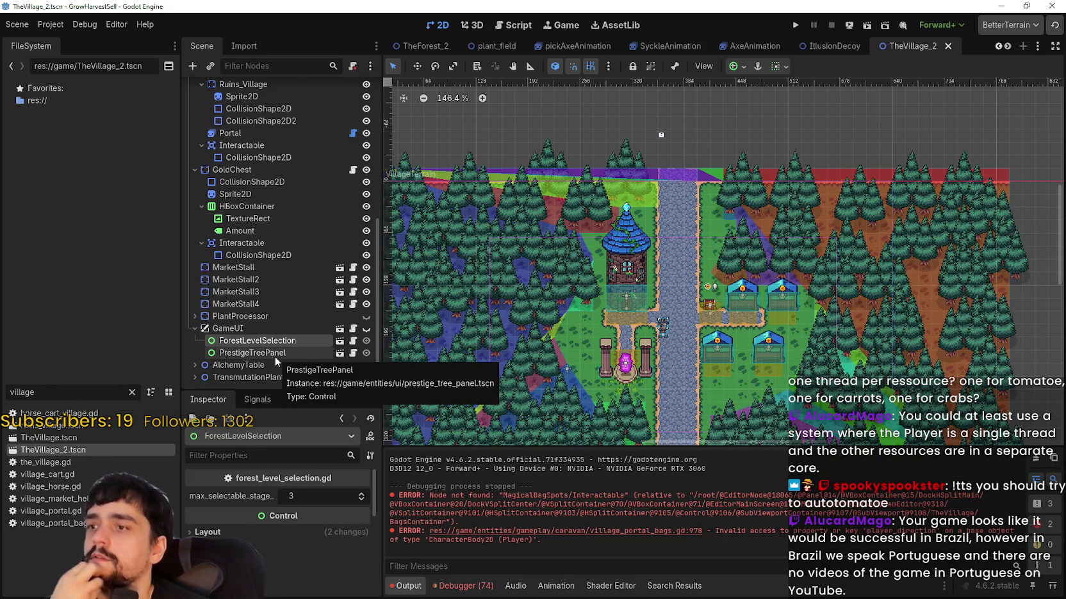
pyautogui.scroll(-2, 579, 312)
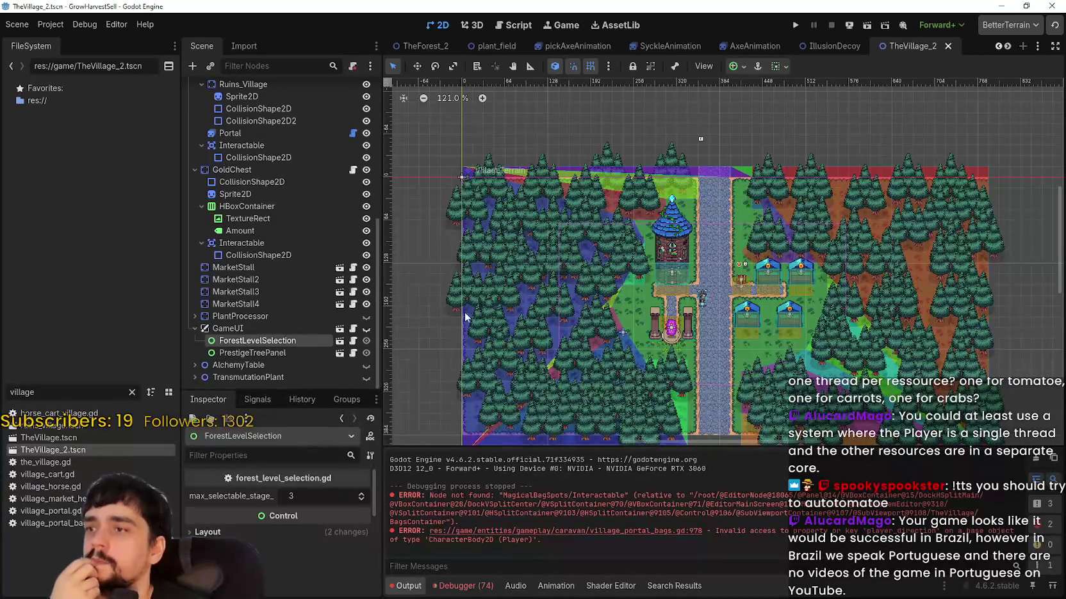
pyautogui.scroll(6, 711, 357)
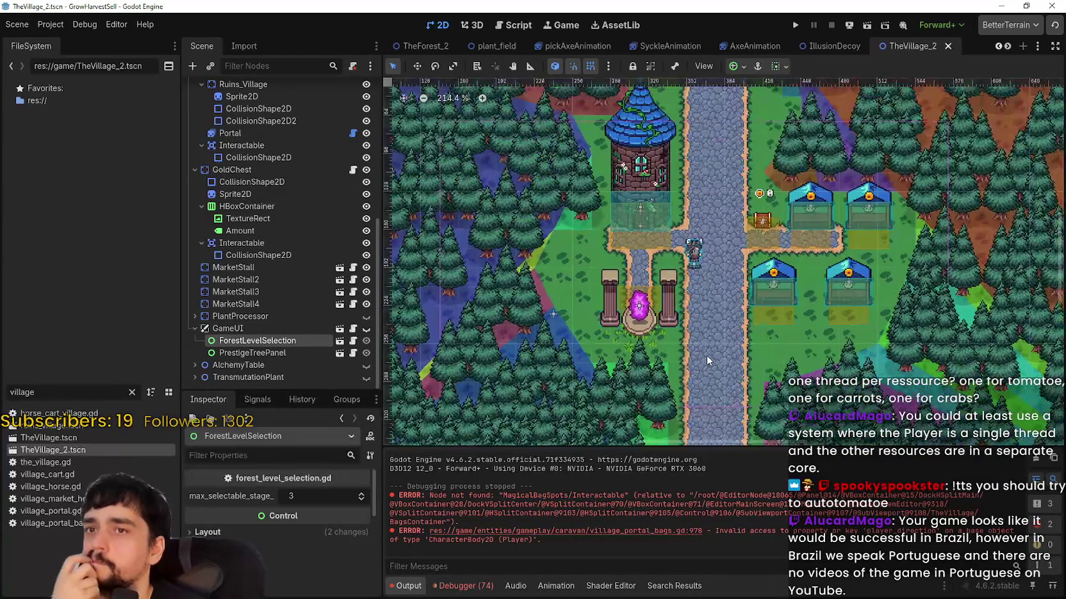
pyautogui.scroll(1, 707, 361)
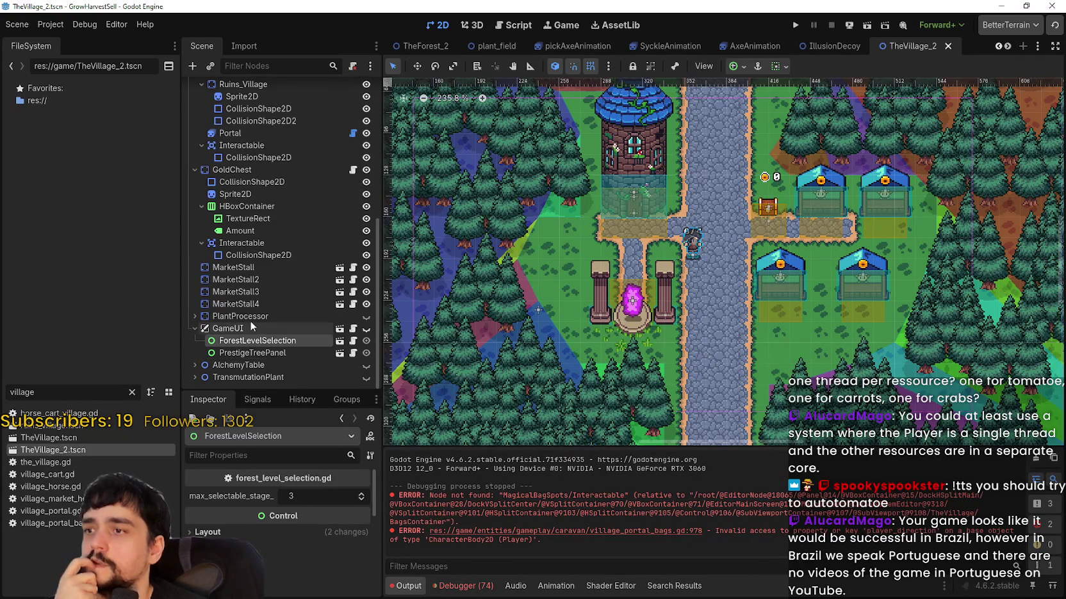
# - Scroll the scene tab bar to reveal more of the open scene tabs
pyautogui.click(1007, 46)
pyautogui.click(1006, 46)
pyautogui.click(1007, 46)
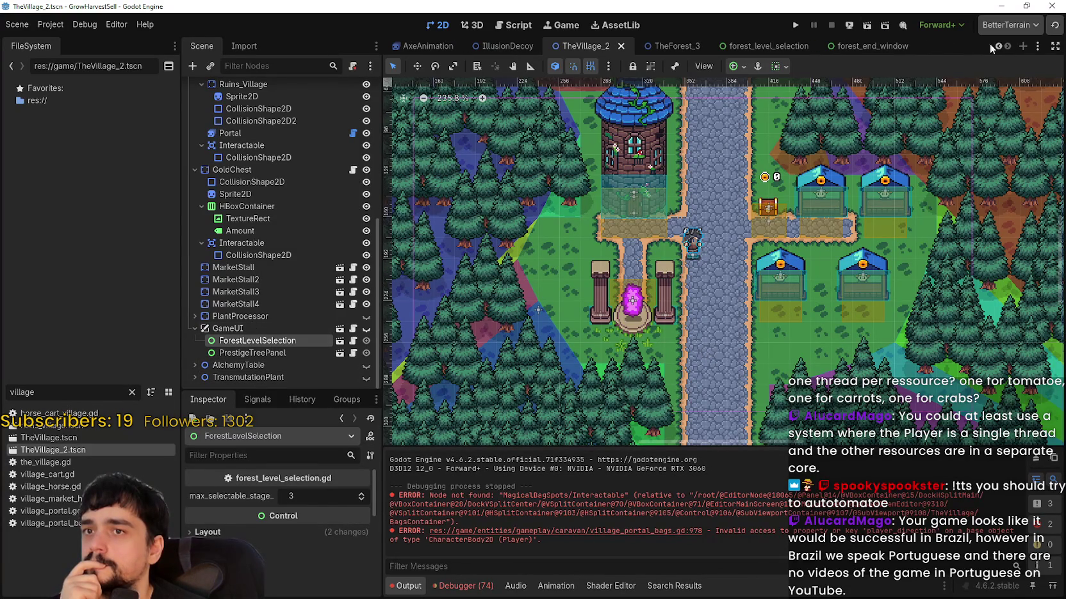
pyautogui.moveTo(873, 49)
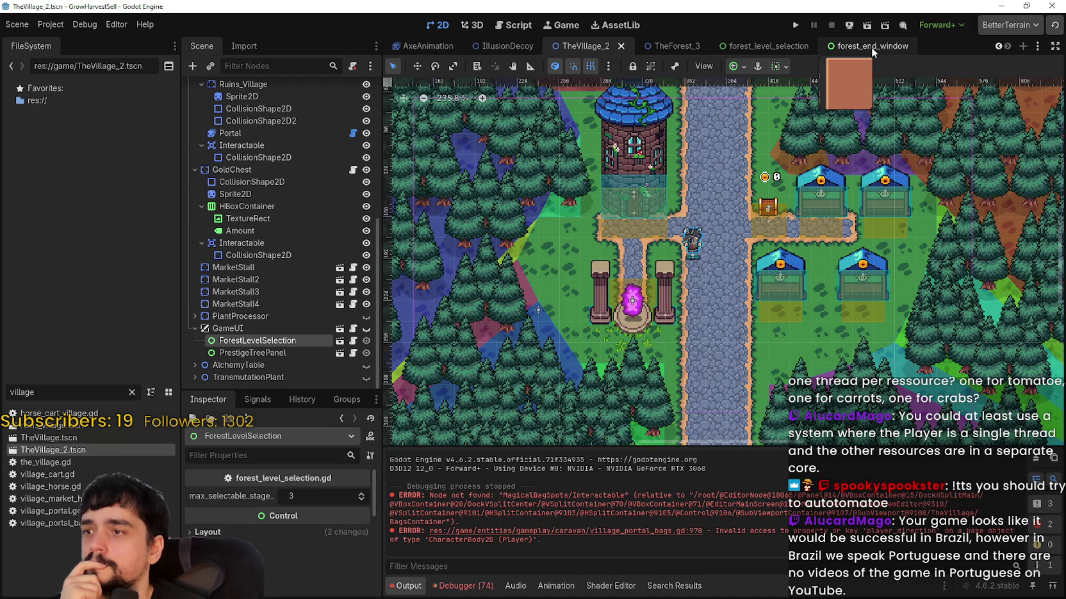
pyautogui.moveTo(743, 49)
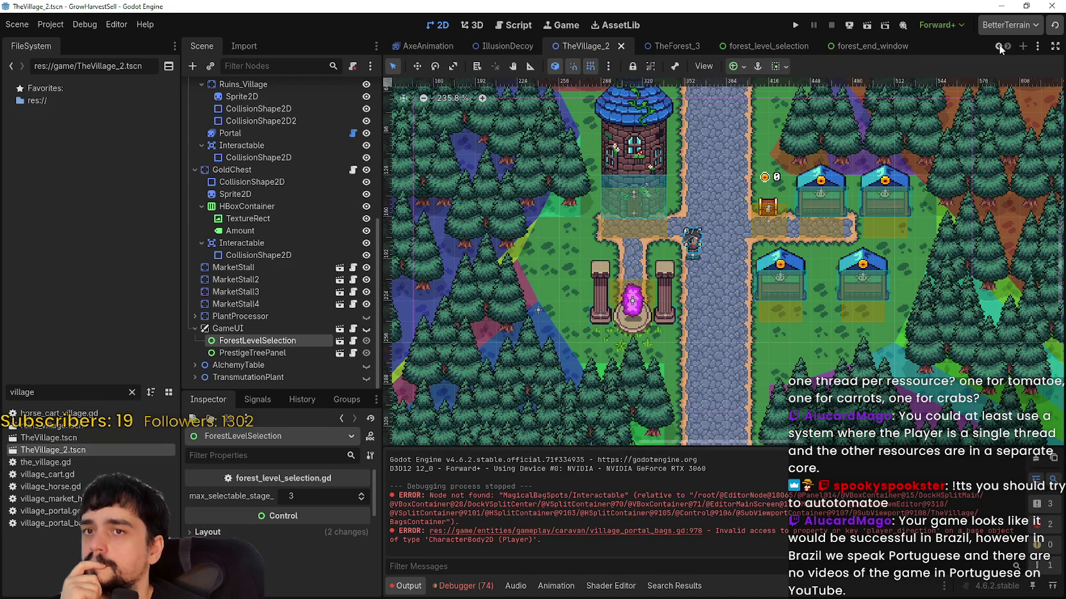
# - Zoom and pan the village map, then switch to the Steam store window
pyautogui.scroll(8, 997, 46)
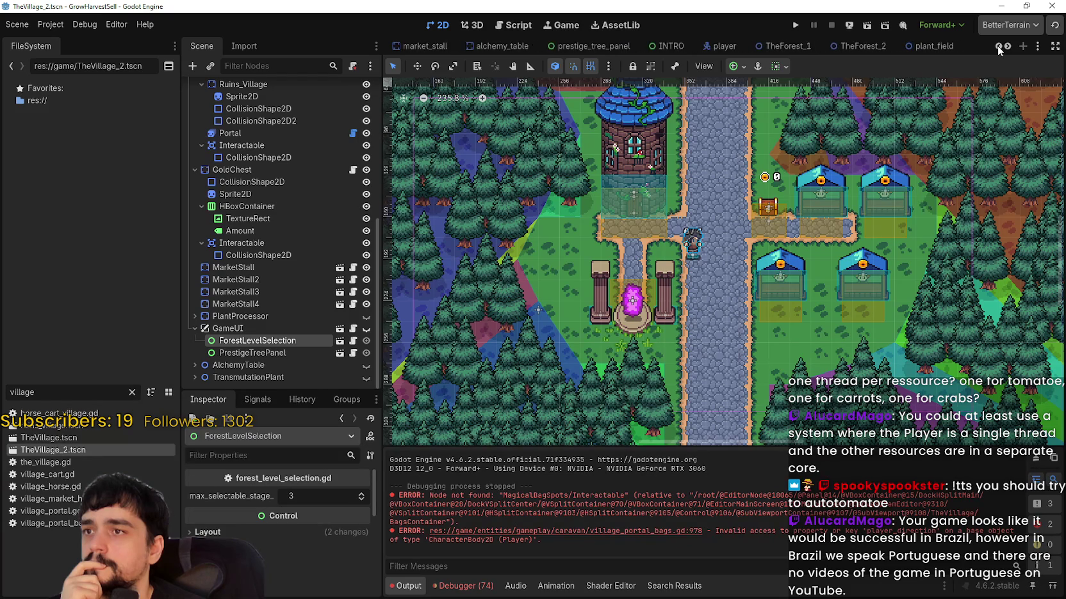
pyautogui.scroll(3, 997, 46)
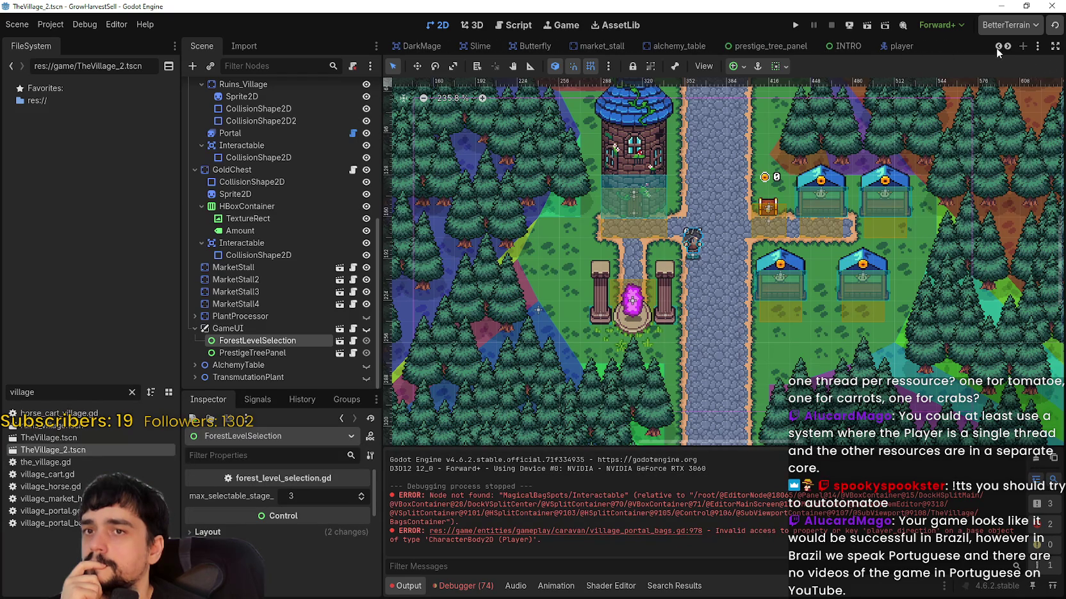
pyautogui.scroll(7, 996, 48)
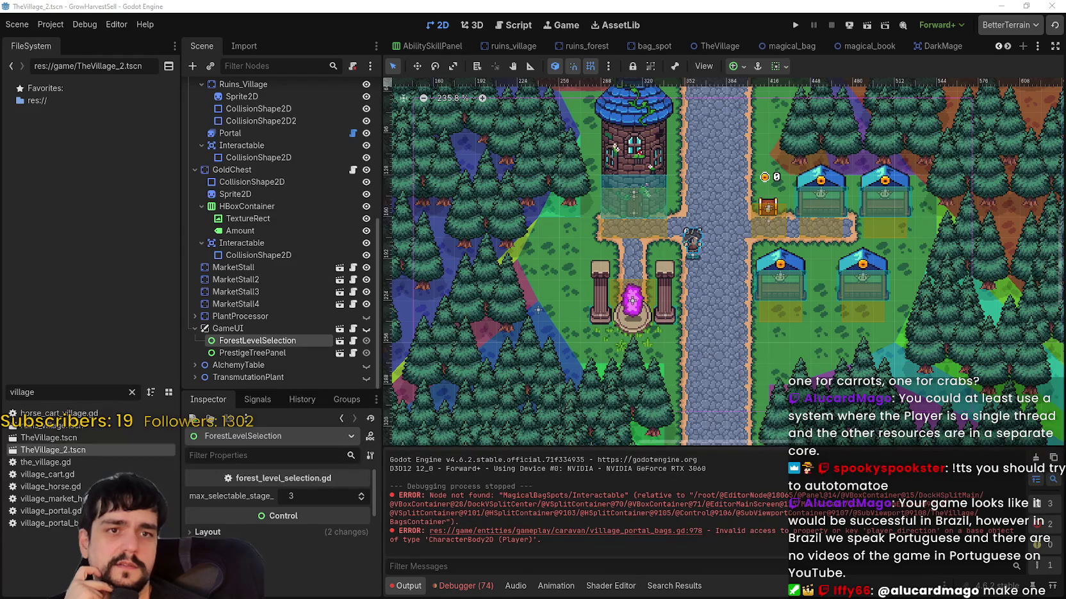
pyautogui.scroll(-8, 705, 334)
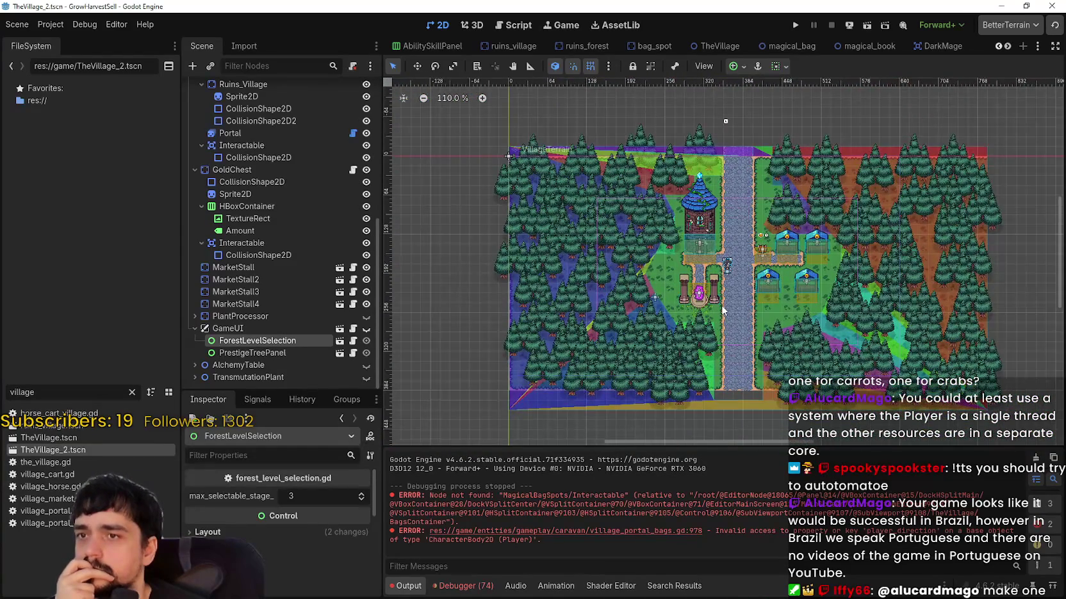
pyautogui.scroll(2, 724, 310)
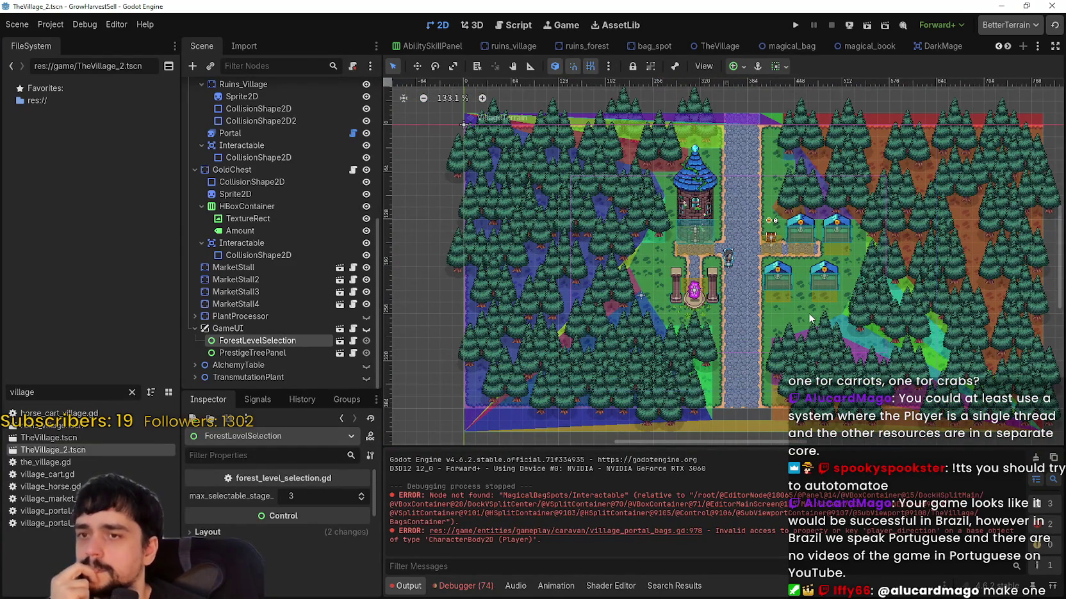
pyautogui.moveTo(809, 317); pyautogui.dragTo(773, 302)
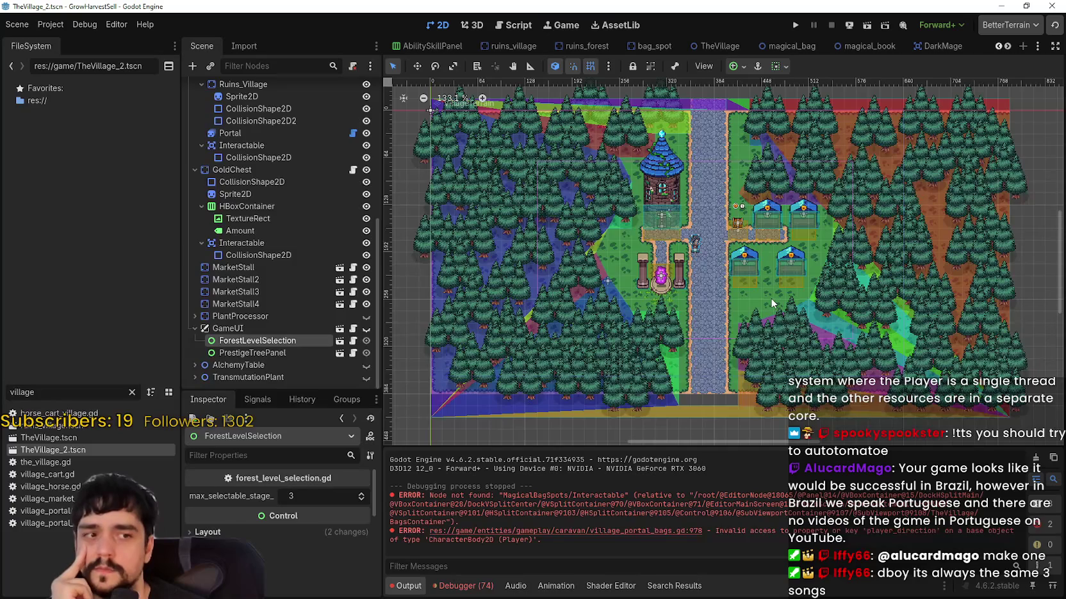
pyautogui.scroll(5, 770, 299)
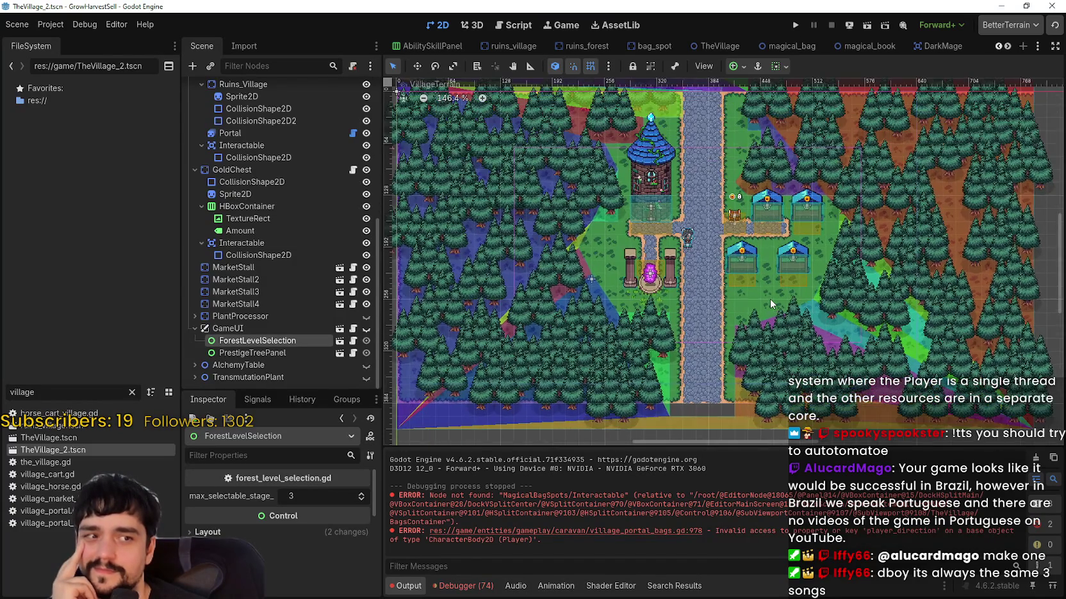
pyautogui.scroll(-3, 766, 298)
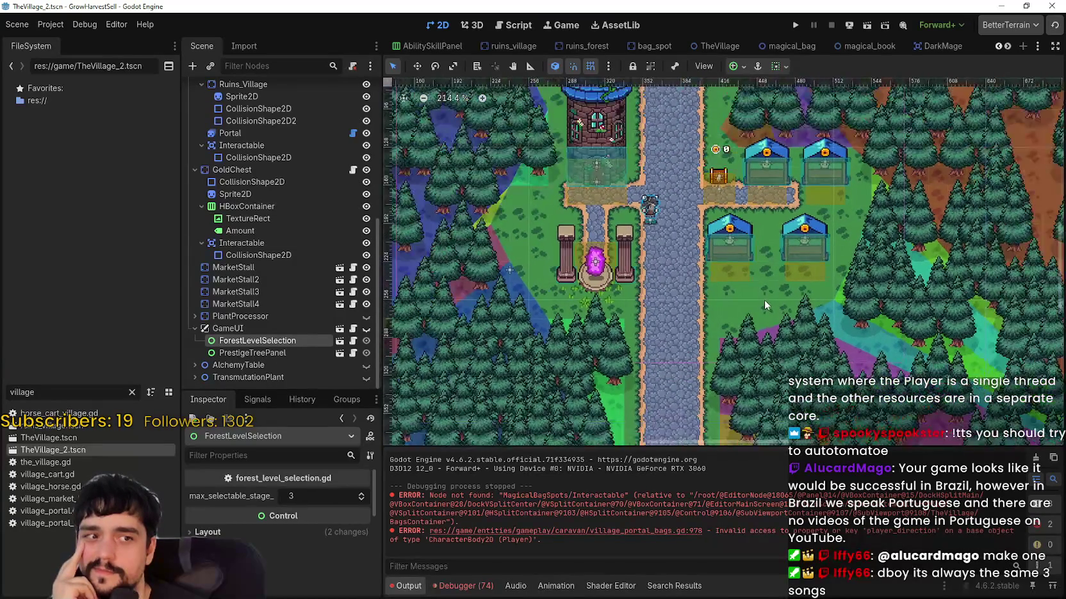
pyautogui.scroll(4, 763, 300)
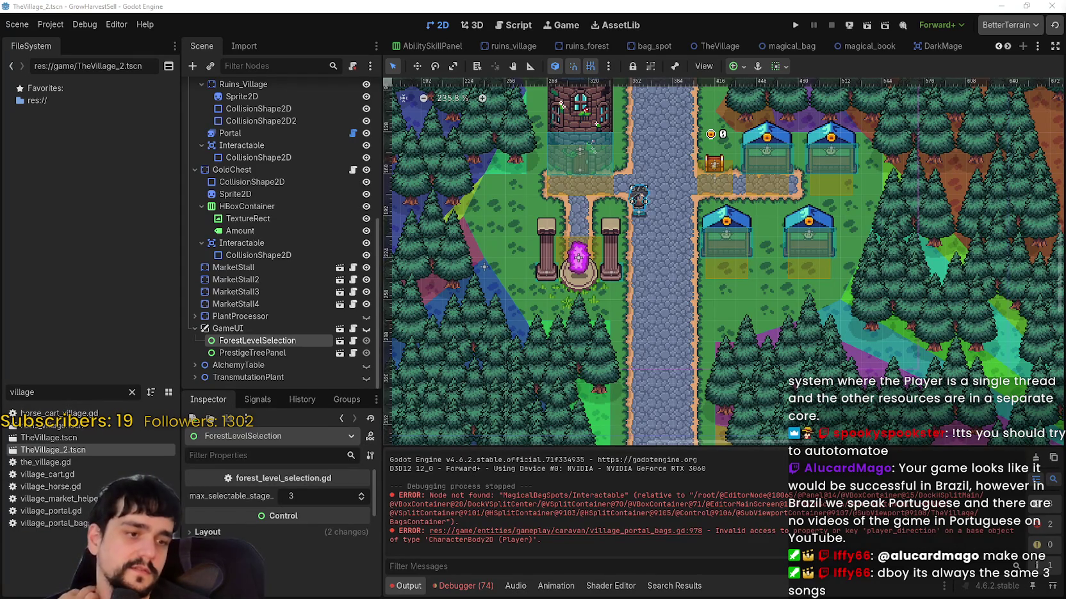
pyautogui.hotkey('alt', 'Tab')
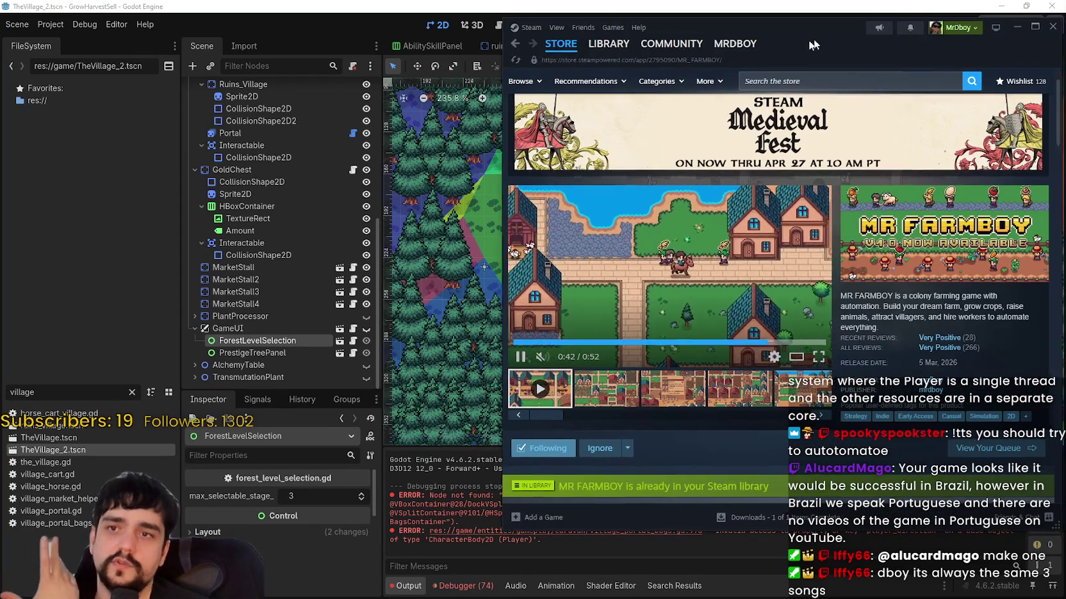
pyautogui.moveTo(812, 45); pyautogui.dragTo(782, 48)
pyautogui.scroll(-3, 886, 303)
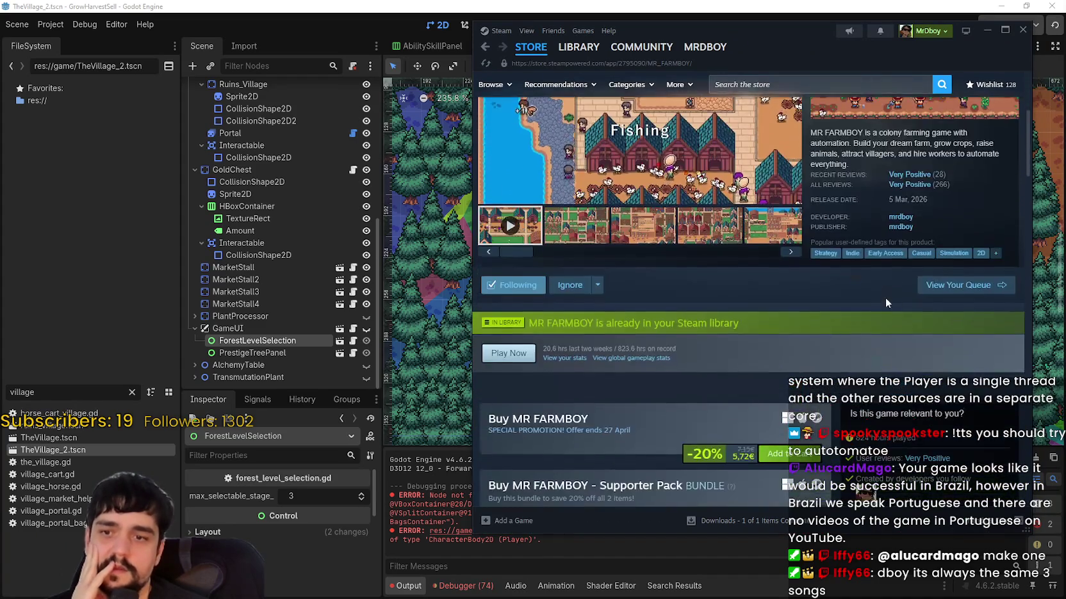
pyautogui.scroll(-4, 887, 303)
pyautogui.scroll(-5, 917, 384)
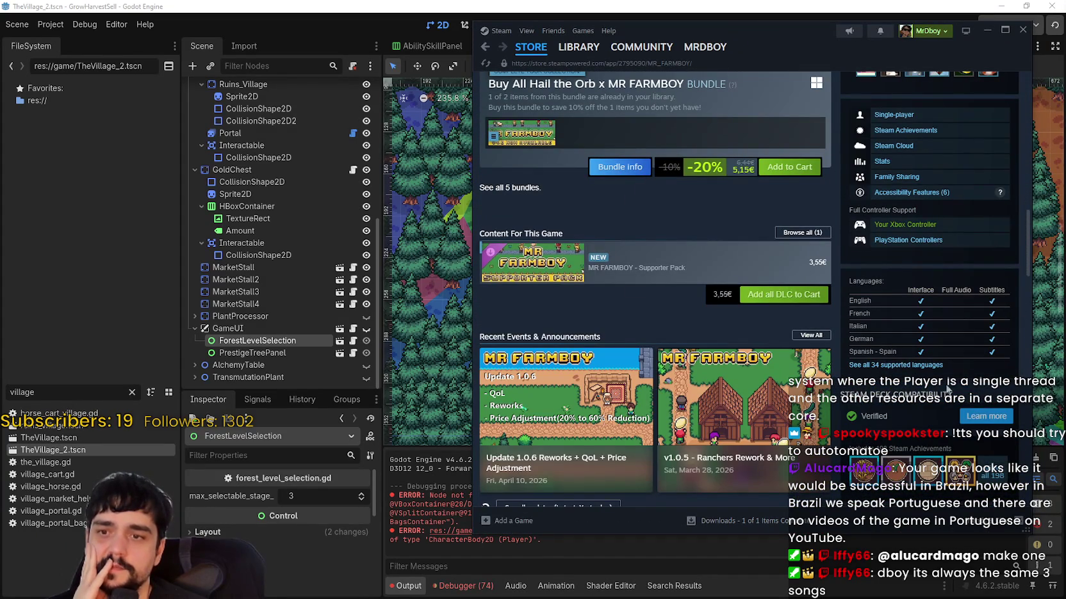
pyautogui.scroll(10, 896, 327)
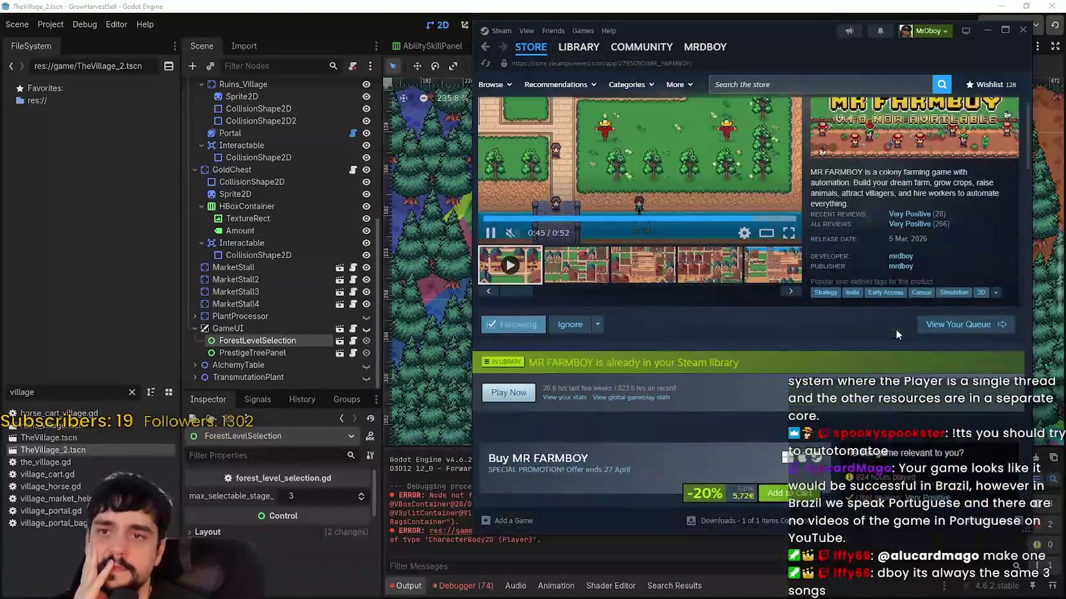
pyautogui.scroll(-8, 891, 333)
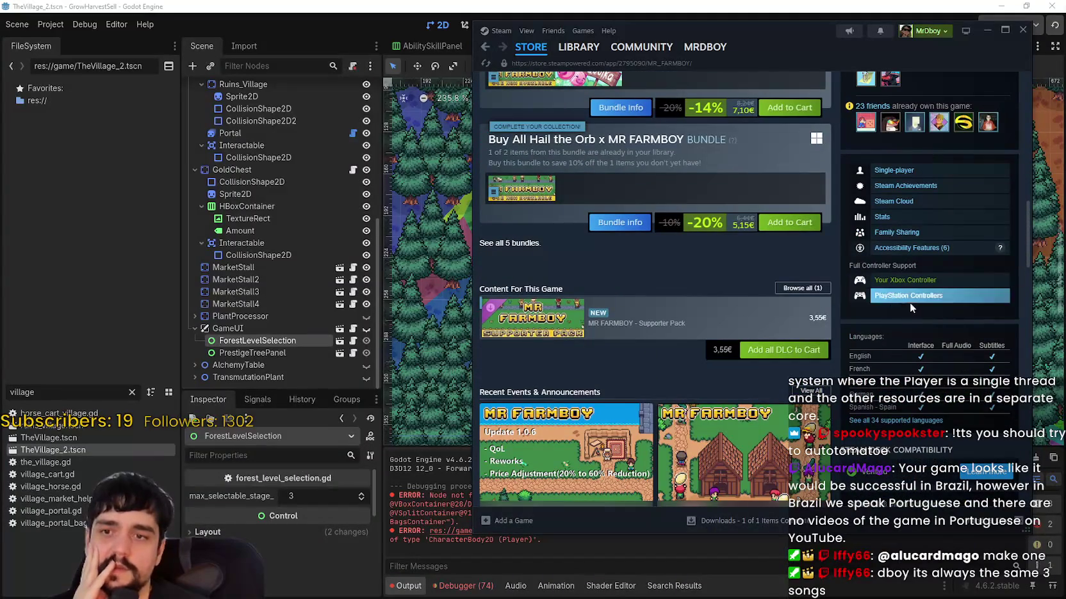
pyautogui.scroll(8, 896, 438)
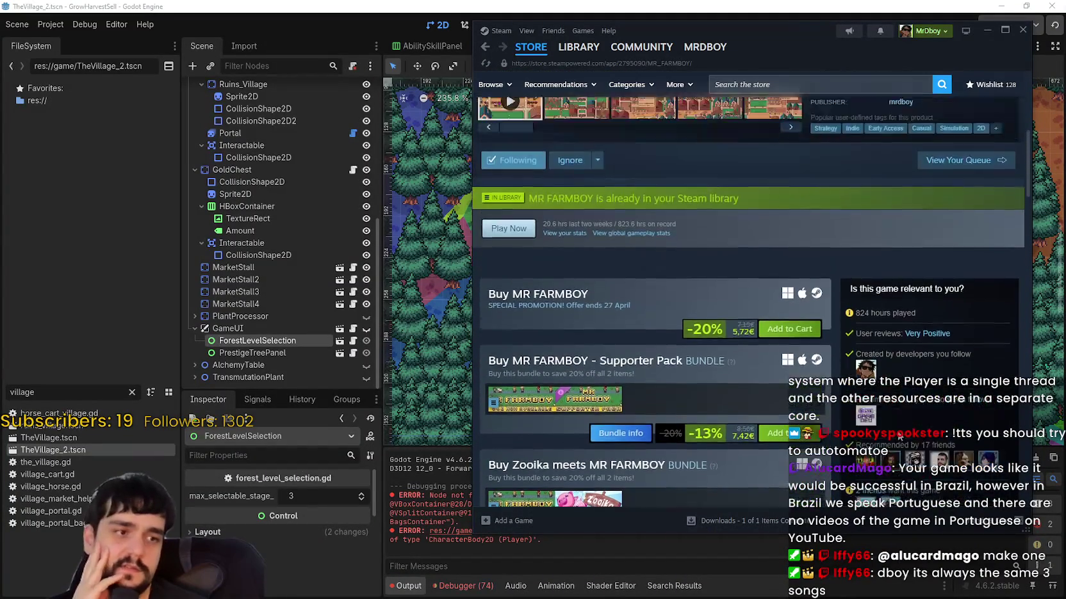
pyautogui.scroll(3, 887, 438)
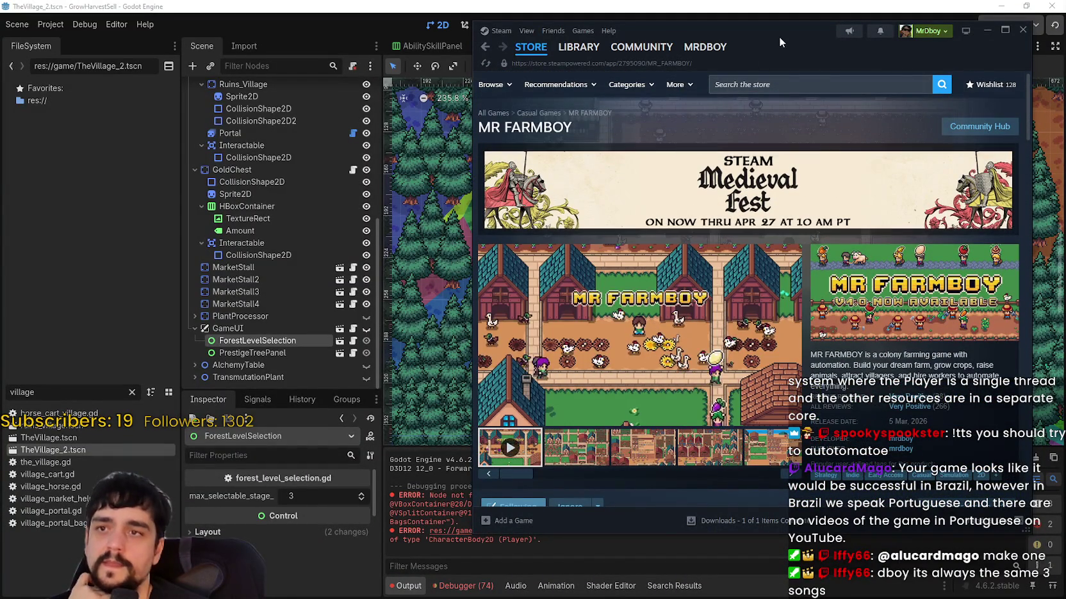
pyautogui.moveTo(781, 42); pyautogui.dragTo(750, 34)
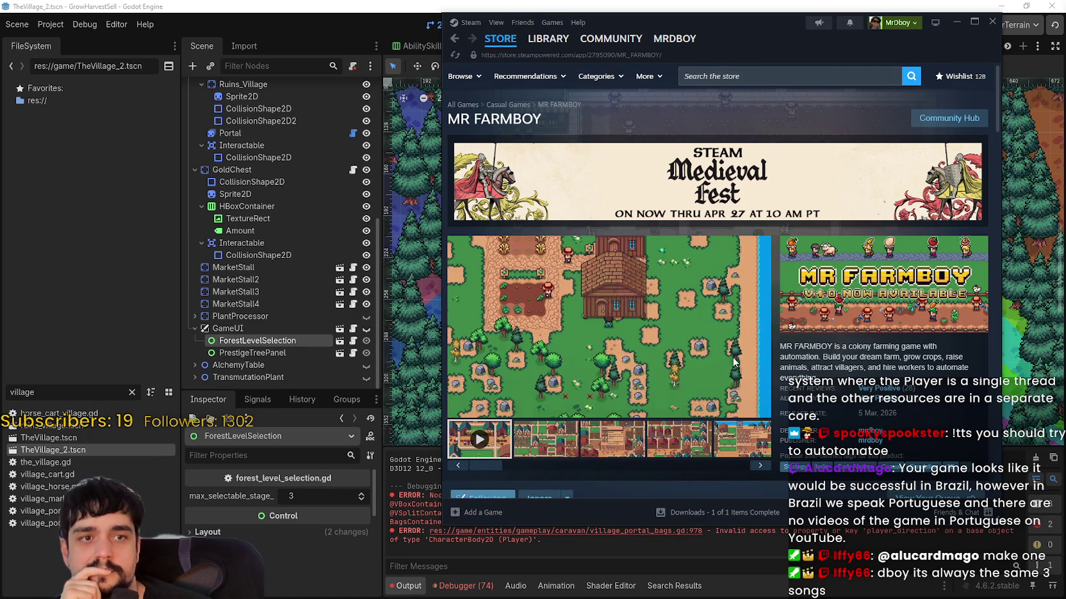
pyautogui.scroll(-2, 640, 288)
pyautogui.click(582, 5)
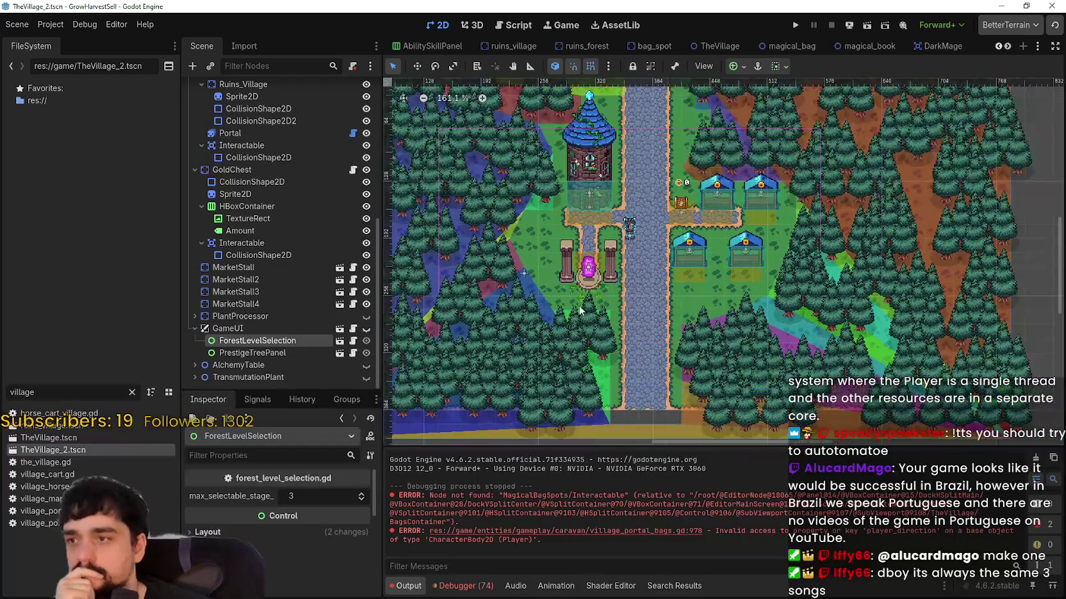
# - Open the GameUI scene from the village tree and collapse its Panels and InventoryPanel branches
pyautogui.click(252, 329)
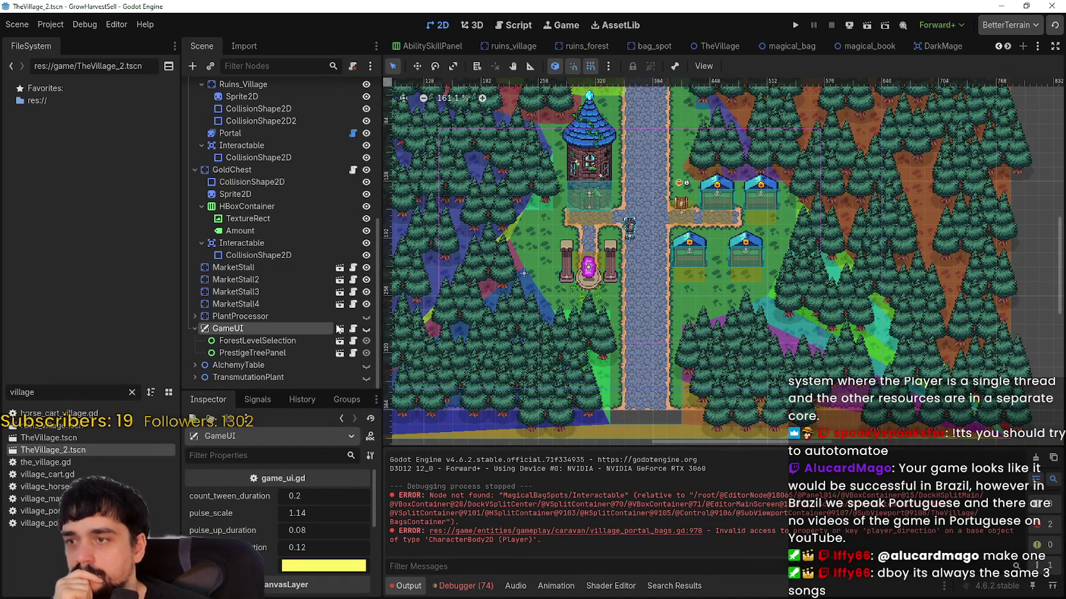
pyautogui.click(341, 328)
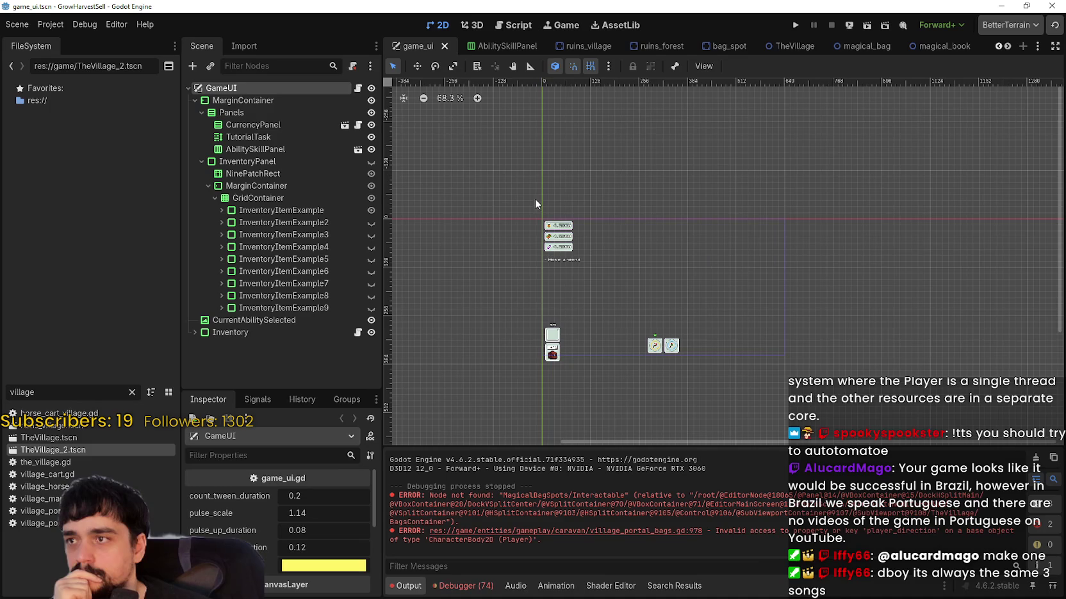
pyautogui.click(233, 101)
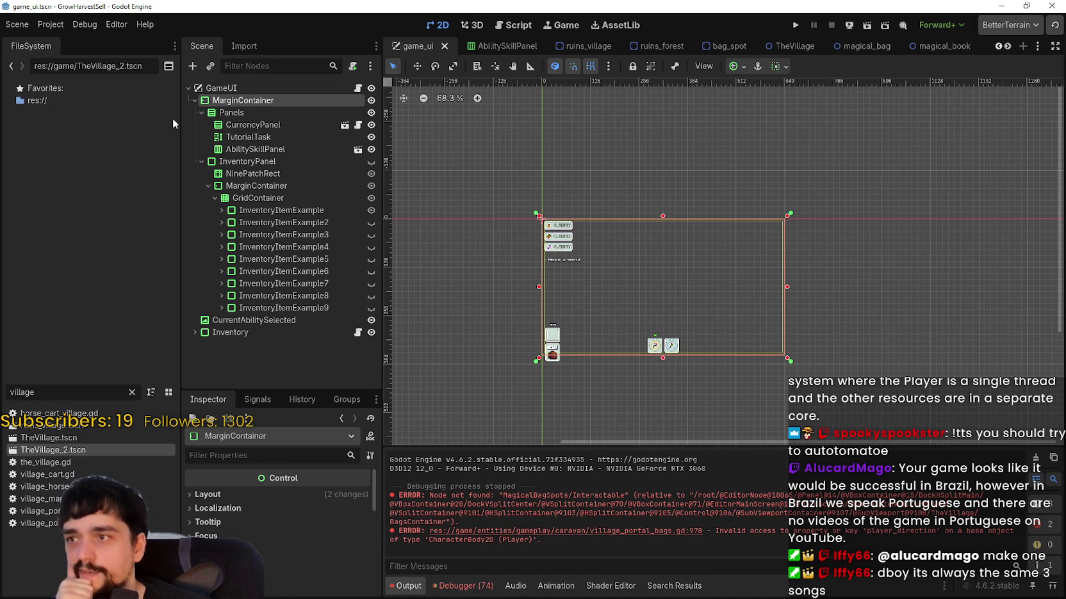
pyautogui.click(201, 113)
pyautogui.click(200, 125)
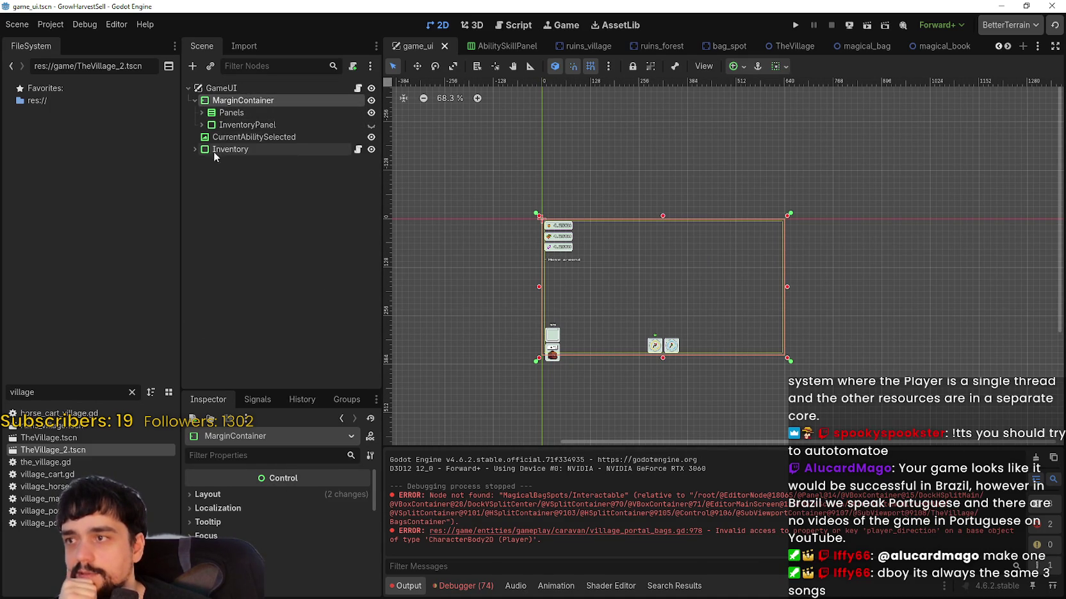
pyautogui.click(230, 125)
pyautogui.click(230, 113)
pyautogui.click(243, 139)
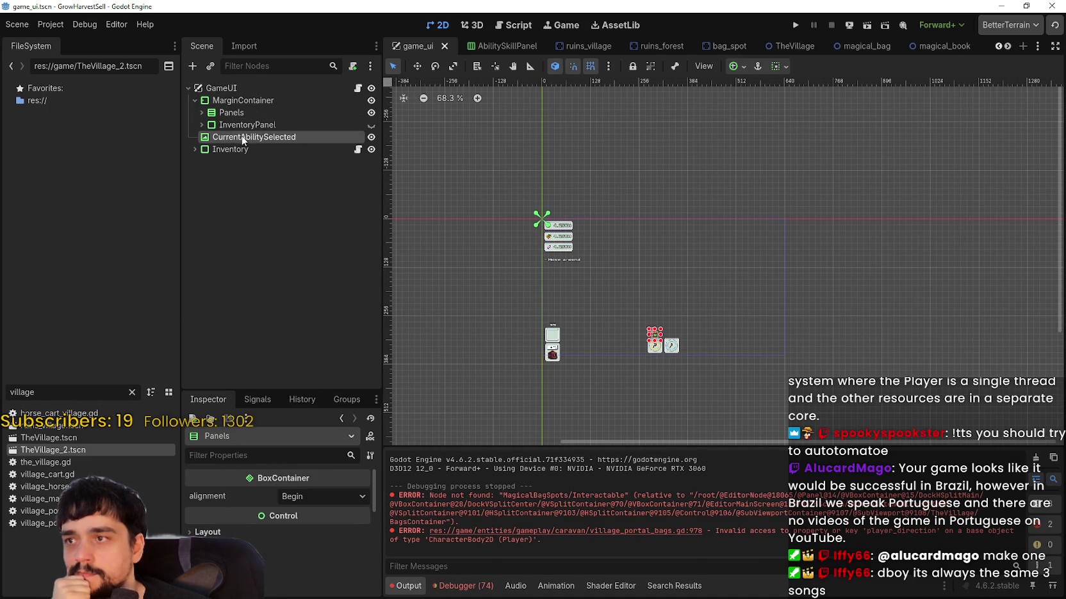
pyautogui.click(232, 149)
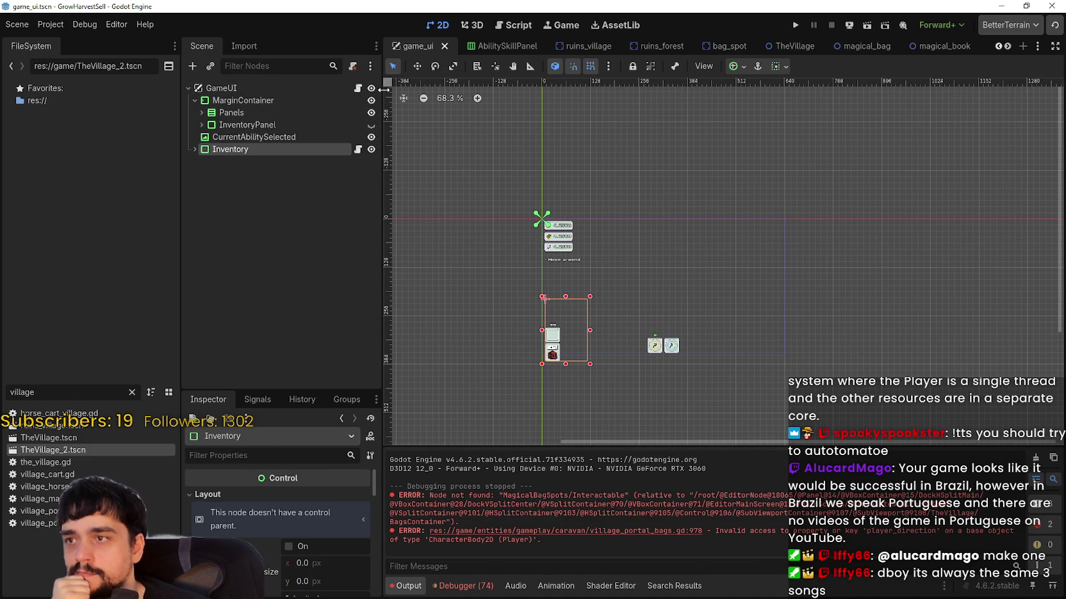
# - Collapse MarginContainer and compare the areas of MarginContainer, CurrentAbilitySelected, Inventory and GameUI
pyautogui.click(195, 102)
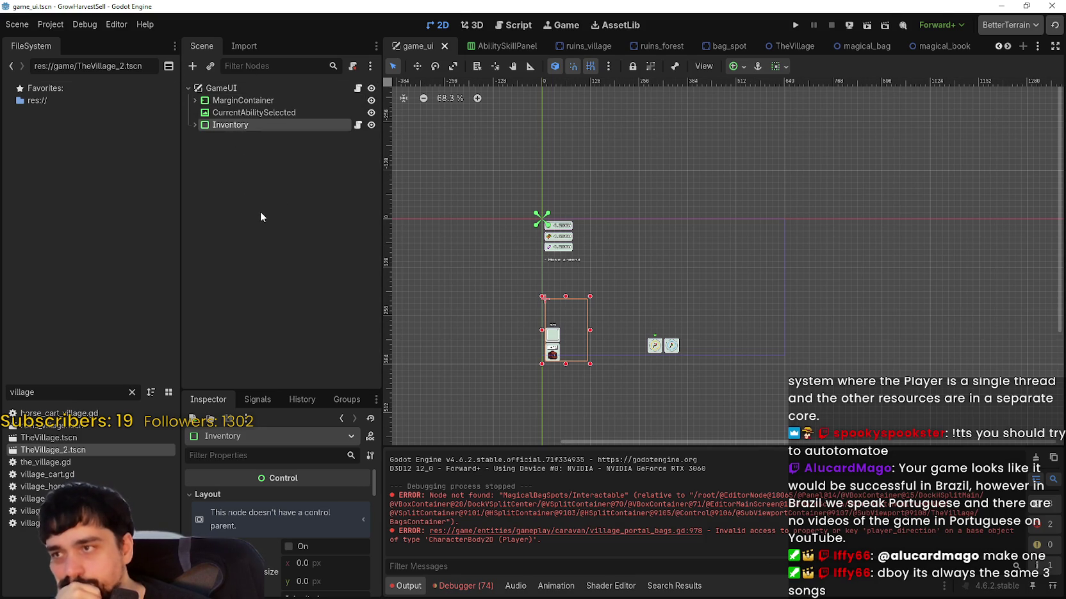
pyautogui.click(260, 101)
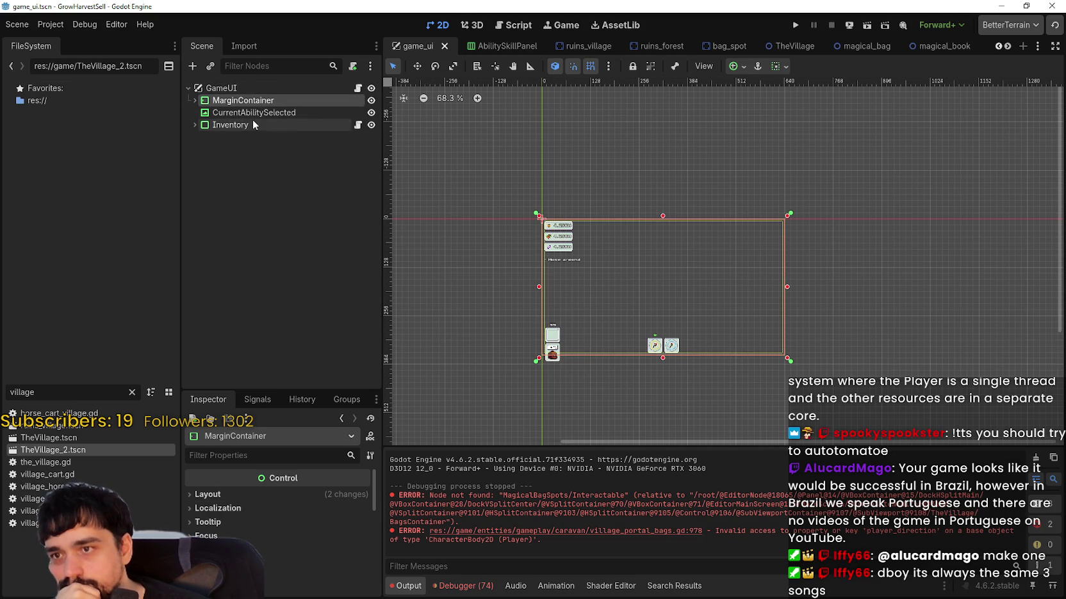
pyautogui.click(252, 114)
pyautogui.click(247, 128)
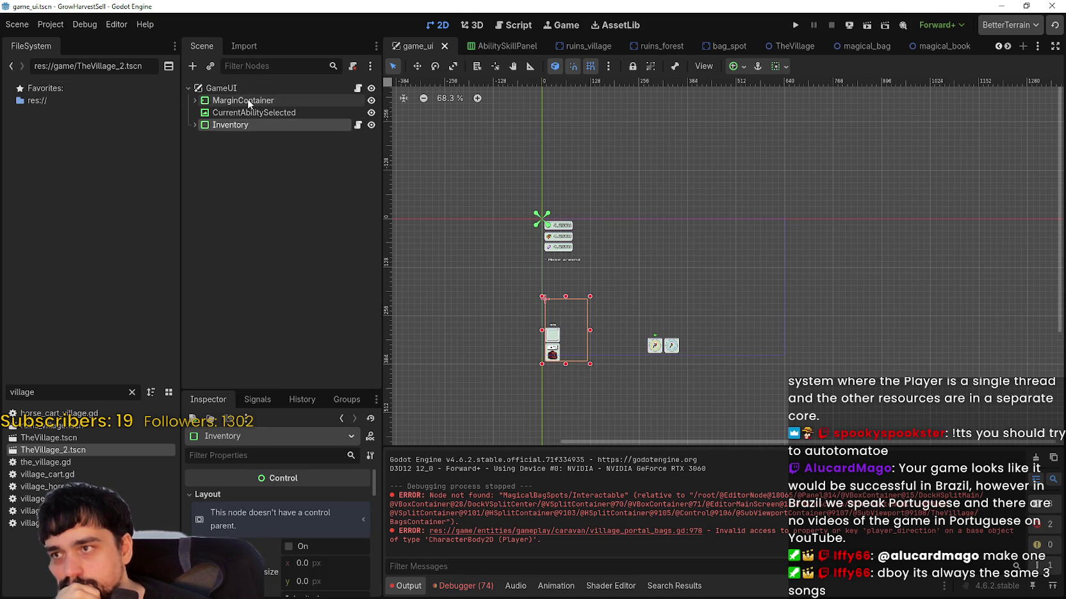
pyautogui.click(248, 101)
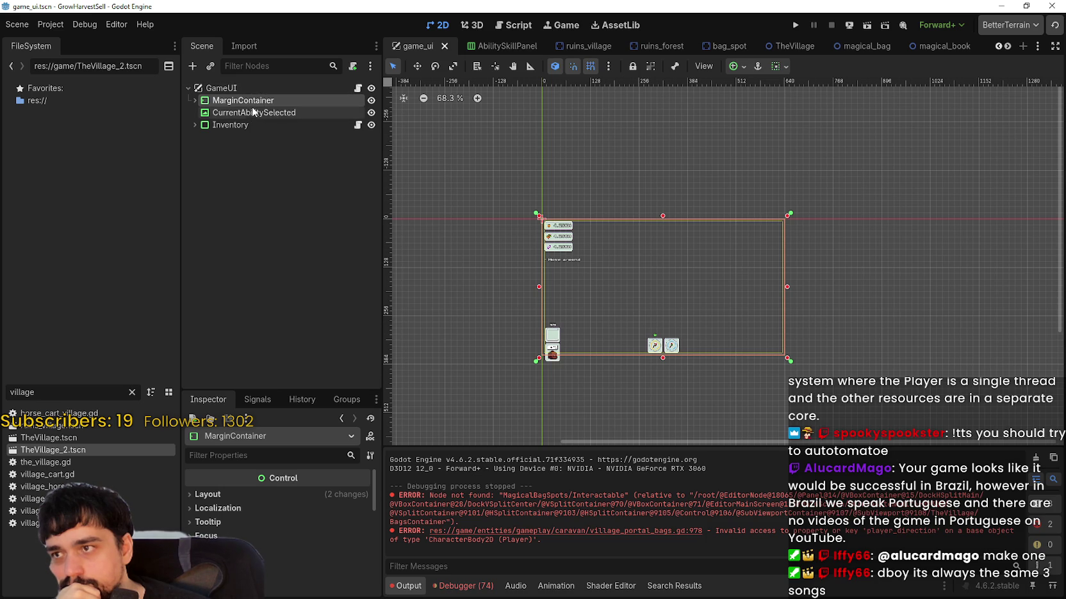
pyautogui.scroll(5, 535, 221)
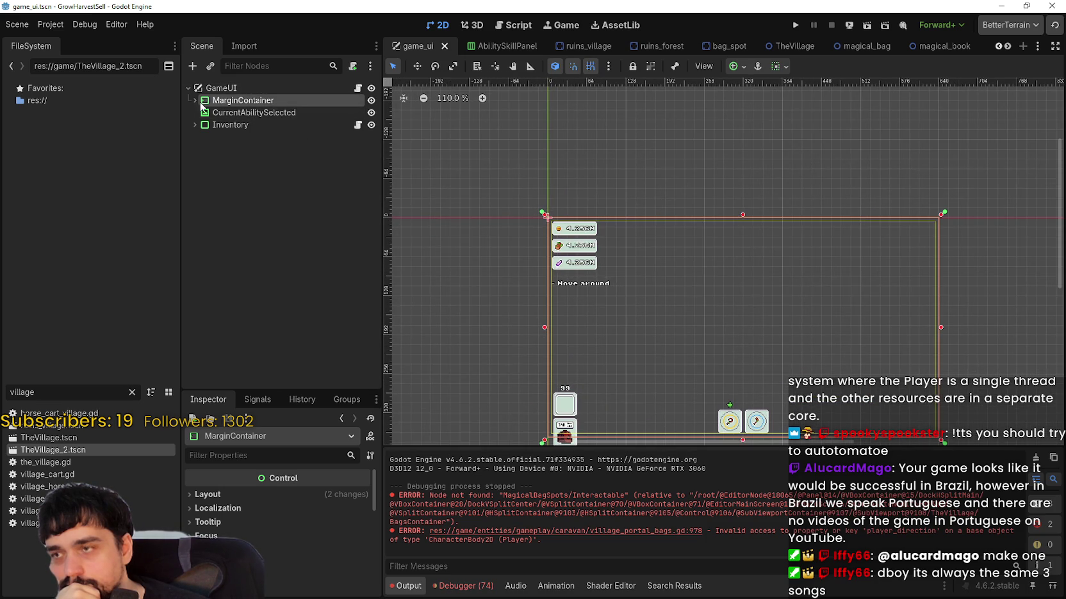
pyautogui.scroll(5, 611, 243)
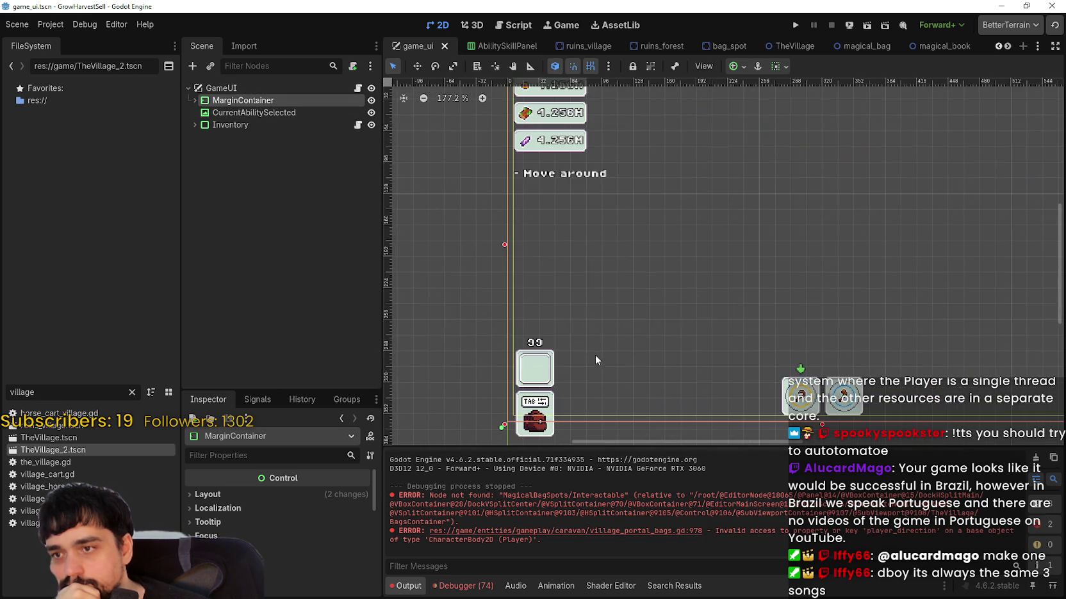
pyautogui.click(221, 112)
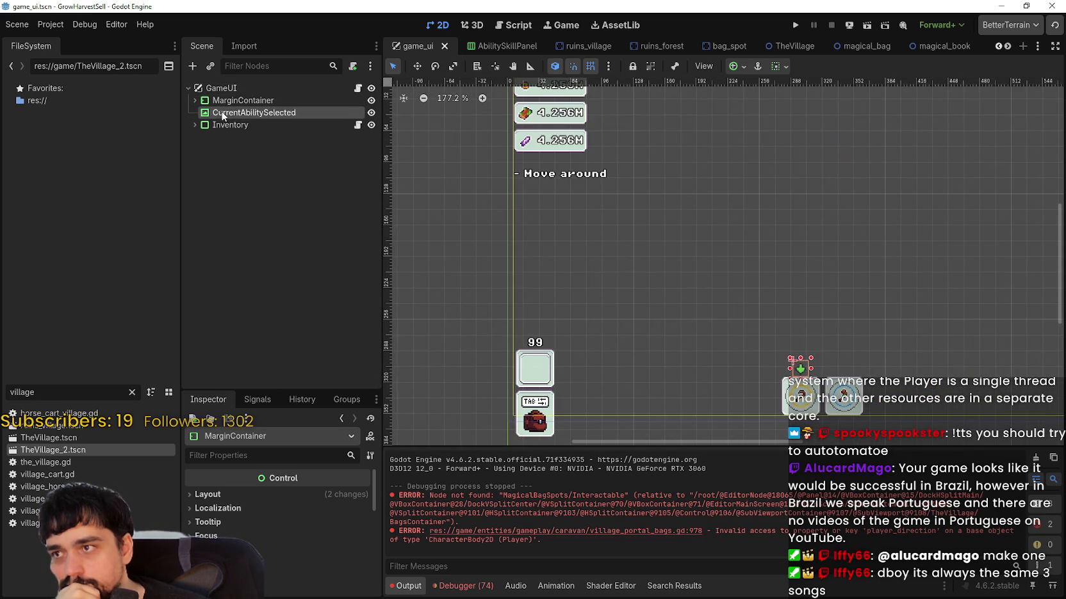
pyautogui.click(227, 125)
pyautogui.scroll(-2, 691, 274)
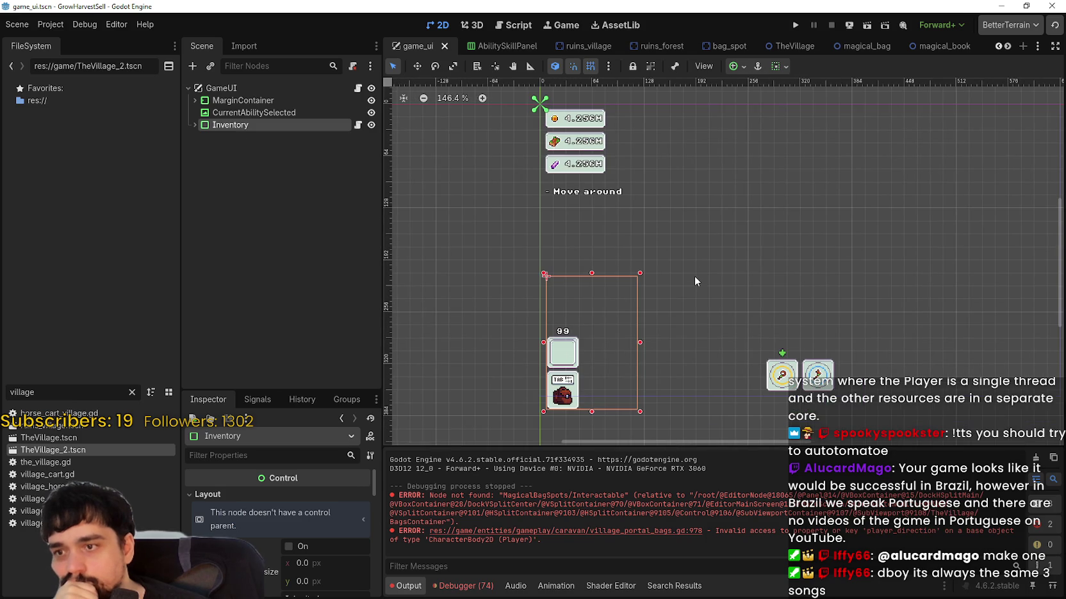
pyautogui.click(288, 114)
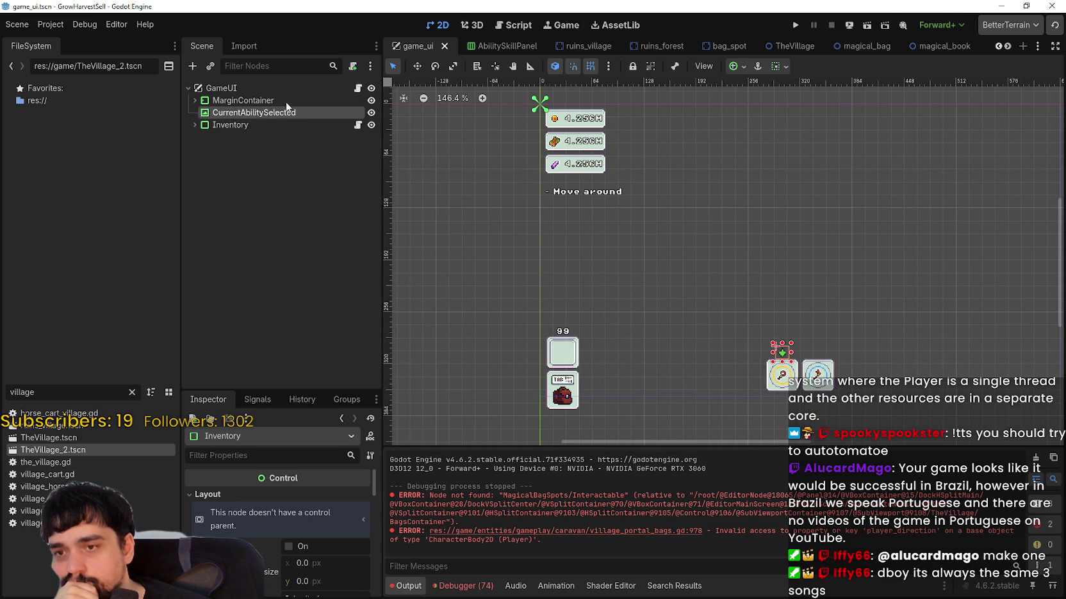
pyautogui.click(285, 100)
pyautogui.click(264, 89)
# - Add a PanelContainer child to GameUI and move it to the top of the children
pyautogui.rightClick(263, 89)
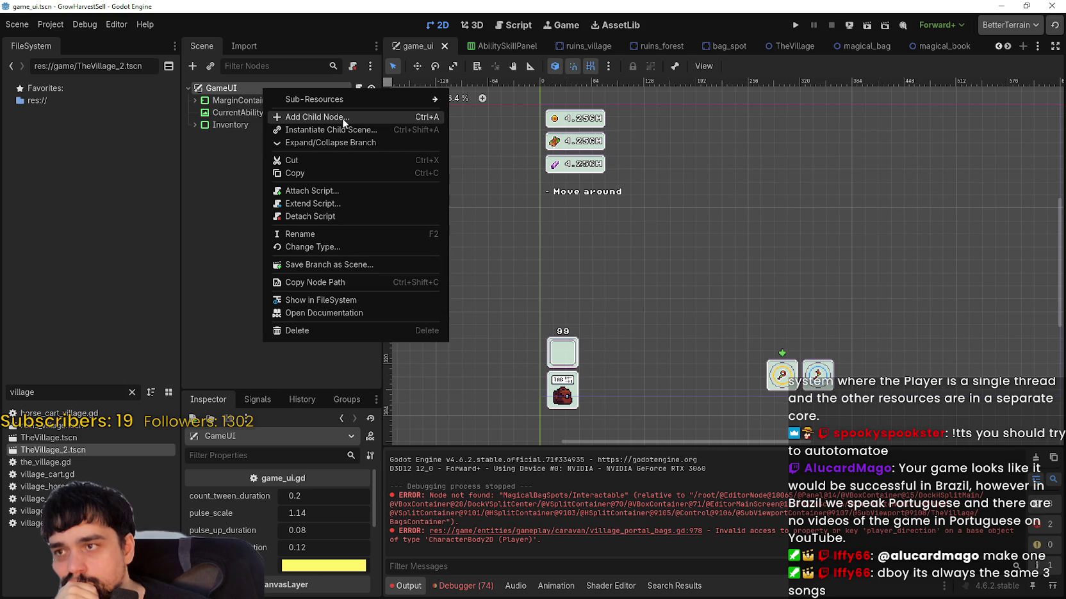
pyautogui.click(342, 119)
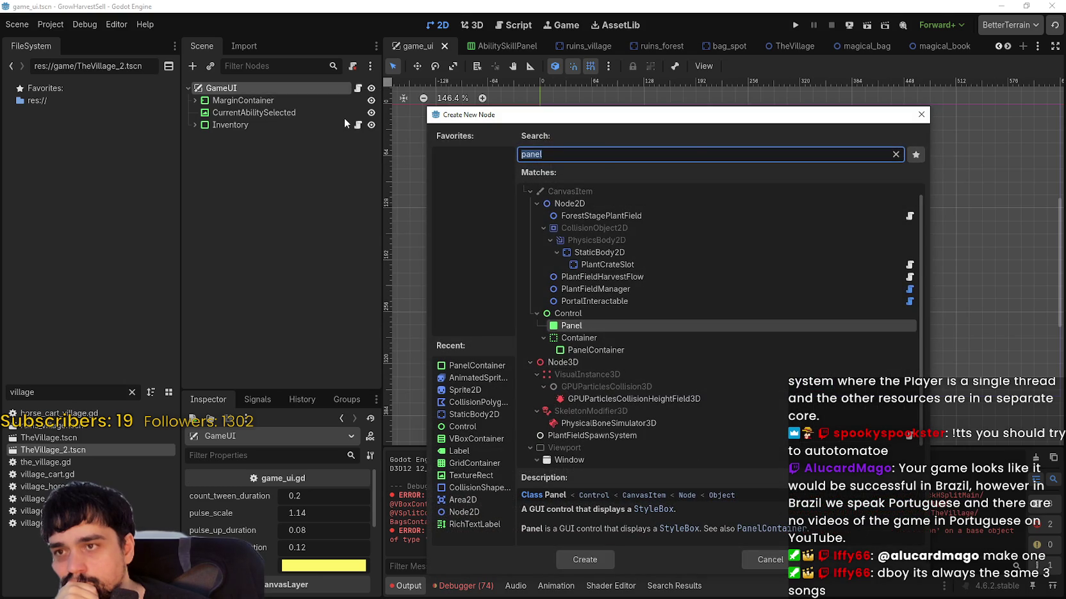
pyautogui.click(576, 350)
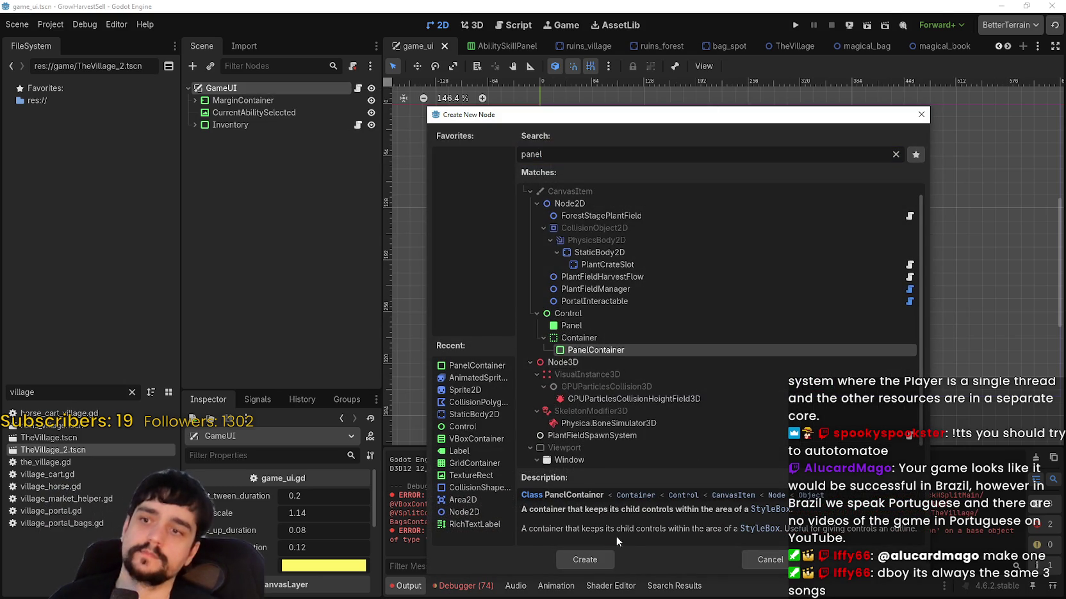
pyautogui.click(602, 567)
pyautogui.moveTo(248, 139); pyautogui.dragTo(231, 96)
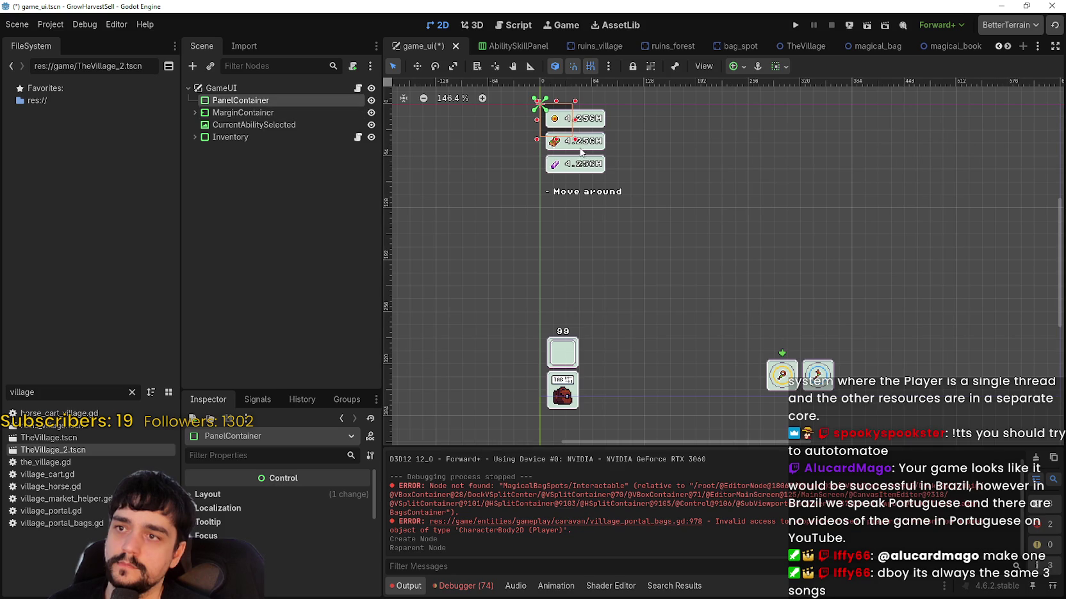
# - Set the PanelContainer's anchor preset to Full Rect
pyautogui.scroll(-1, 570, 128)
pyautogui.click(783, 66)
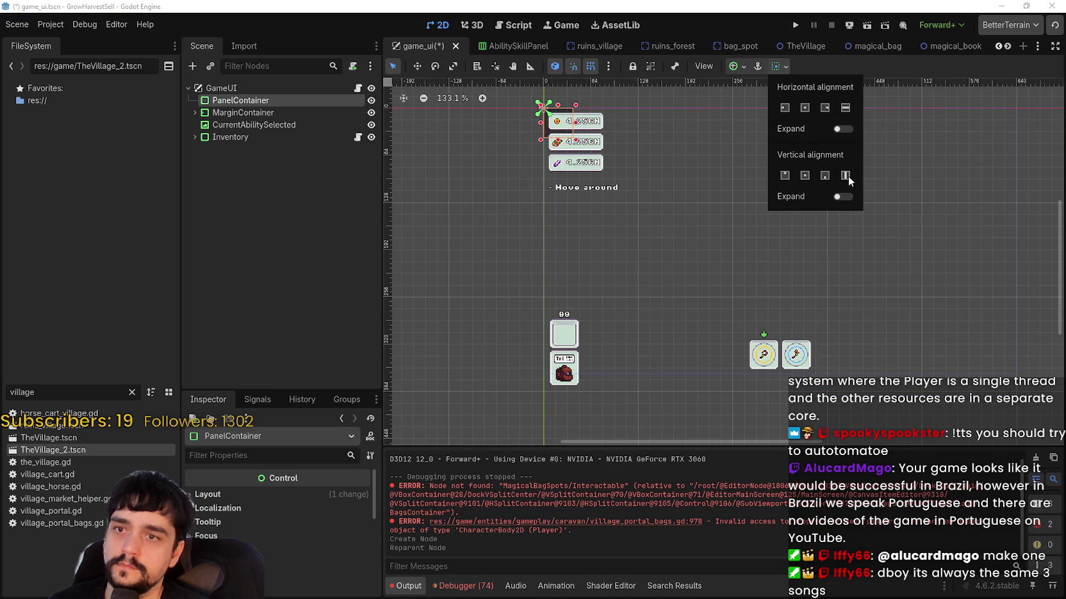
pyautogui.click(738, 66)
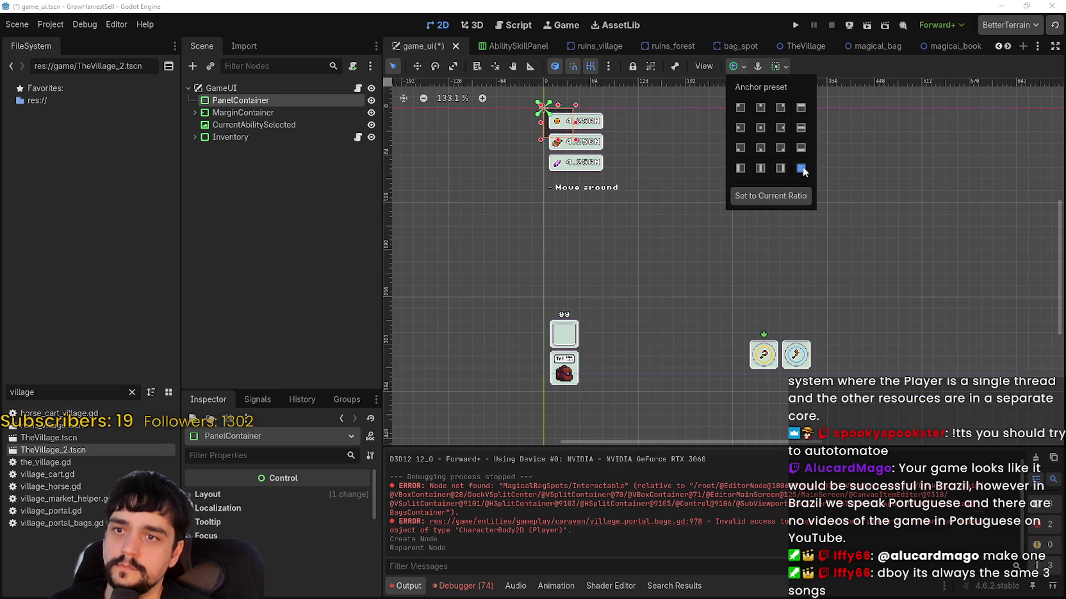
pyautogui.click(801, 168)
pyautogui.scroll(-2, 828, 381)
pyautogui.click(873, 59)
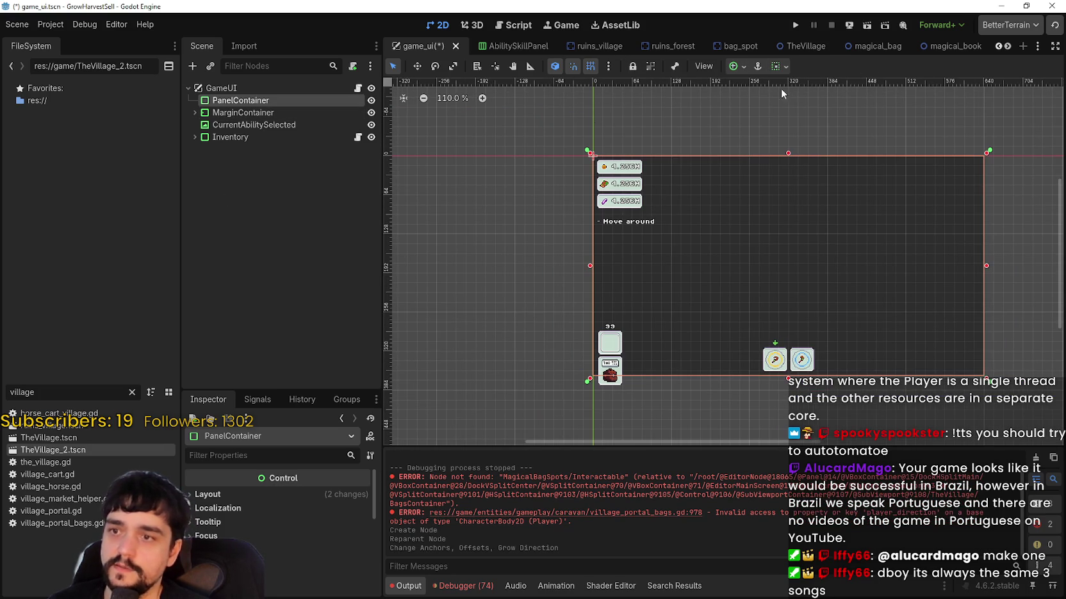
# - Try nesting MarginContainer, CurrentAbilitySelected and Inventory inside PanelContainer, then undo it
pyautogui.click(240, 113)
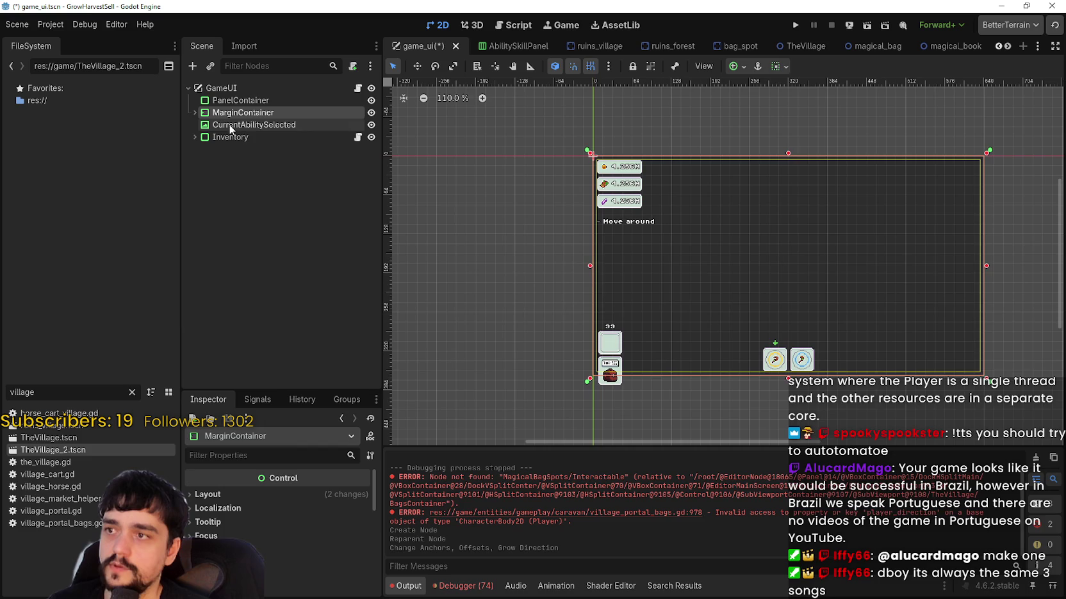
pyautogui.keyDown('ctrl'); pyautogui.click(231, 126); pyautogui.keyUp('ctrl')
pyautogui.keyDown('ctrl'); pyautogui.click(230, 137); pyautogui.keyUp('ctrl')
pyautogui.moveTo(227, 117); pyautogui.dragTo(242, 104)
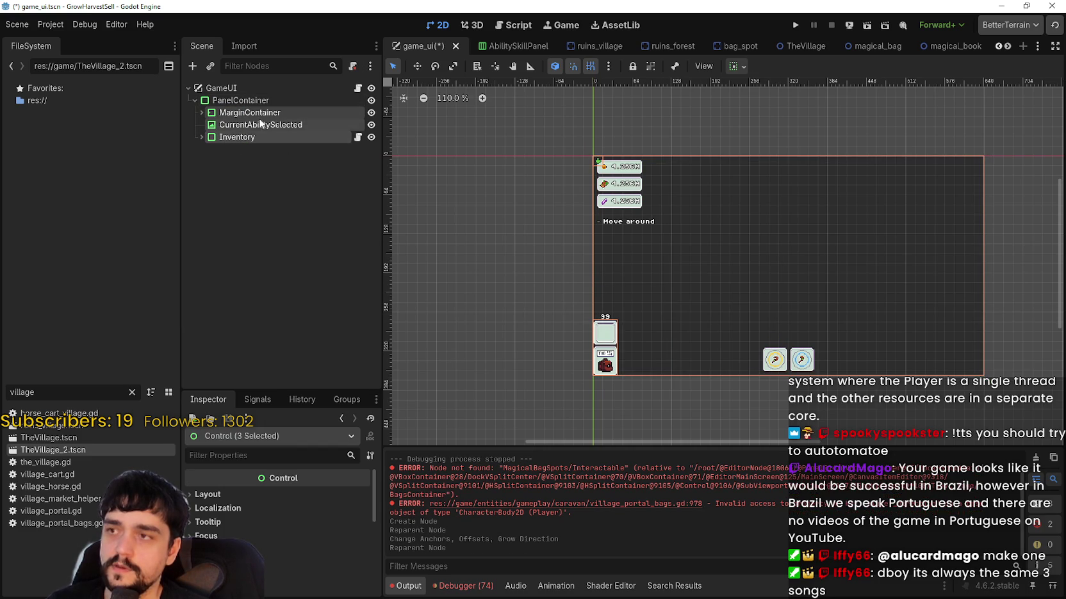
pyautogui.click(248, 104)
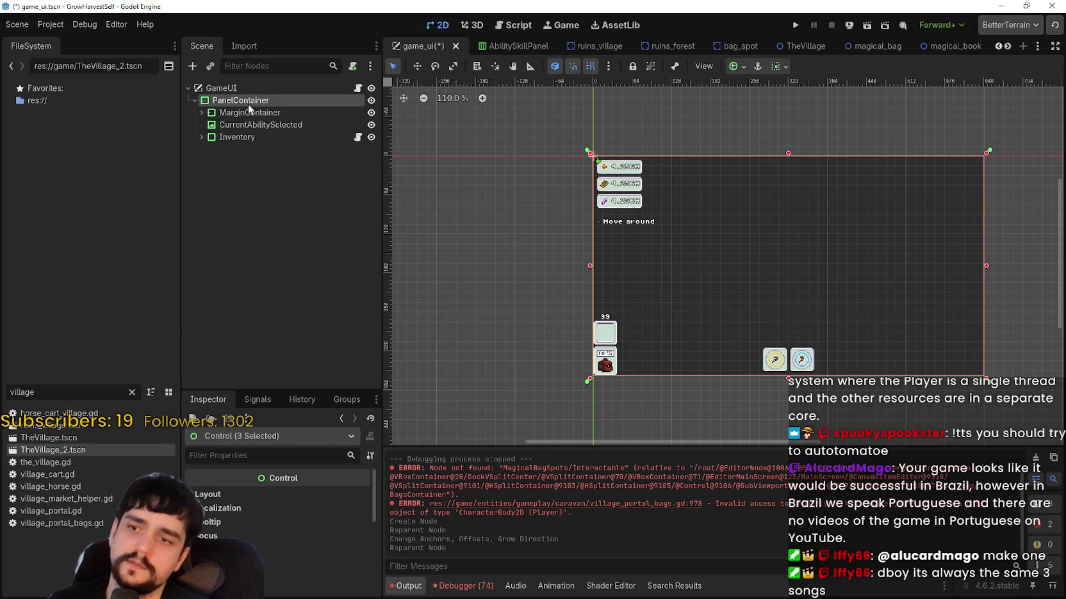
pyautogui.click(239, 114)
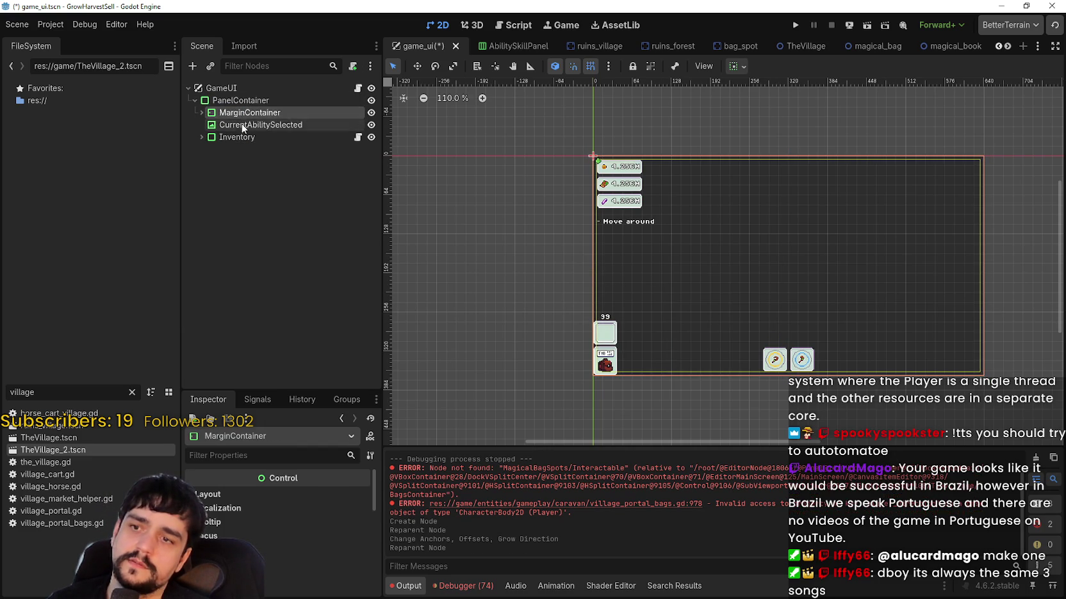
pyautogui.click(242, 125)
pyautogui.click(244, 138)
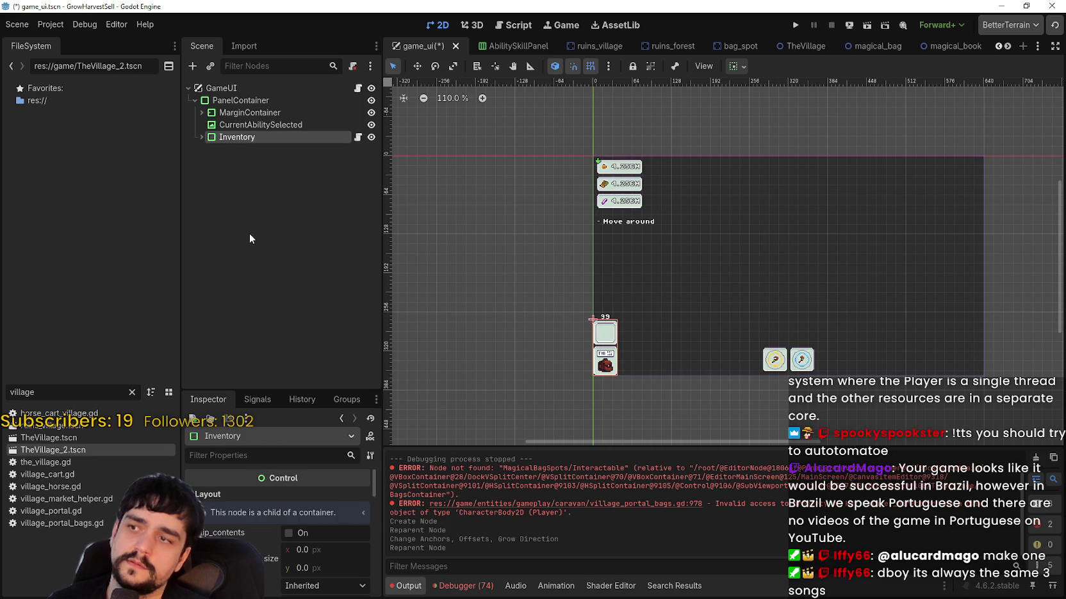
pyautogui.hotkey('ctrl', 'z')
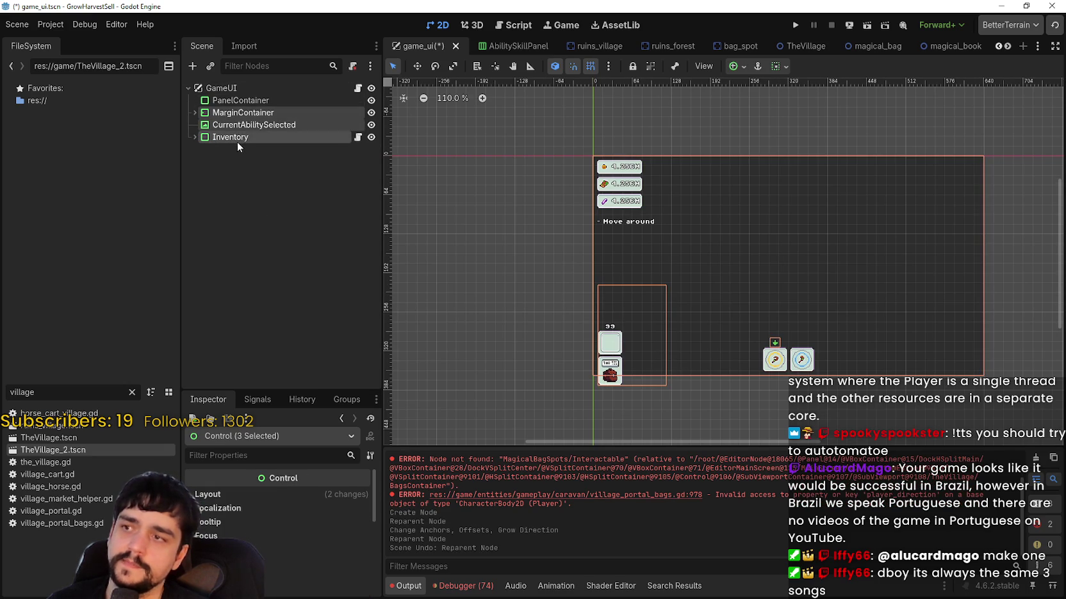
pyautogui.click(242, 100)
pyautogui.rightClick(238, 102)
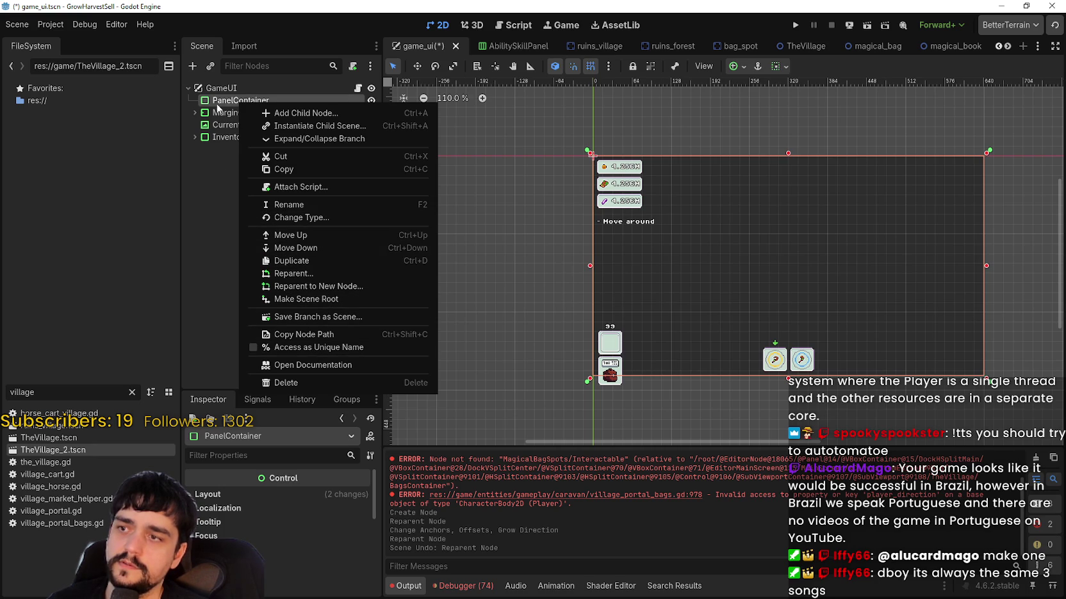
# - Delete the PanelContainer node from GameUI
pyautogui.click(226, 104)
pyautogui.rightClick(230, 105)
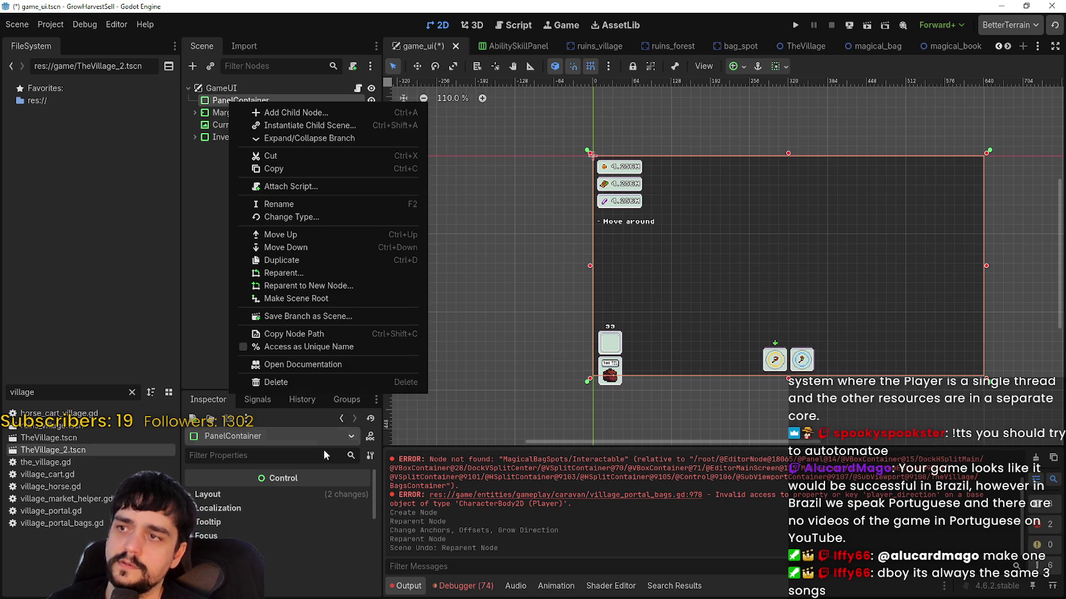
pyautogui.click(291, 382)
pyautogui.click(503, 305)
# - Add a new Container child to GameUI and move it to the top
pyautogui.rightClick(274, 90)
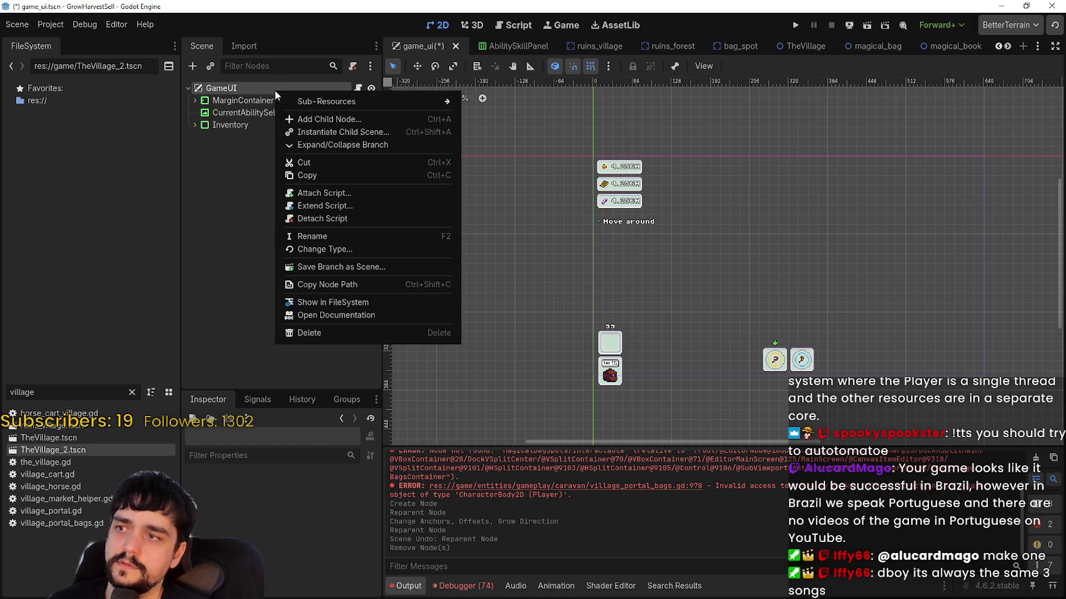
pyautogui.click(327, 117)
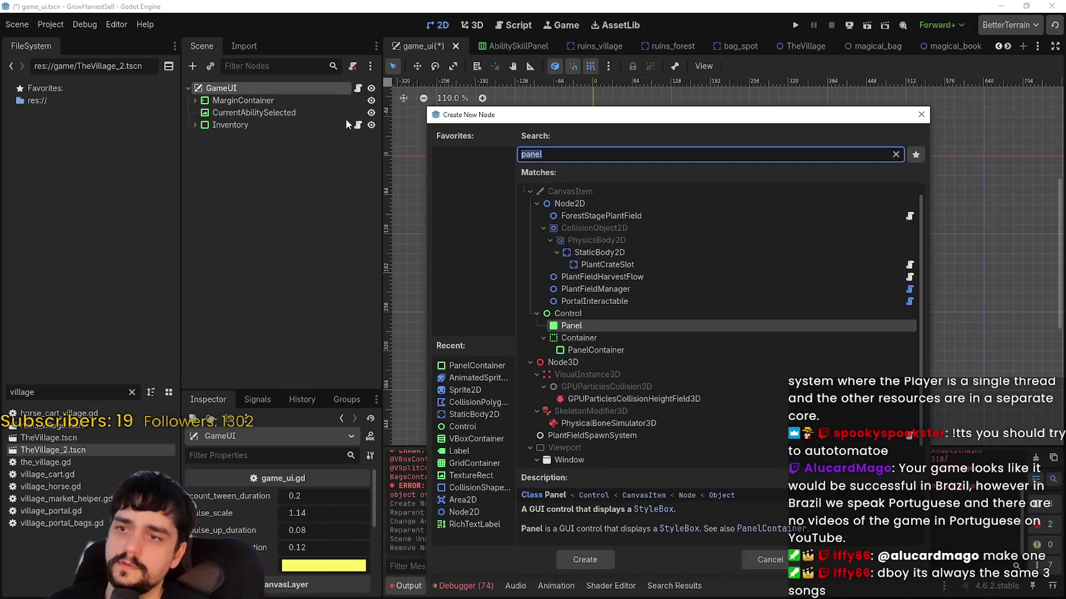
pyautogui.click(579, 338)
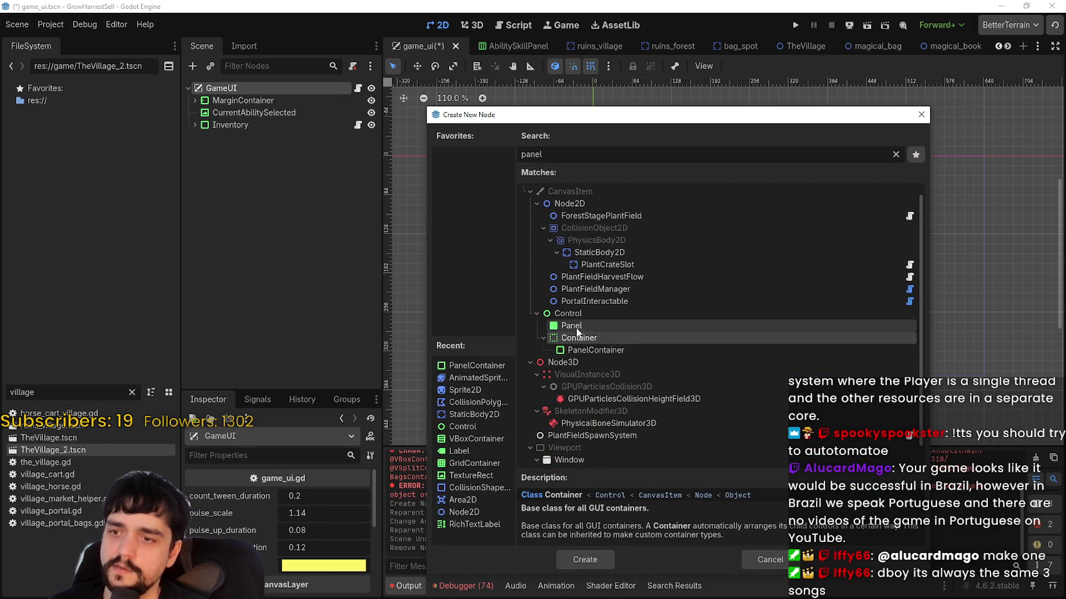
pyautogui.click(588, 562)
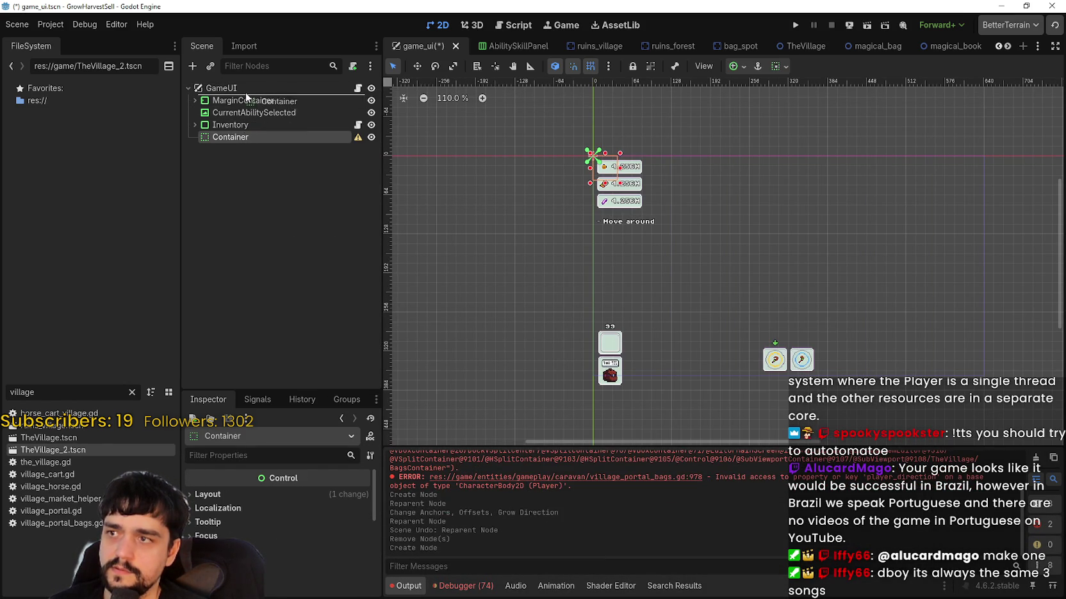
pyautogui.moveTo(246, 92); pyautogui.dragTo(231, 101)
# - Try nesting the three HUD nodes under Container, inspect them, then undo the nesting
pyautogui.click(225, 115)
pyautogui.keyDown('shift'); pyautogui.click(229, 138); pyautogui.keyUp('shift')
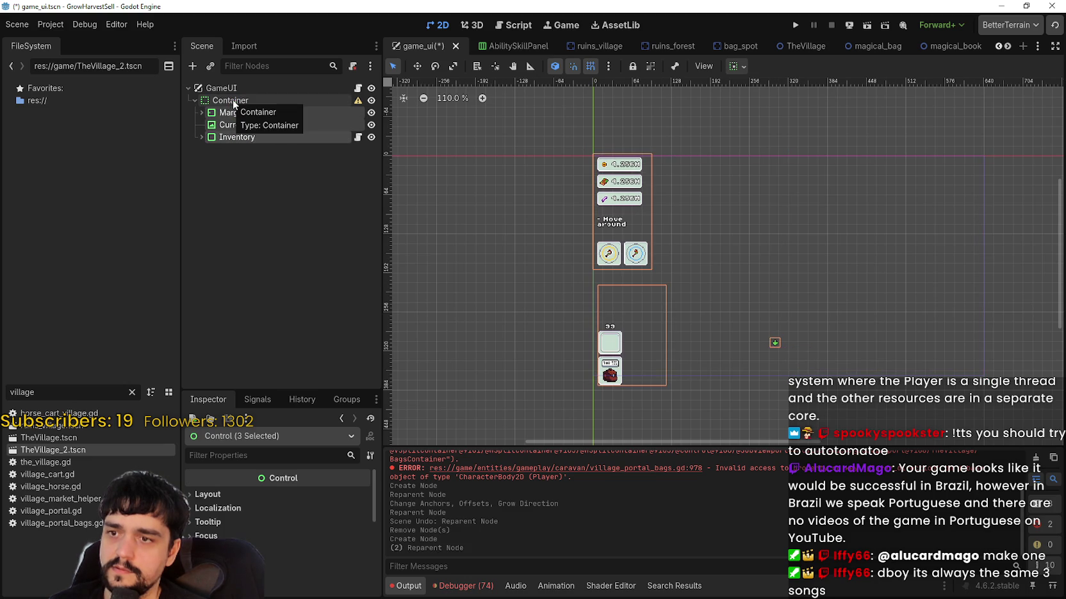
pyautogui.click(231, 114)
pyautogui.click(240, 125)
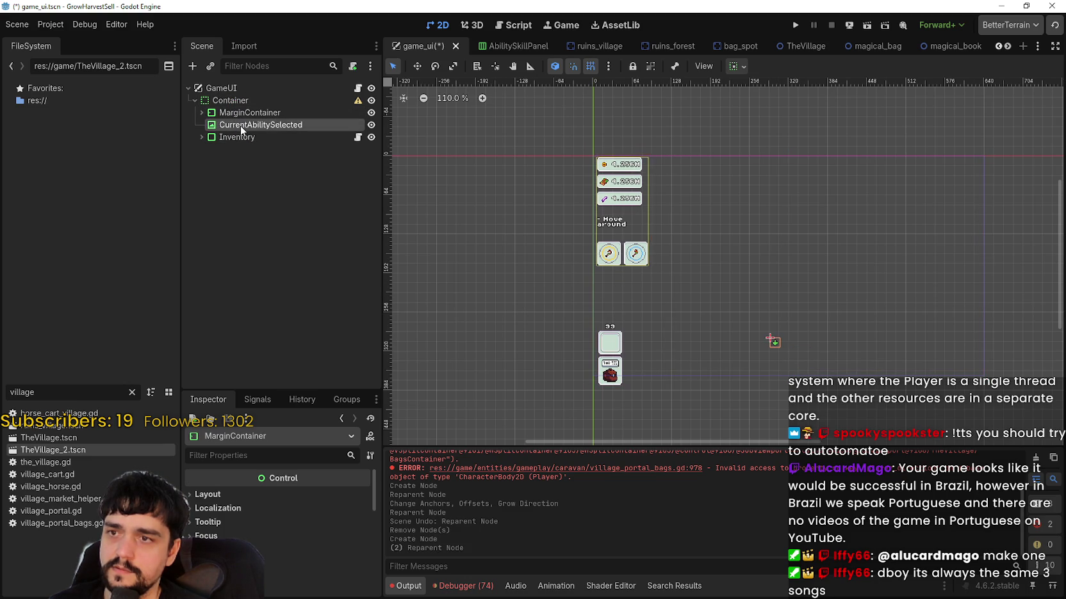
pyautogui.click(235, 136)
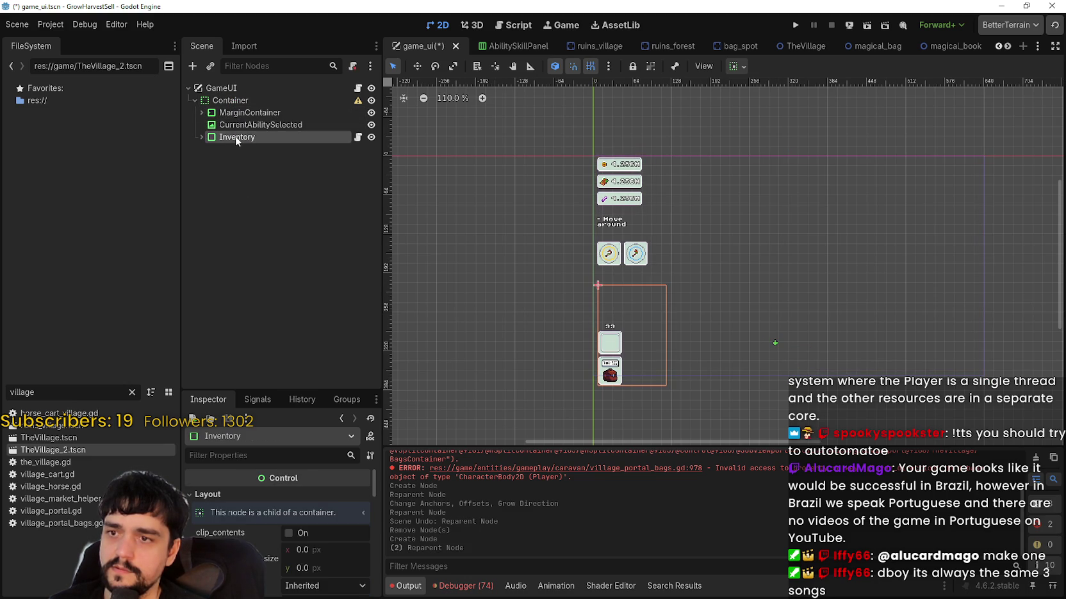
pyautogui.scroll(2, 670, 396)
pyautogui.scroll(3, 627, 381)
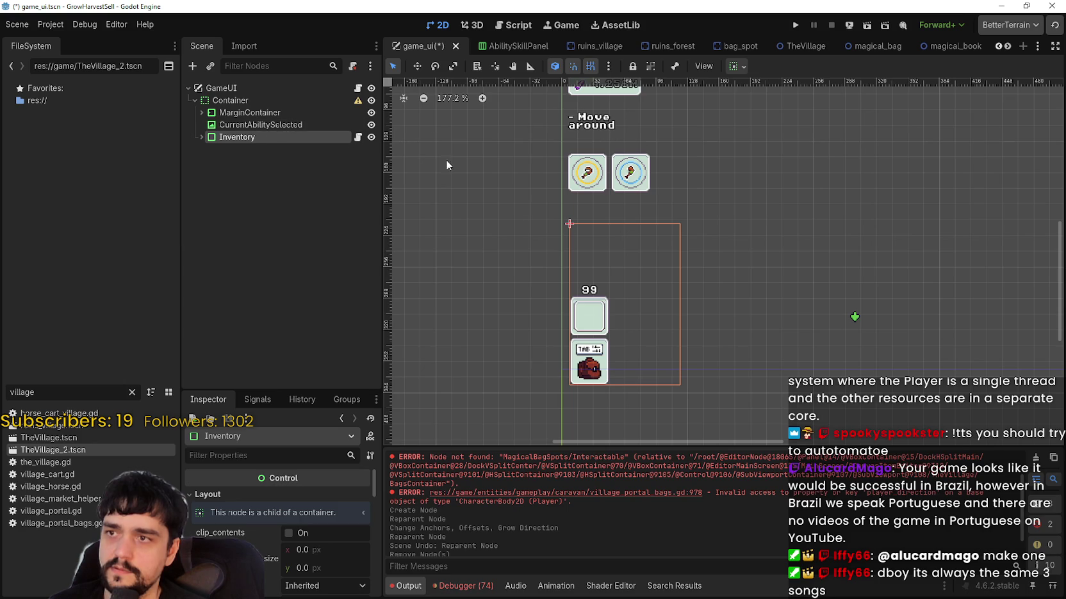
pyautogui.scroll(3, 573, 311)
pyautogui.click(589, 216)
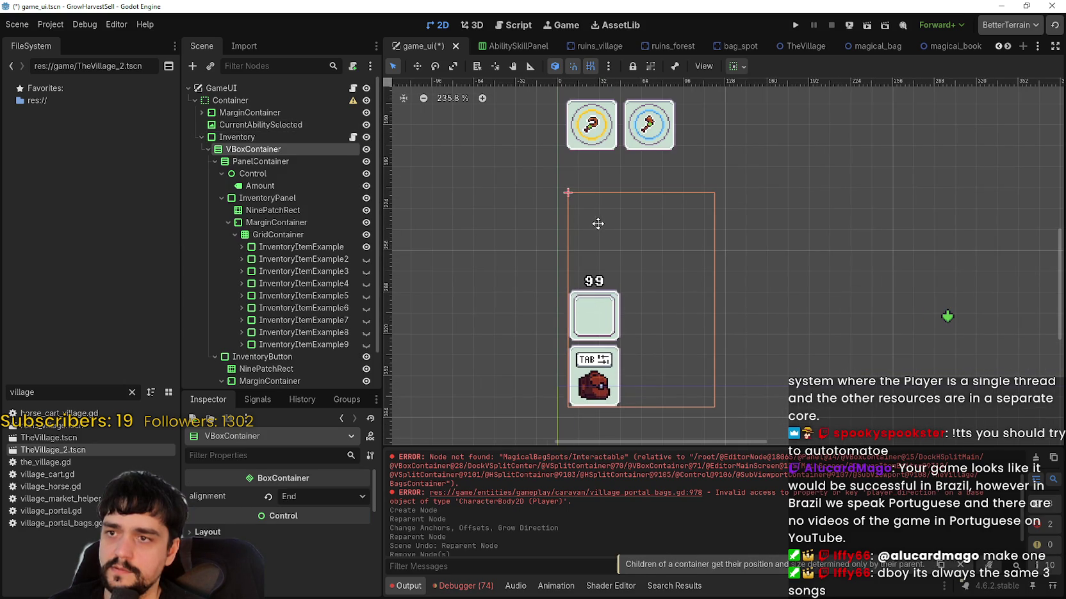
pyautogui.scroll(-5, 600, 224)
pyautogui.scroll(-3, 601, 228)
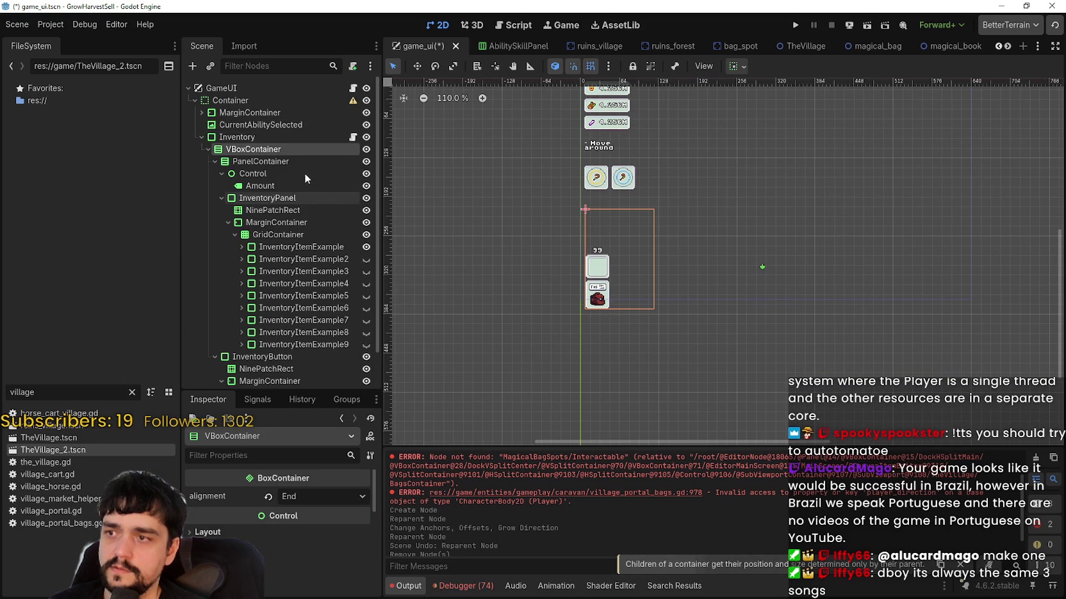
pyautogui.click(332, 103)
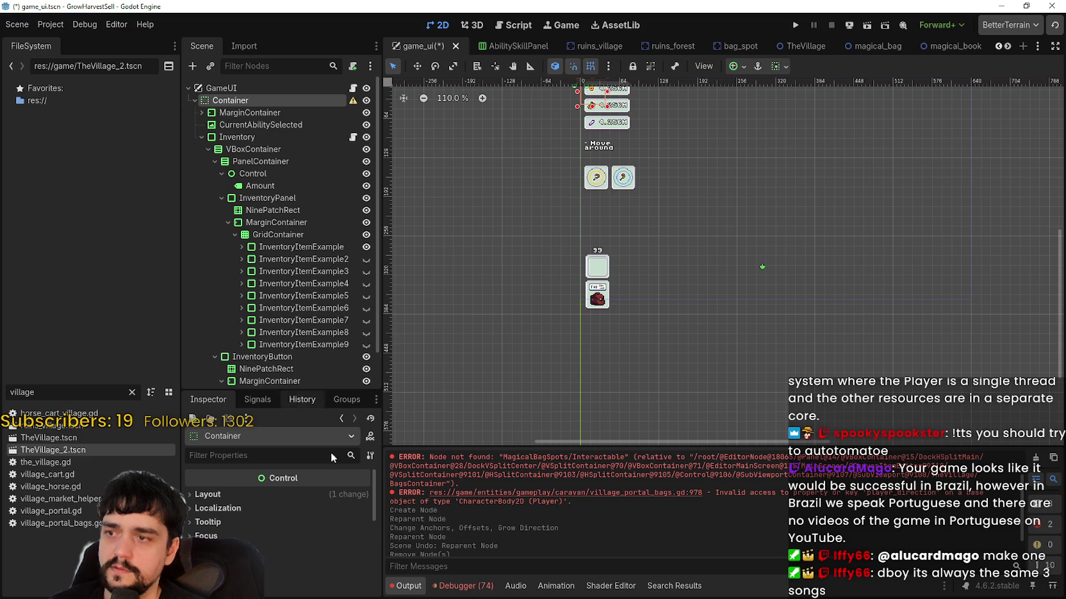
pyautogui.hotkey('ctrl', 'z')
# - Collapse Inventory and move the Container node below it under GameUI
pyautogui.scroll(-3, 630, 190)
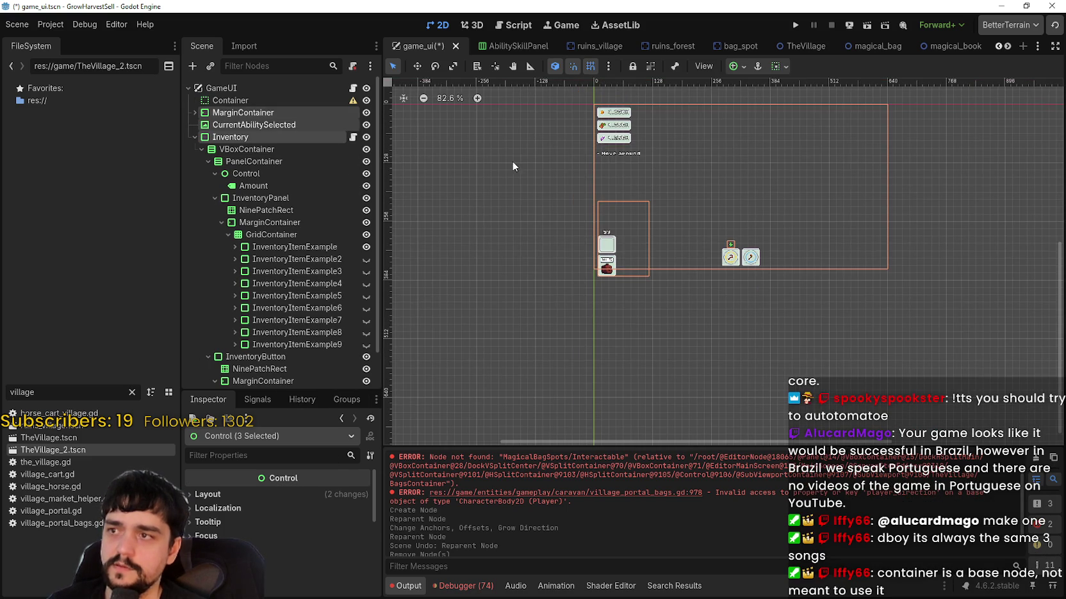
pyautogui.click(192, 114)
pyautogui.click(194, 137)
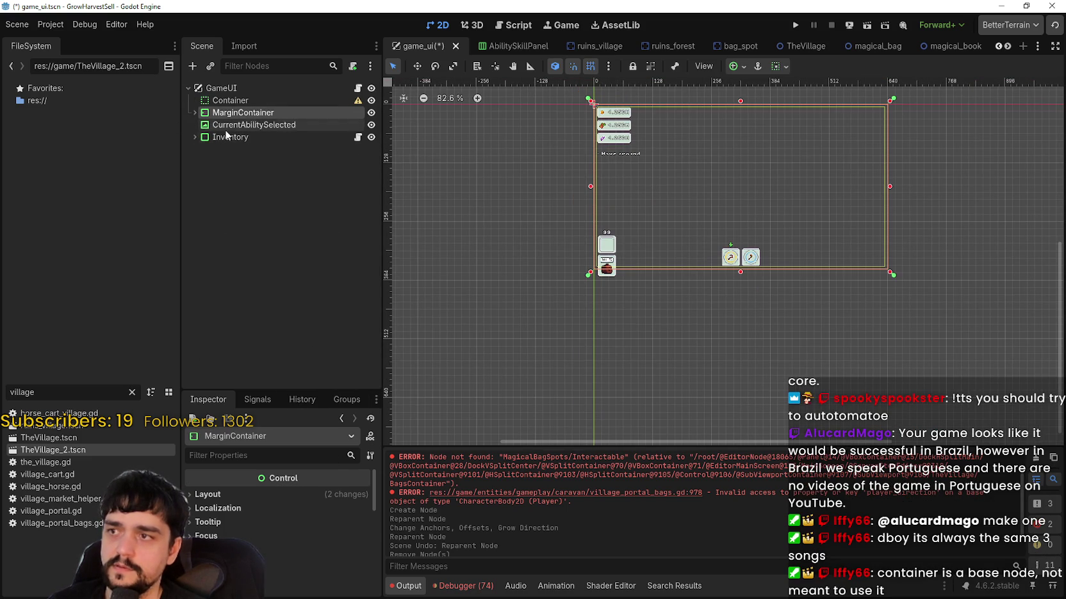
pyautogui.moveTo(230, 101); pyautogui.dragTo(236, 144)
pyautogui.click(236, 90)
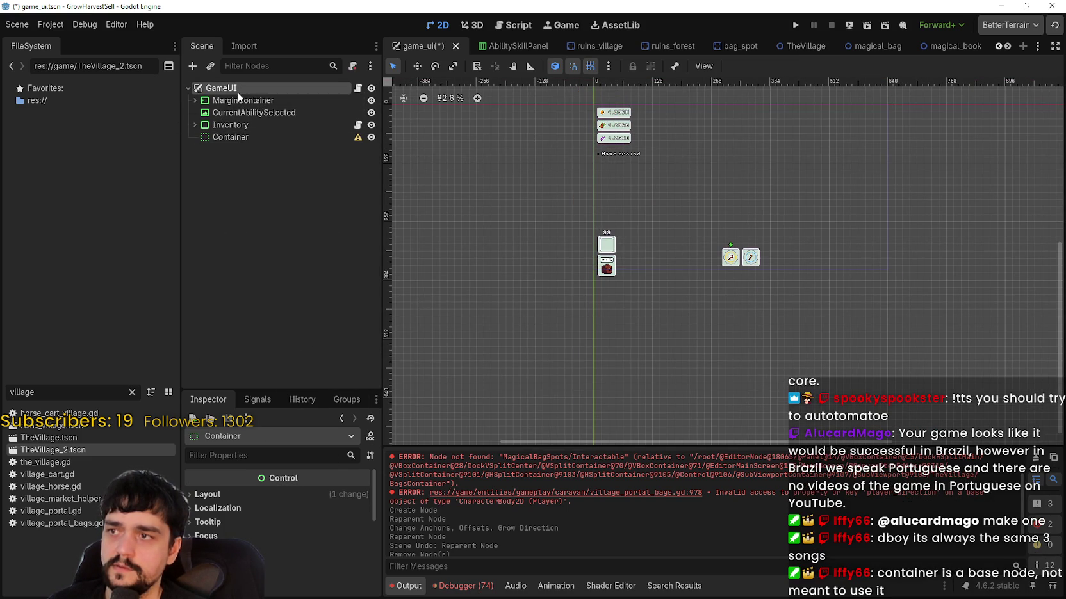
pyautogui.rightClick(236, 90)
pyautogui.click(282, 104)
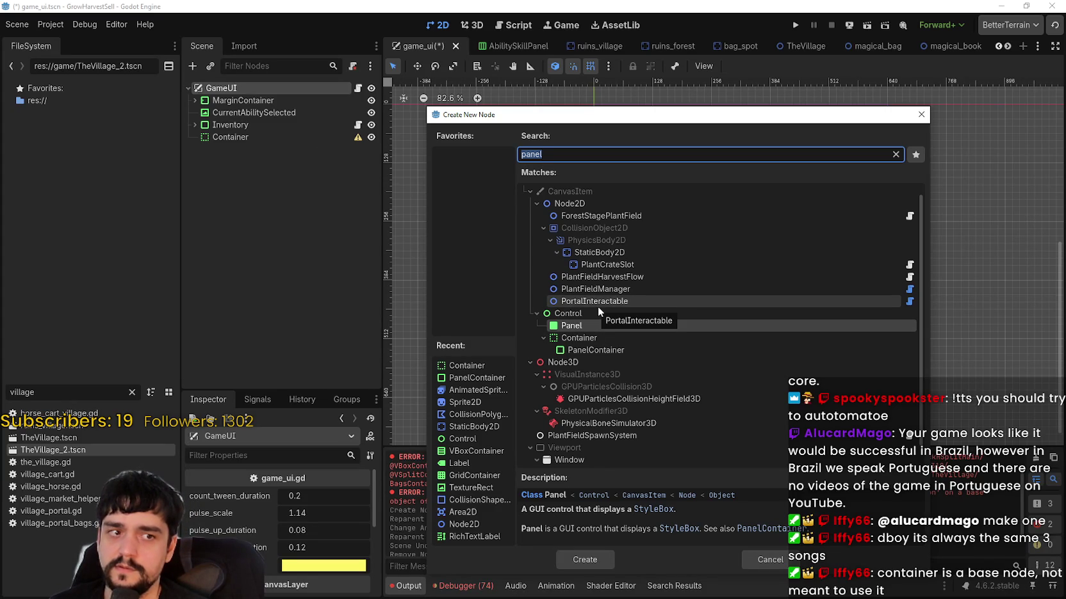
pyautogui.click(569, 313)
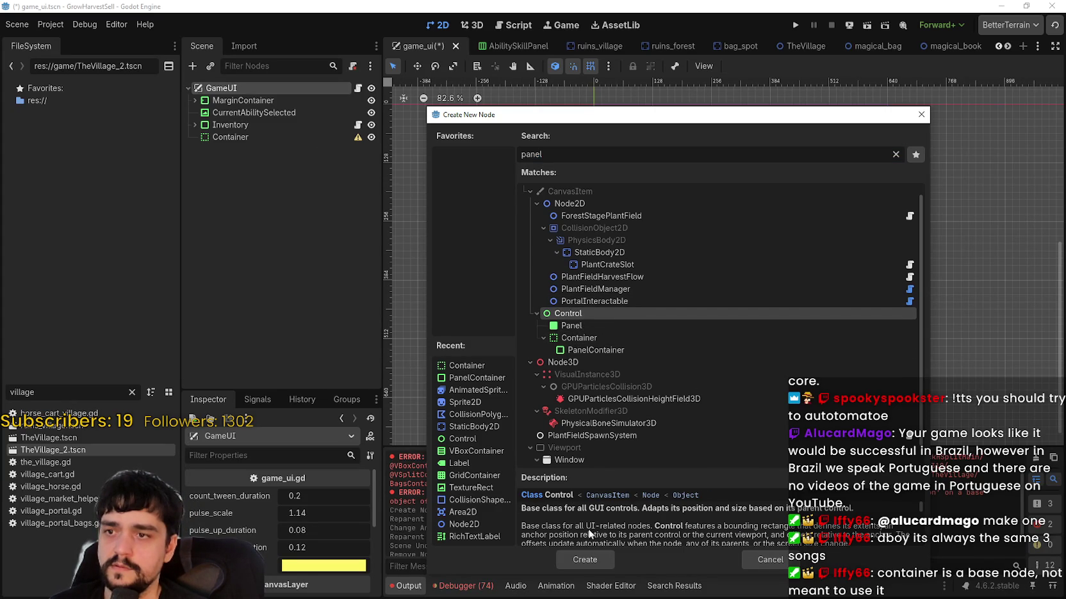
pyautogui.click(594, 561)
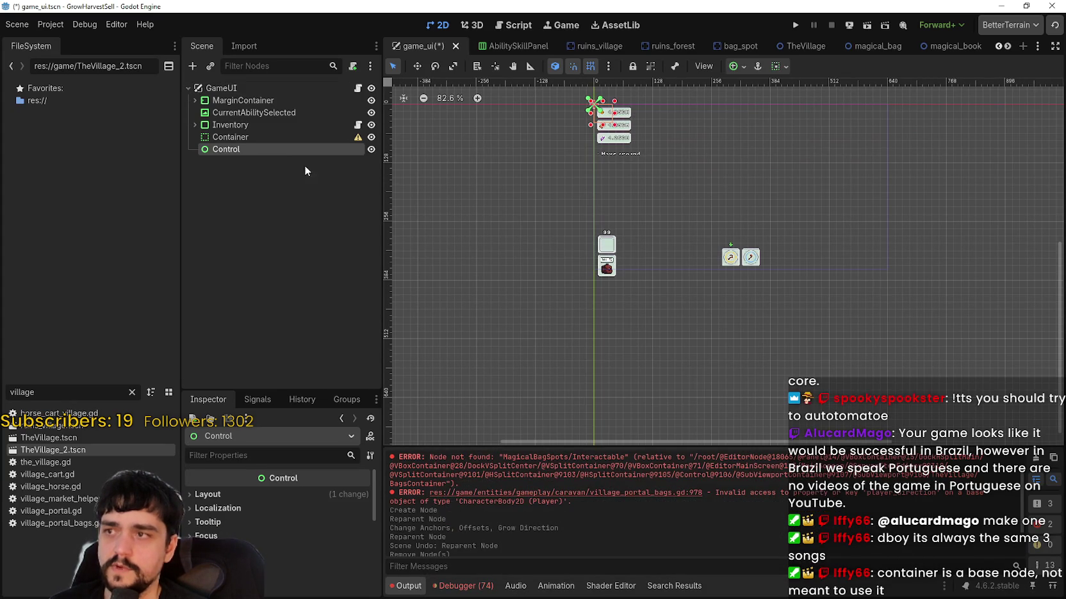
pyautogui.moveTo(268, 151); pyautogui.dragTo(265, 94)
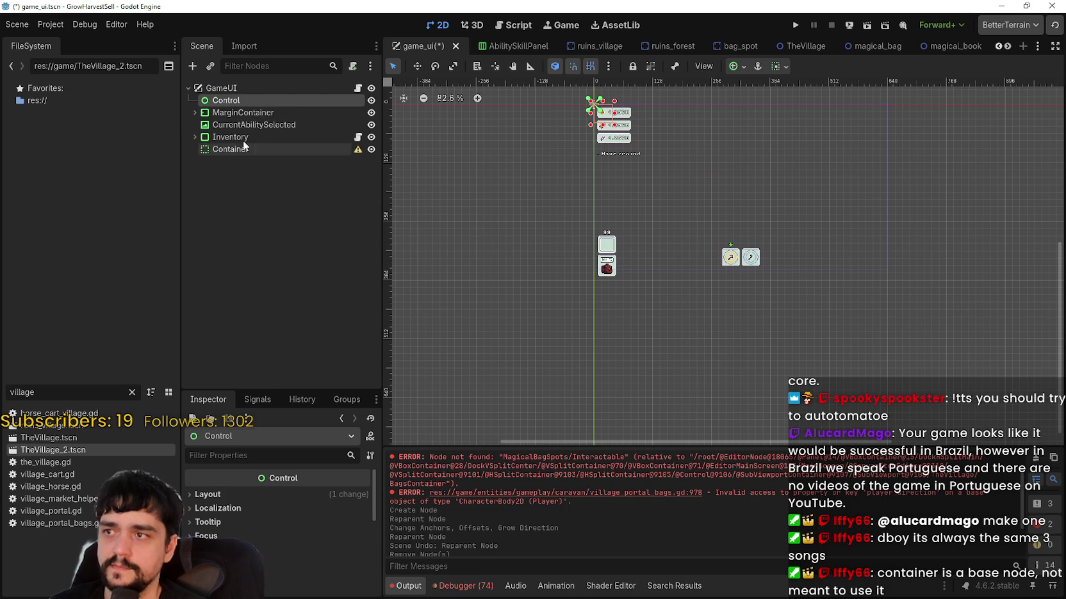
pyautogui.click(240, 113)
pyautogui.keyDown('ctrl'); pyautogui.click(231, 148); pyautogui.keyUp('ctrl')
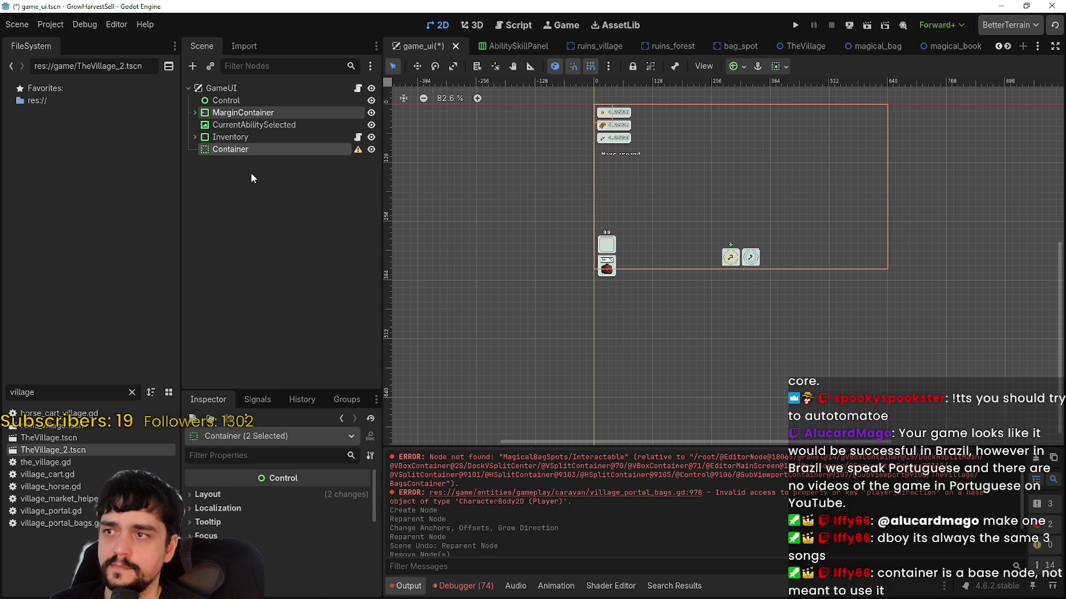
pyautogui.rightClick(249, 169)
pyautogui.click(217, 256)
pyautogui.click(242, 139)
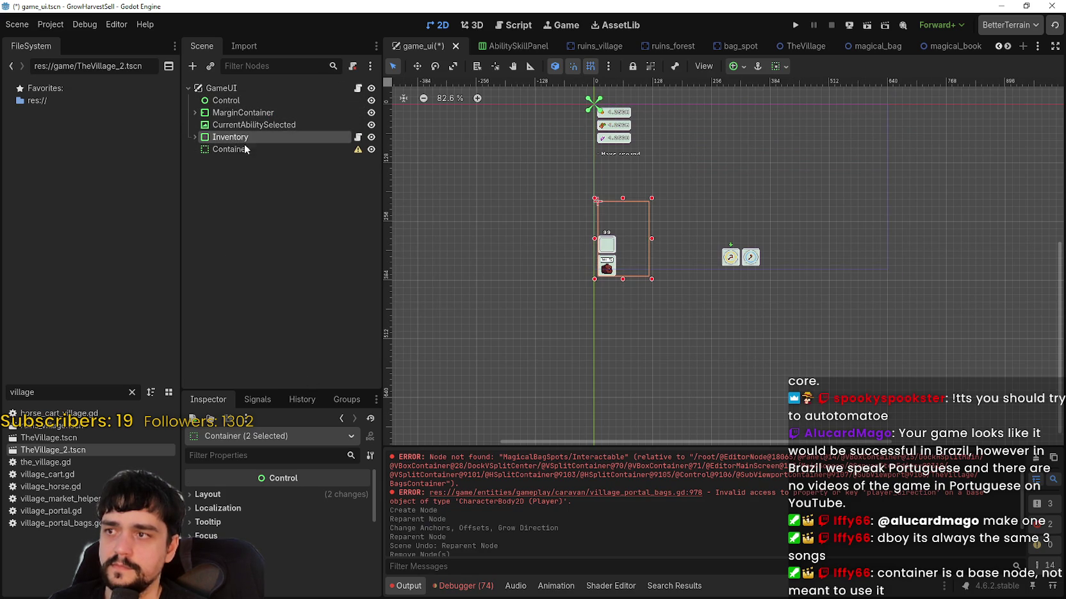
pyautogui.click(244, 150)
pyautogui.rightClick(243, 154)
pyautogui.click(292, 430)
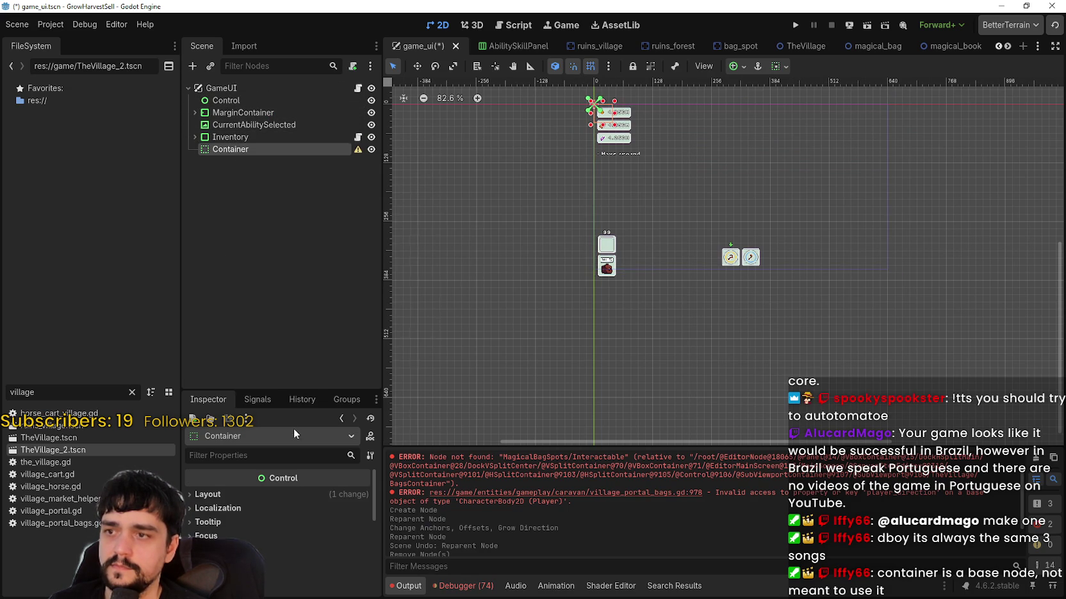
pyautogui.click(495, 306)
pyautogui.click(243, 113)
pyautogui.click(238, 137)
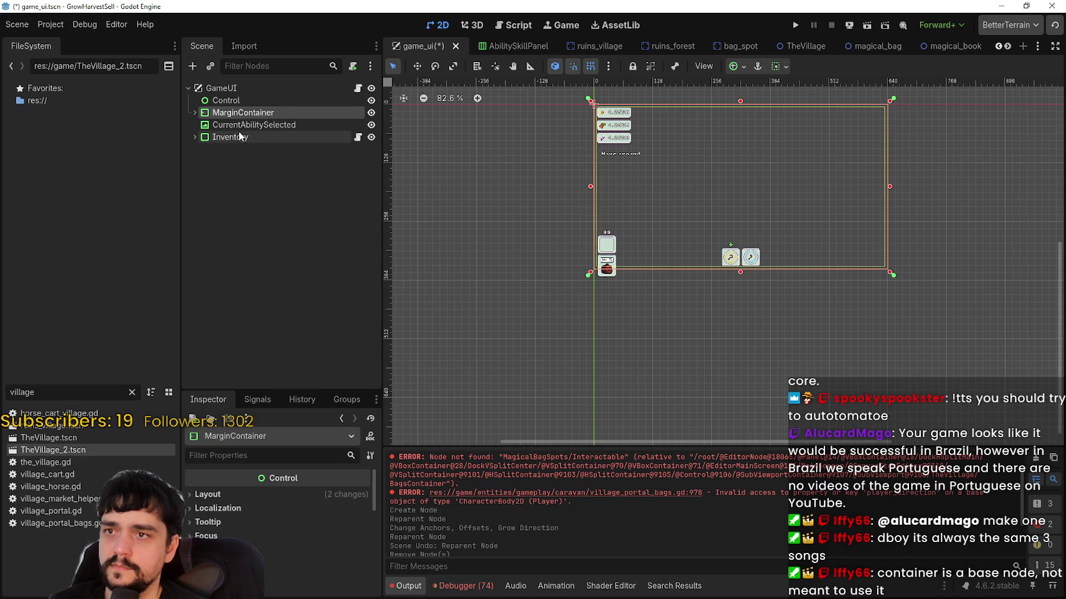
pyautogui.click(239, 125)
pyautogui.click(244, 113)
pyautogui.keyDown('shift'); pyautogui.click(231, 139); pyautogui.keyUp('shift')
pyautogui.moveTo(241, 123); pyautogui.dragTo(249, 103)
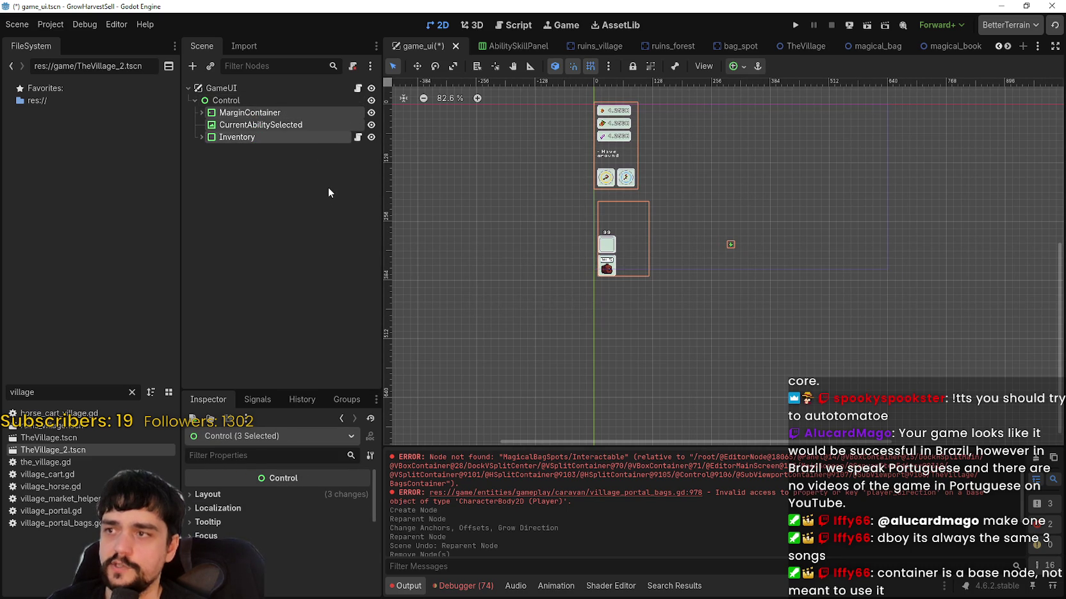
pyautogui.hotkey('ctrl', 'z')
pyautogui.click(235, 114)
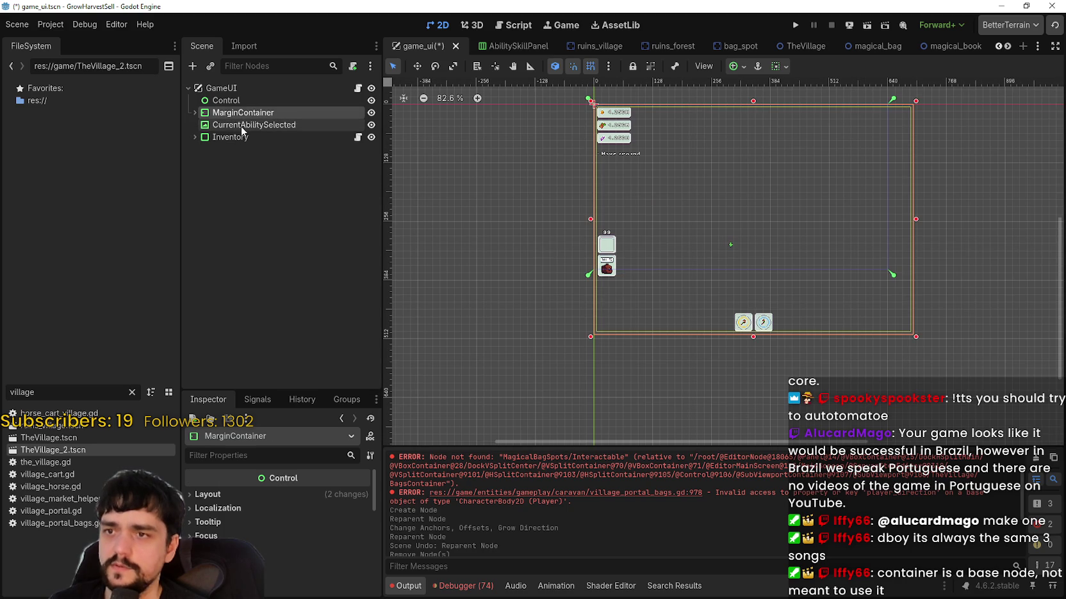
pyautogui.click(244, 123)
pyautogui.click(238, 113)
pyautogui.click(242, 125)
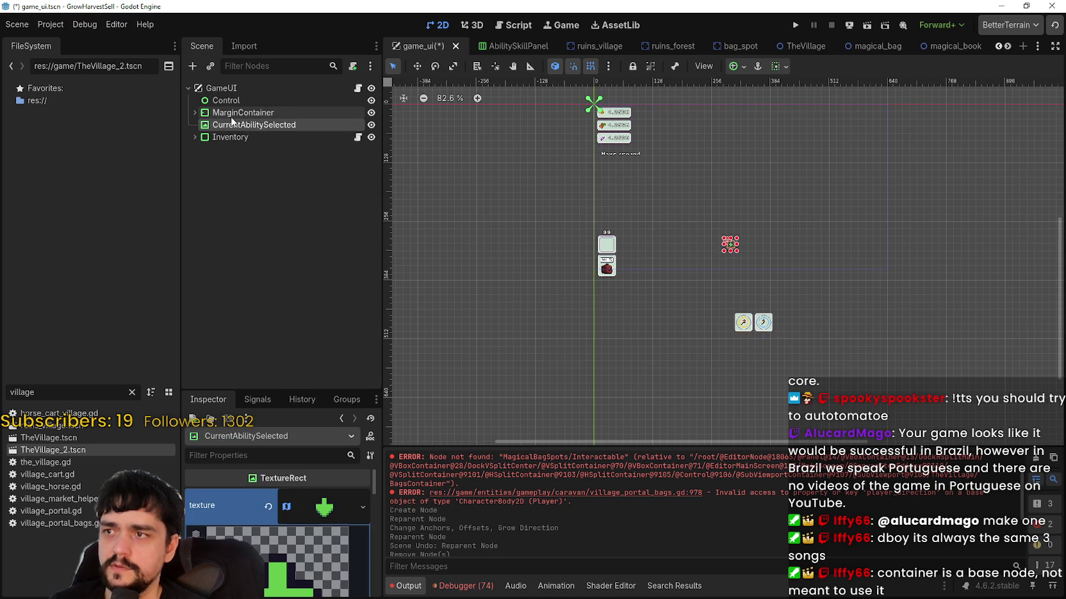
pyautogui.moveTo(238, 113); pyautogui.dragTo(252, 98)
pyautogui.click(734, 65)
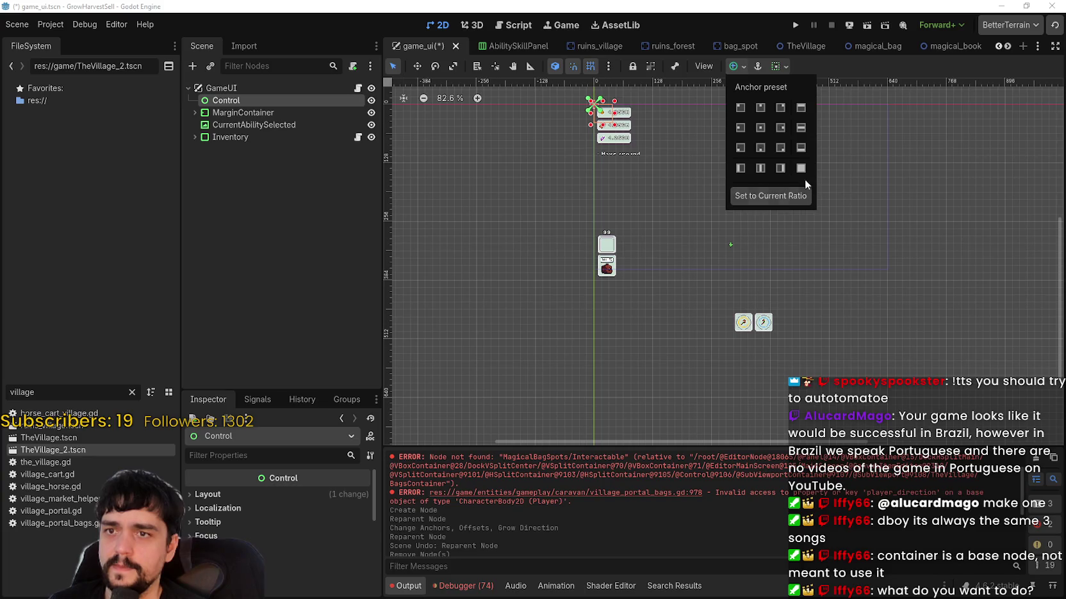
pyautogui.click(918, 65)
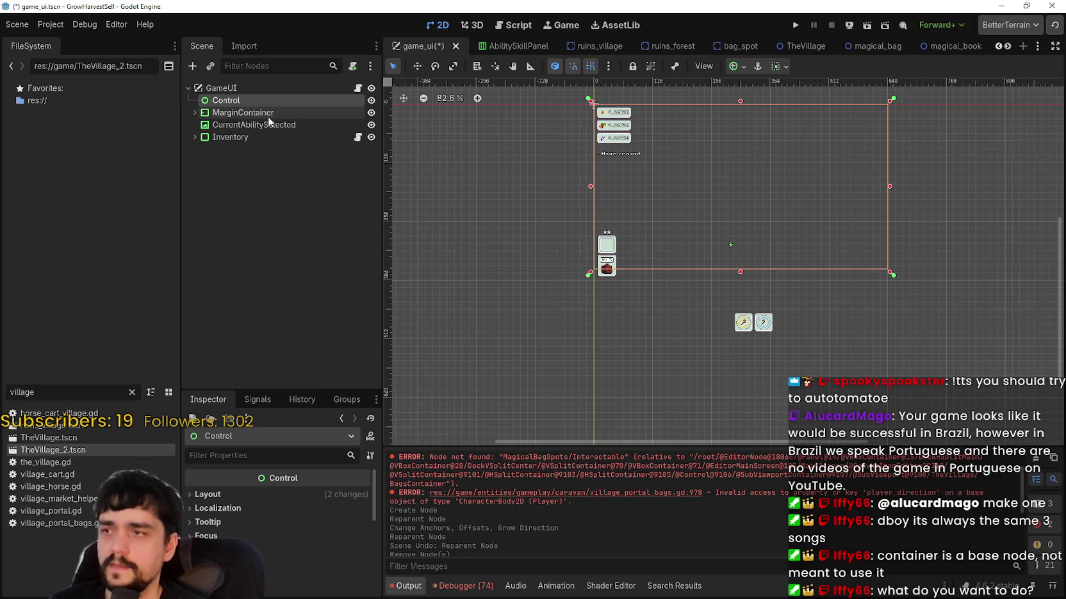
pyautogui.click(251, 114)
pyautogui.click(234, 139)
pyautogui.click(250, 125)
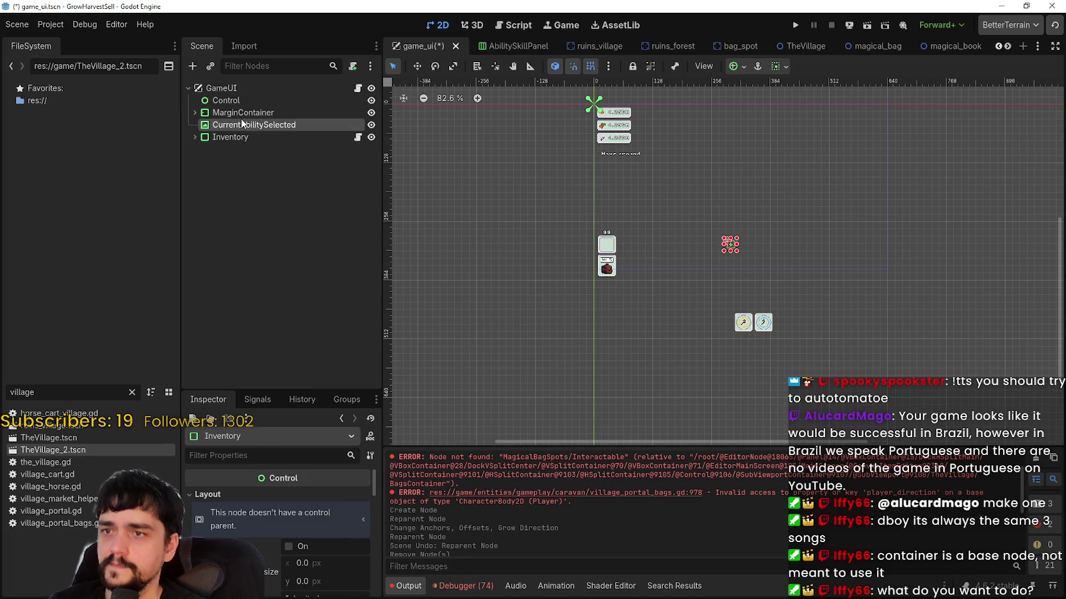
pyautogui.click(251, 113)
pyautogui.keyDown('ctrl'); pyautogui.click(231, 127); pyautogui.keyUp('ctrl')
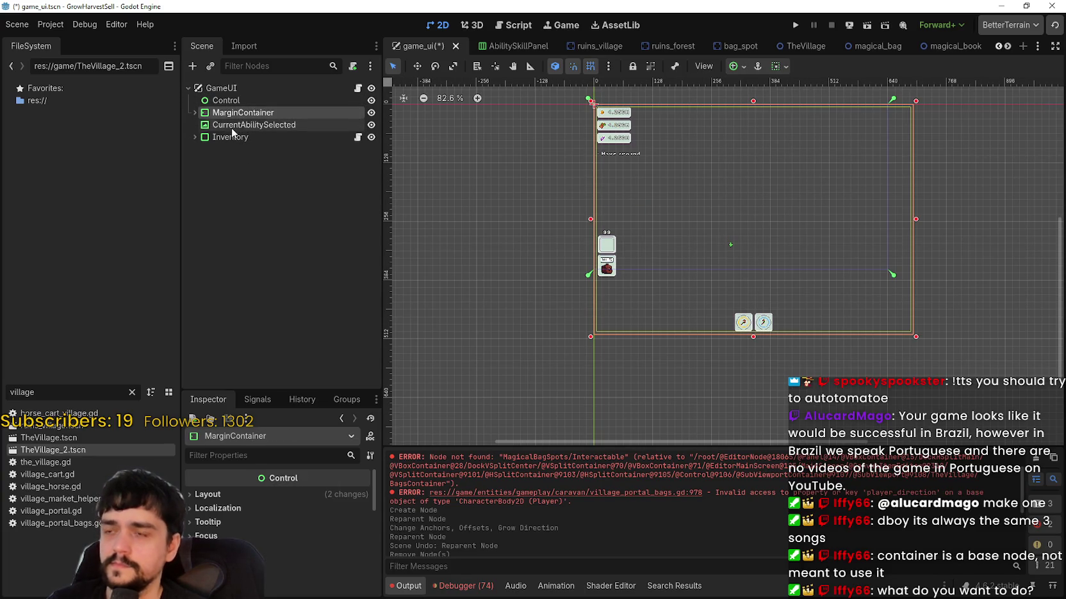
pyautogui.keyDown('ctrl'); pyautogui.click(232, 137); pyautogui.keyUp('ctrl')
pyautogui.moveTo(256, 118)
pyautogui.mouseDown()
pyautogui.moveTo(251, 110)
pyautogui.moveTo(271, 98)
pyautogui.mouseUp()
pyautogui.scroll(4, 699, 251)
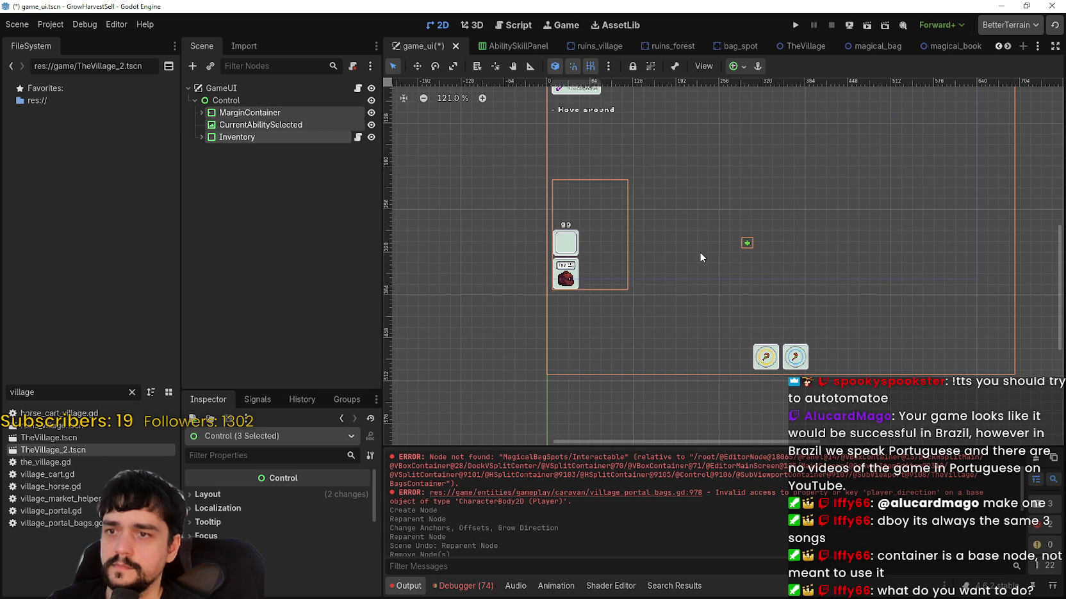
pyautogui.moveTo(711, 172)
pyautogui.mouseDown()
pyautogui.moveTo(690, 279)
pyautogui.moveTo(683, 240)
pyautogui.mouseUp()
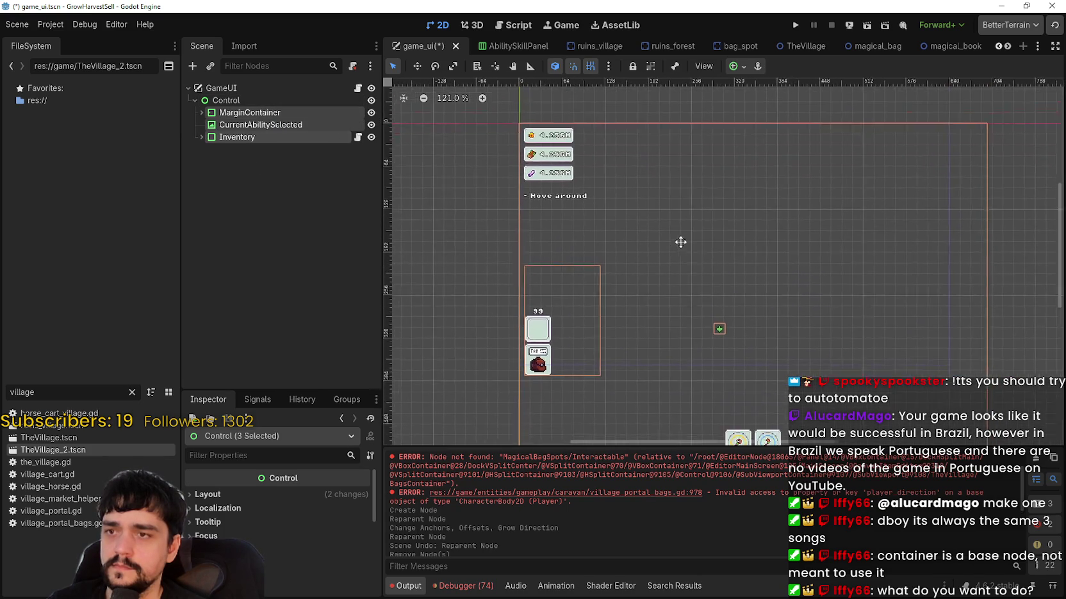
pyautogui.scroll(-2, 680, 235)
pyautogui.hotkey('ctrl', 'z')
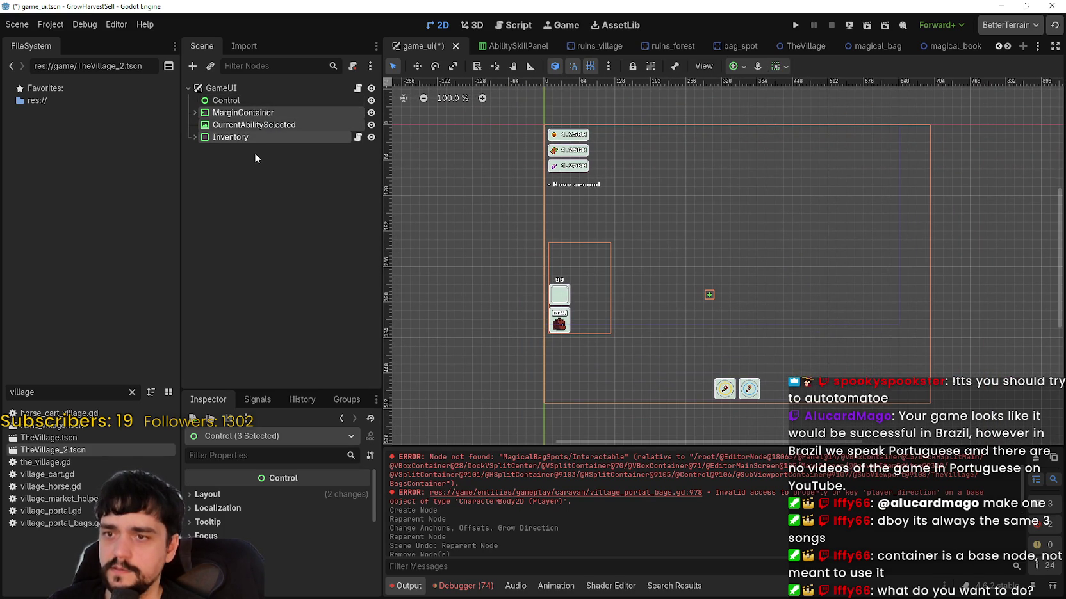
# - Undo the Control node and earlier container changes back to the saved scene
pyautogui.click(239, 113)
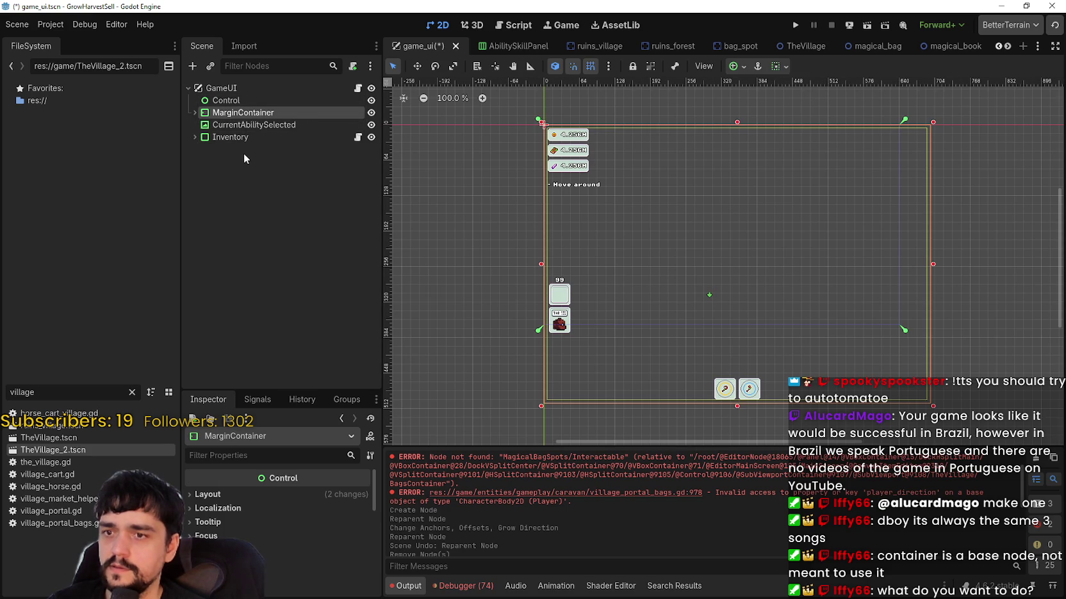
pyautogui.hotkey('ctrl', 'z')
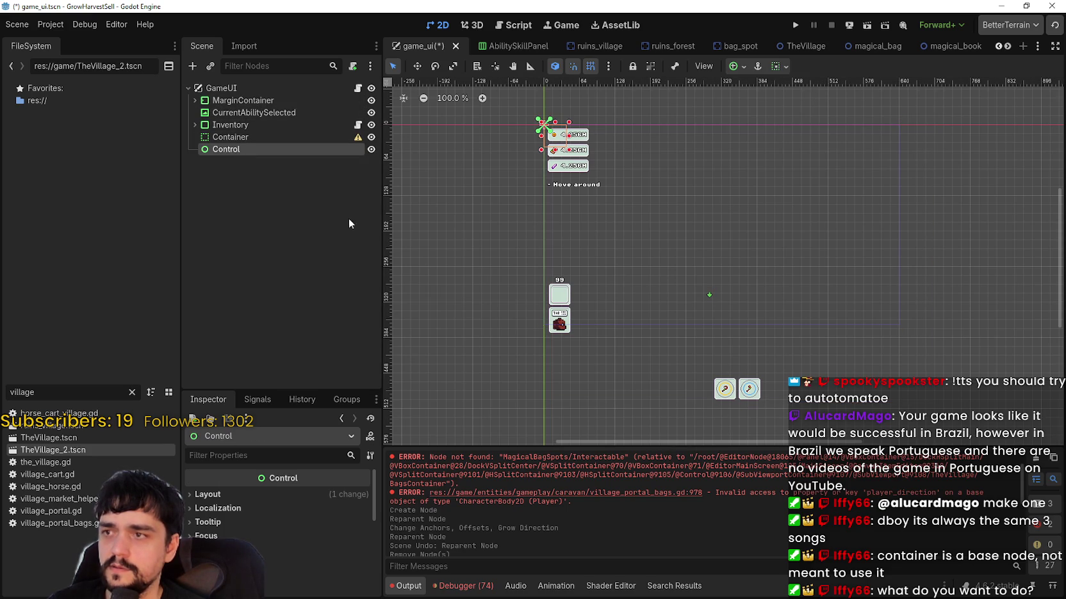
pyautogui.press('Delete')
pyautogui.hotkey('ctrl', 'z')
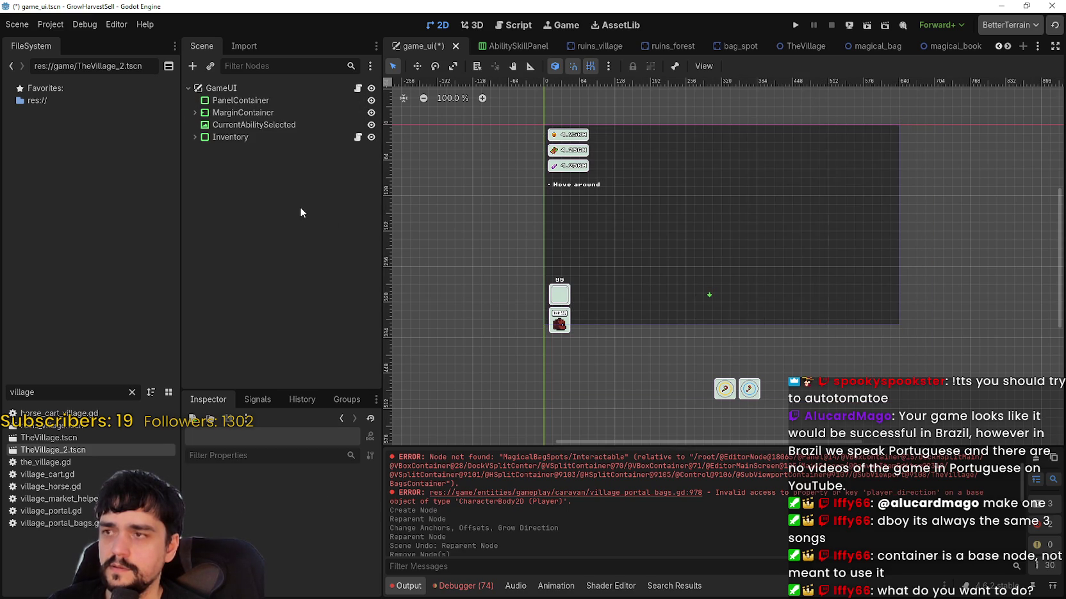
pyautogui.hotkey('ctrl', 'z')
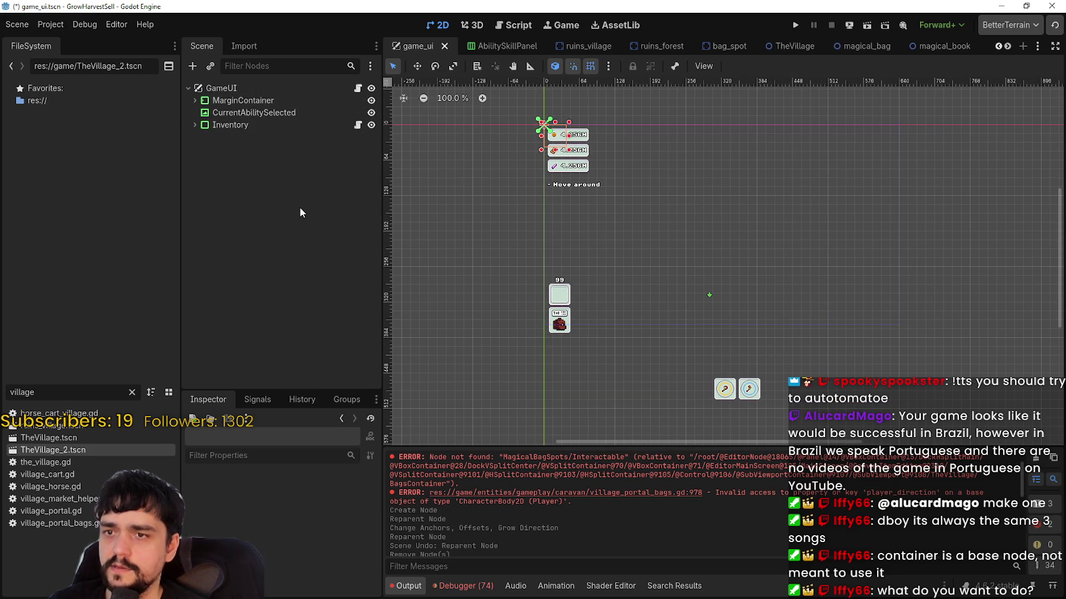
pyautogui.hotkey('ctrl', 'z')
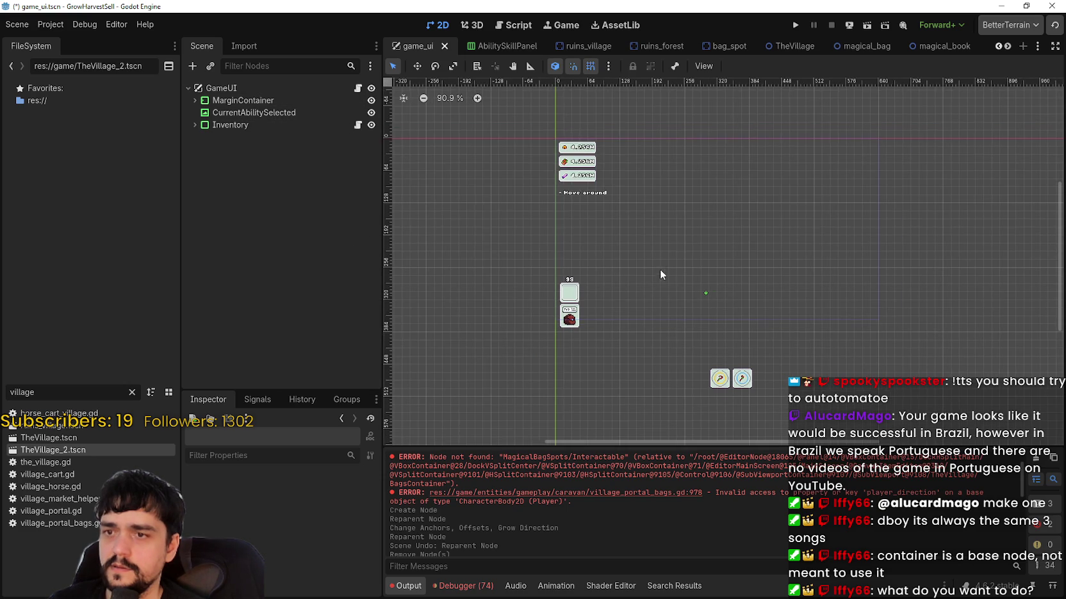
pyautogui.scroll(-2, 688, 295)
# - Set MarginContainer's anchor preset to Full Rect so it fills the screen
pyautogui.click(259, 102)
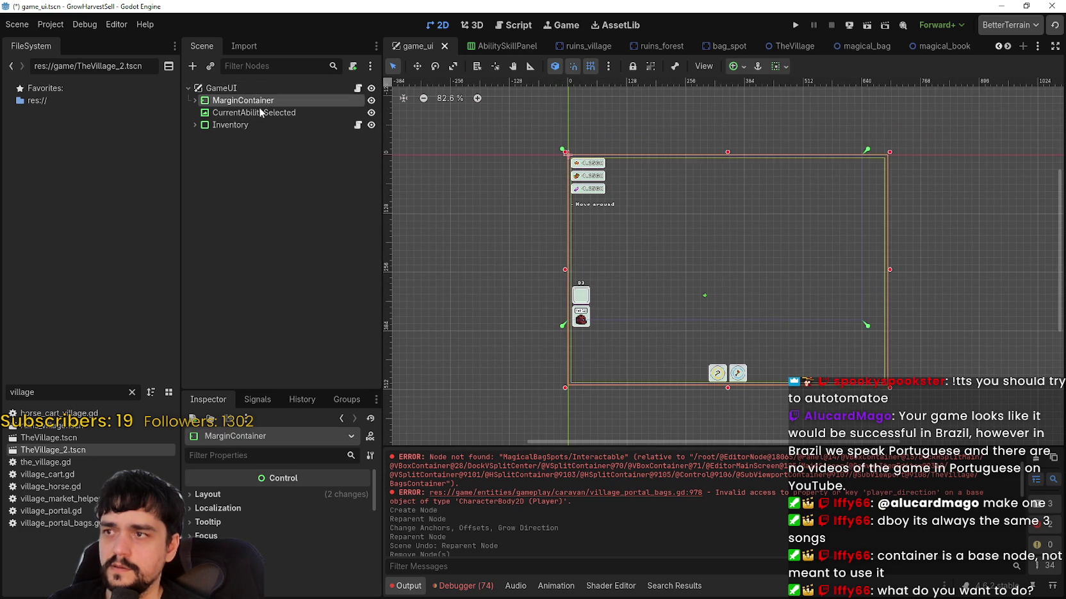
pyautogui.click(265, 114)
pyautogui.click(265, 89)
pyautogui.click(262, 101)
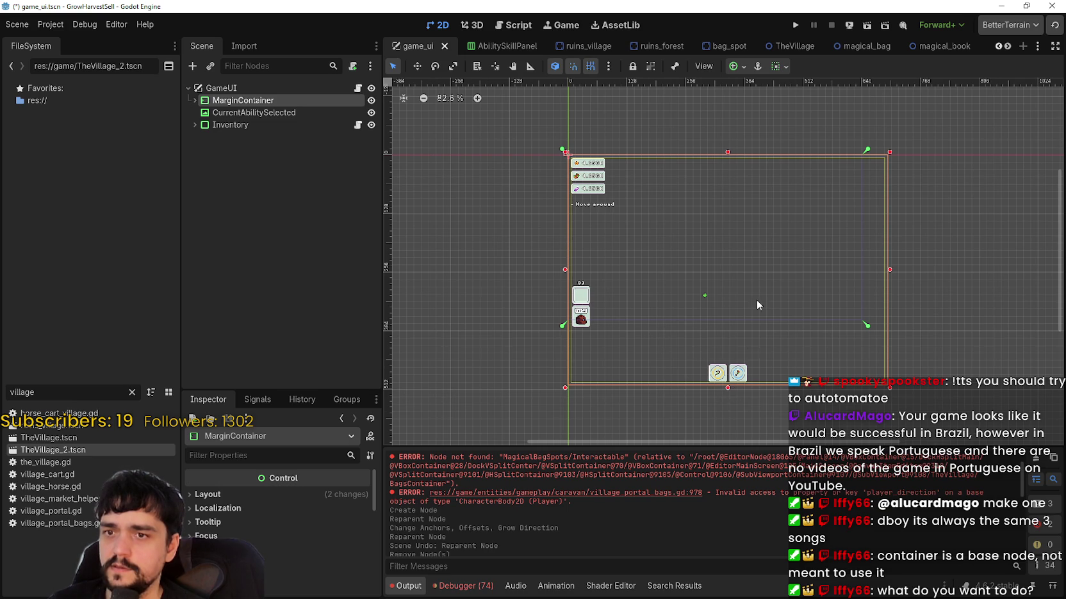
pyautogui.click(739, 67)
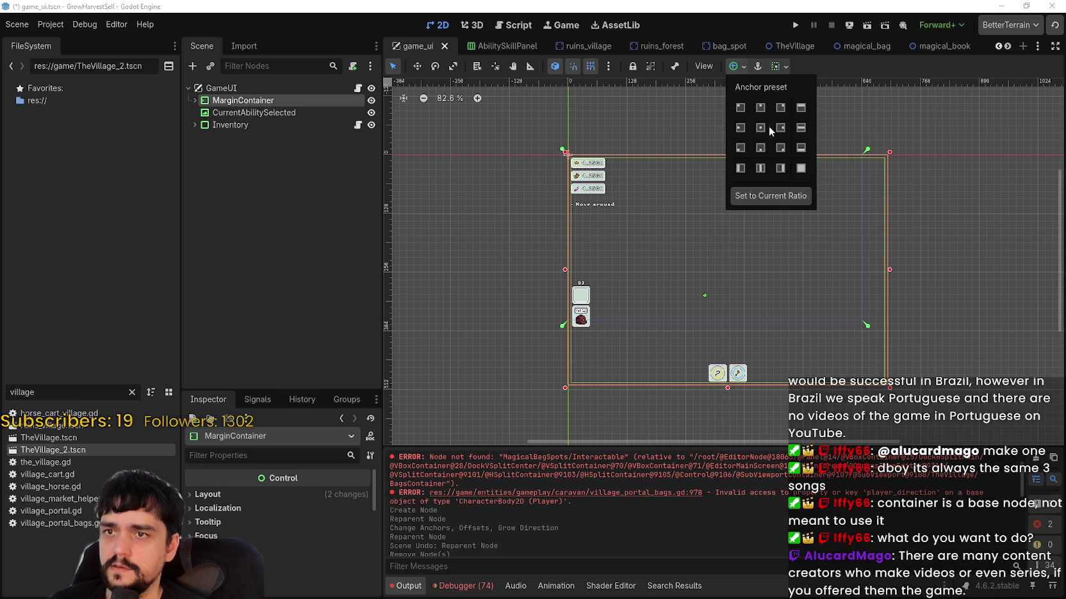
pyautogui.click(801, 169)
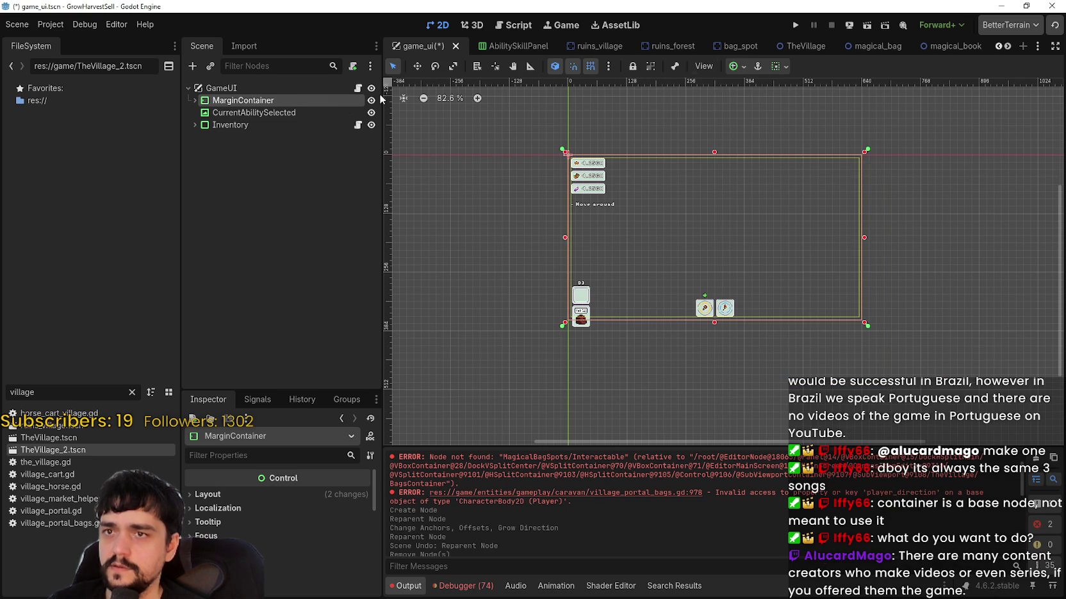
pyautogui.click(286, 91)
# - Add a new Control node as a child of GameUI
pyautogui.rightClick(285, 95)
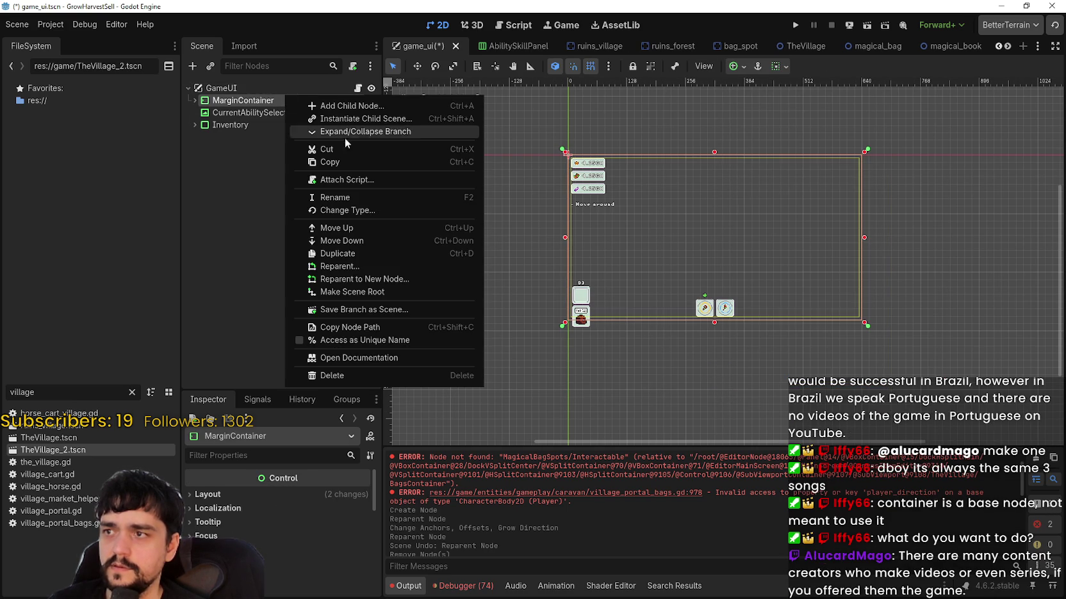
pyautogui.click(235, 86)
pyautogui.rightClick(237, 88)
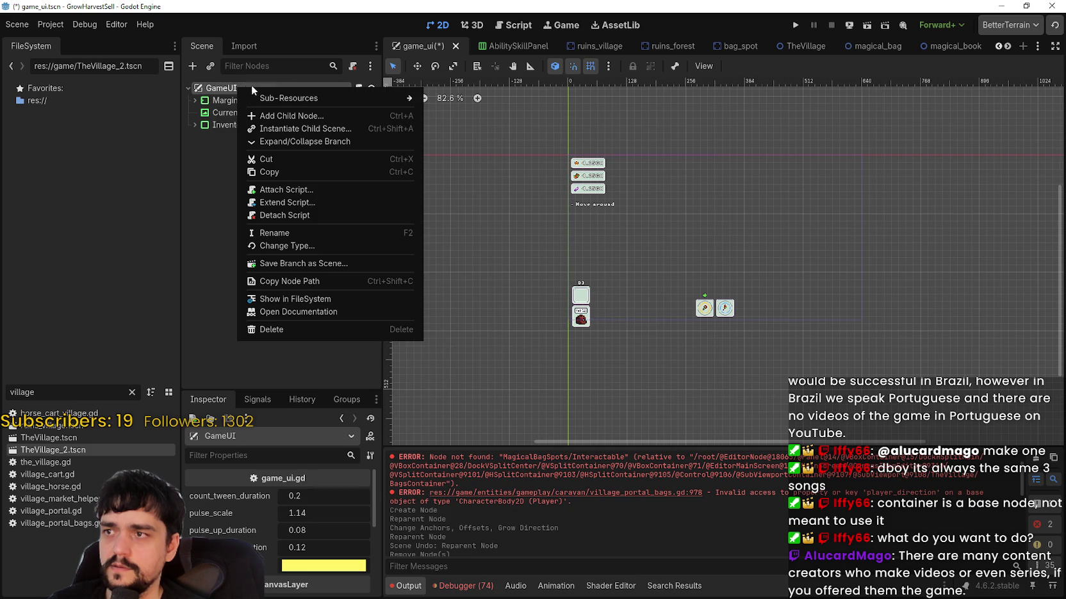
pyautogui.click(311, 114)
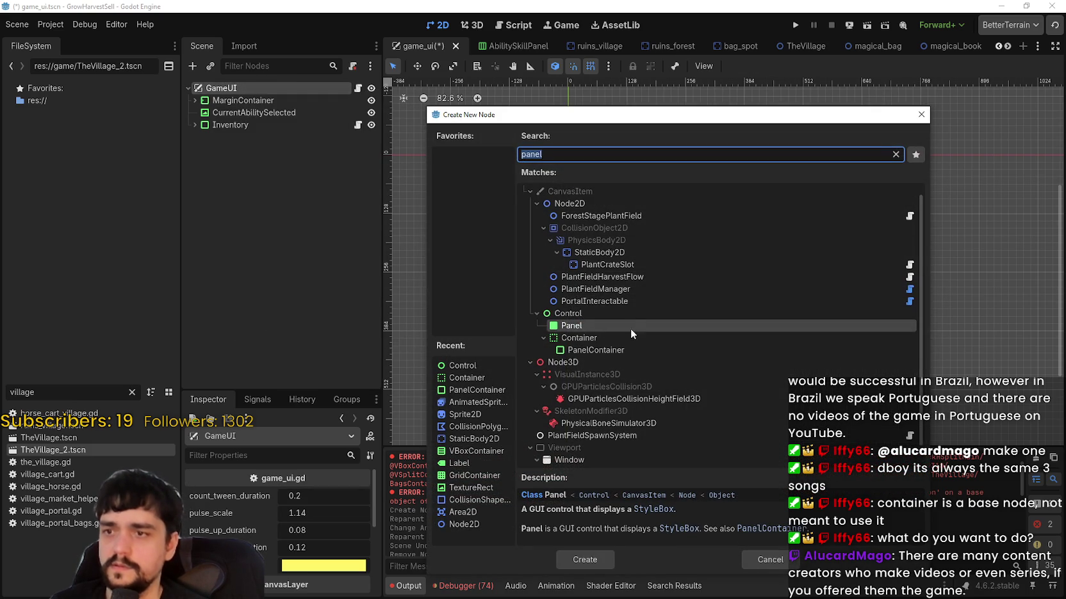
pyautogui.click(612, 313)
pyautogui.click(576, 560)
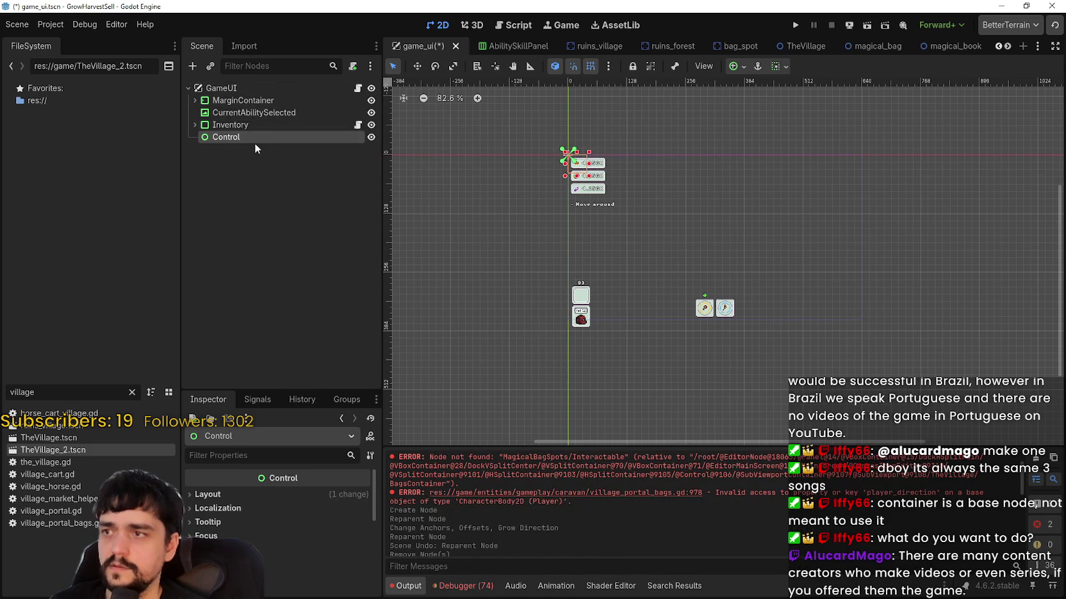
# - Set the new Control's anchor preset to Full Rect so it fills the screen
pyautogui.click(241, 113)
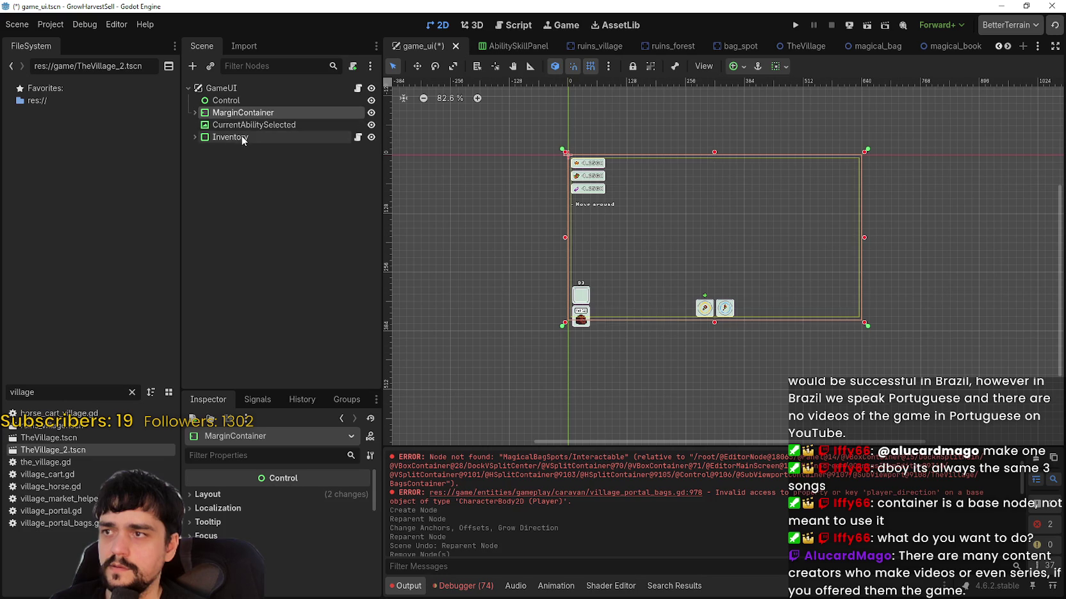
pyautogui.keyDown('shift'); pyautogui.click(241, 135); pyautogui.keyUp('shift')
pyautogui.click(250, 102)
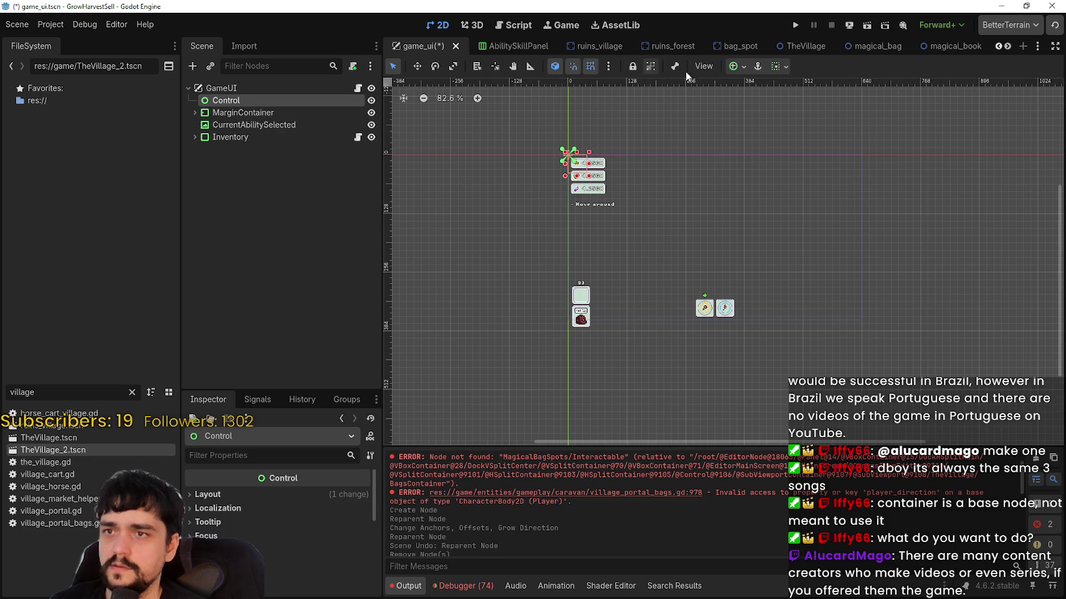
pyautogui.click(740, 67)
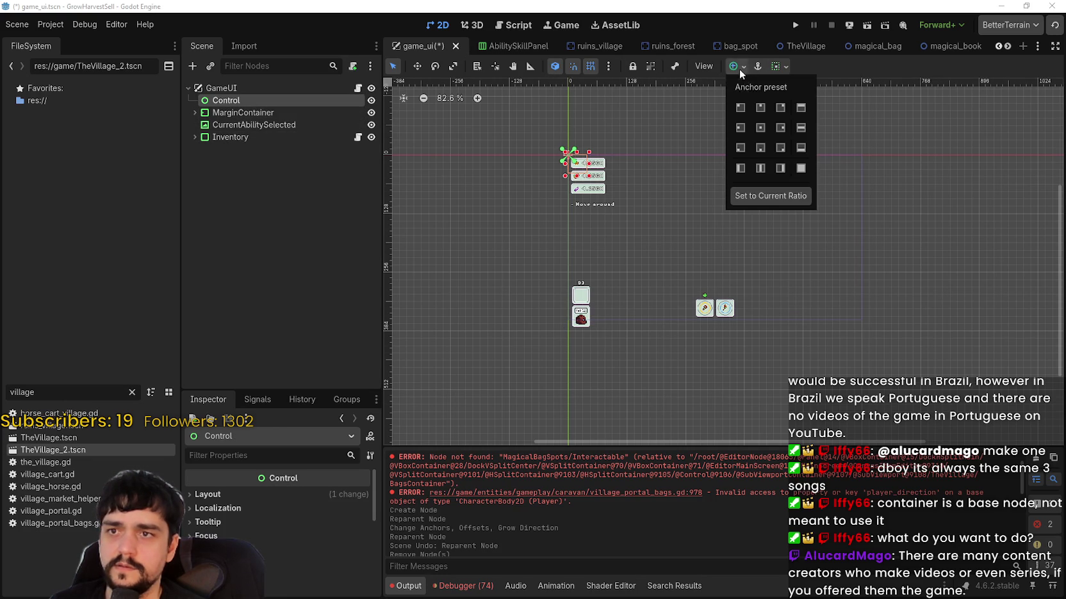
pyautogui.click(801, 169)
pyautogui.click(270, 146)
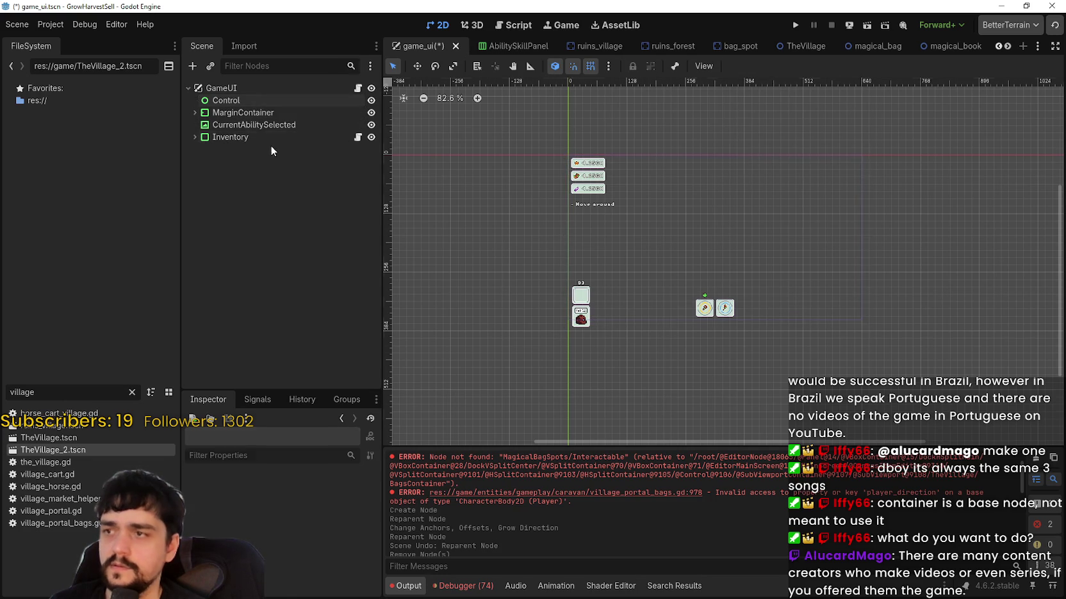
# - Nest MarginContainer, CurrentAbilitySelected and Inventory under the new Control
pyautogui.click(259, 114)
pyautogui.keyDown('shift'); pyautogui.click(237, 136); pyautogui.keyUp('shift')
pyautogui.moveTo(236, 137); pyautogui.dragTo(250, 100)
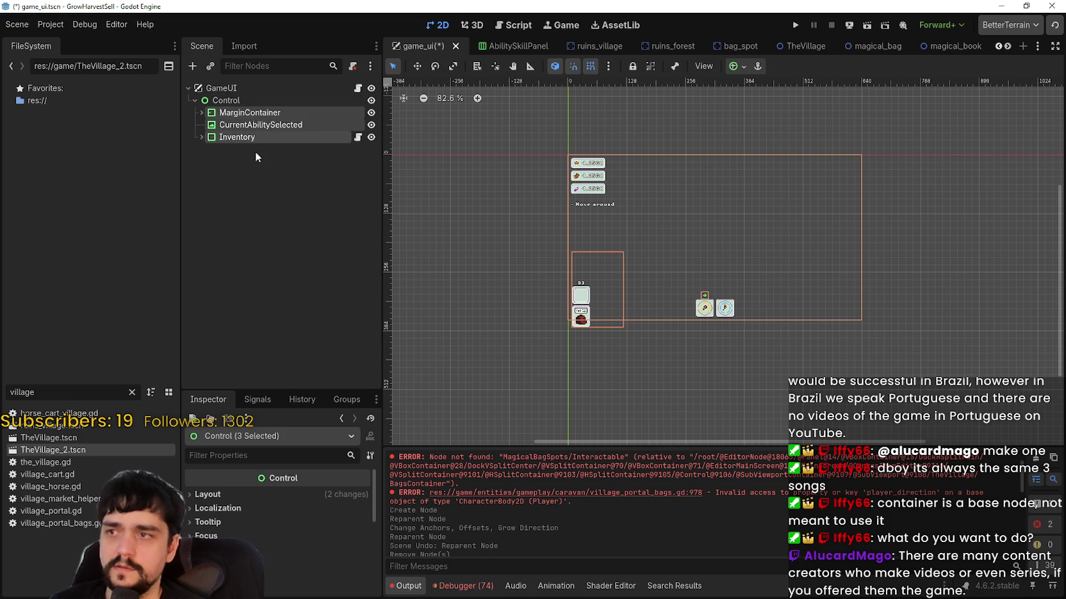
# - Rename the new Control to BaseUI and save the scene
pyautogui.doubleClick(258, 97)
pyautogui.write('Game')
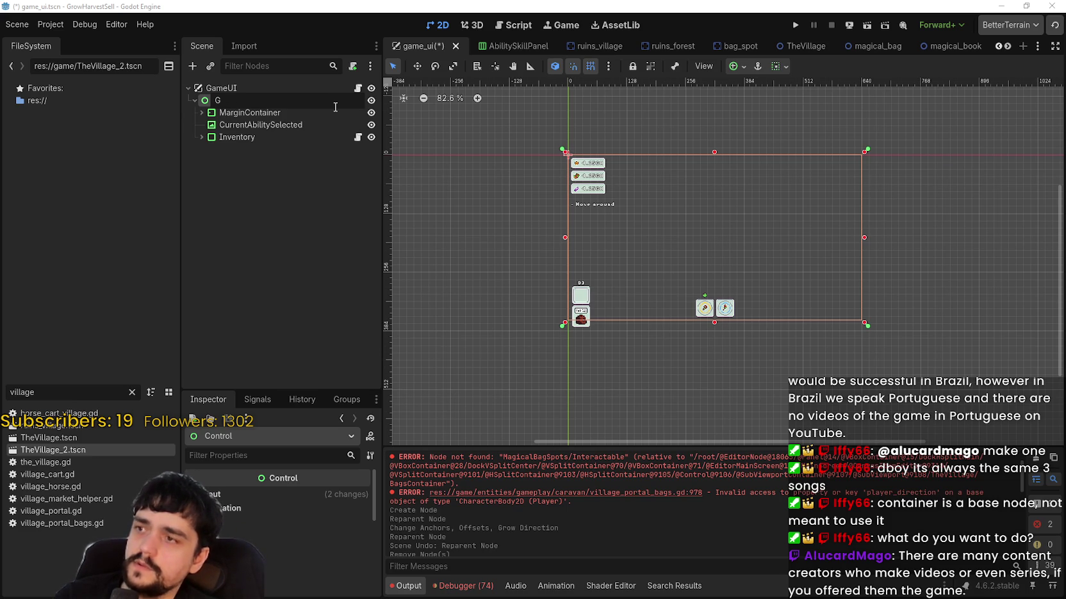
pyautogui.write('G')
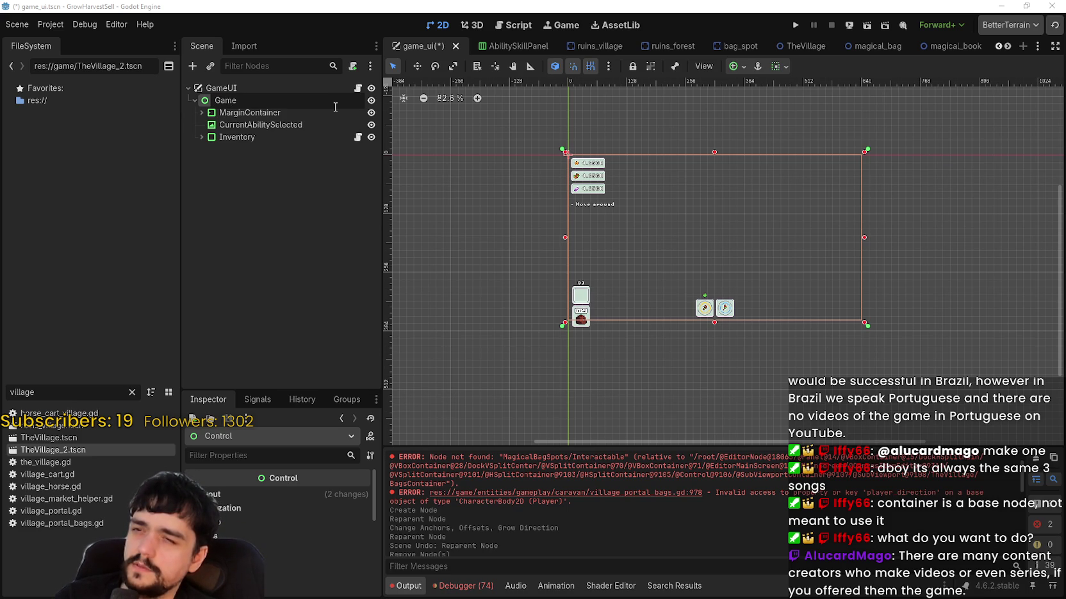
pyautogui.press('BackSpace')
pyautogui.press('BackSpace')
pyautogui.write('BaseUI')
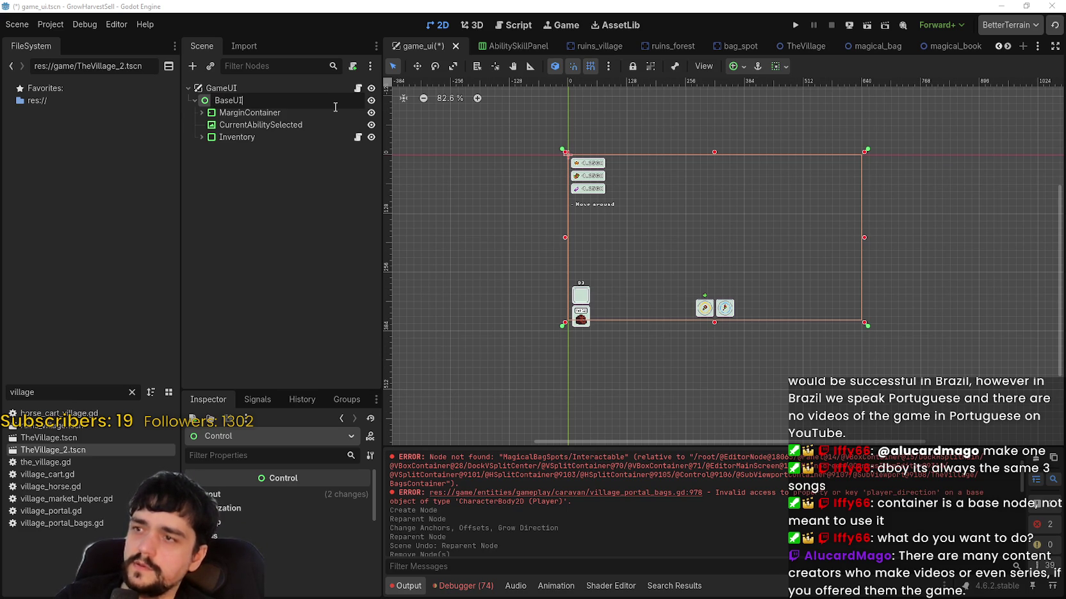
pyautogui.press('Return')
pyautogui.hotkey('ctrl', 's')
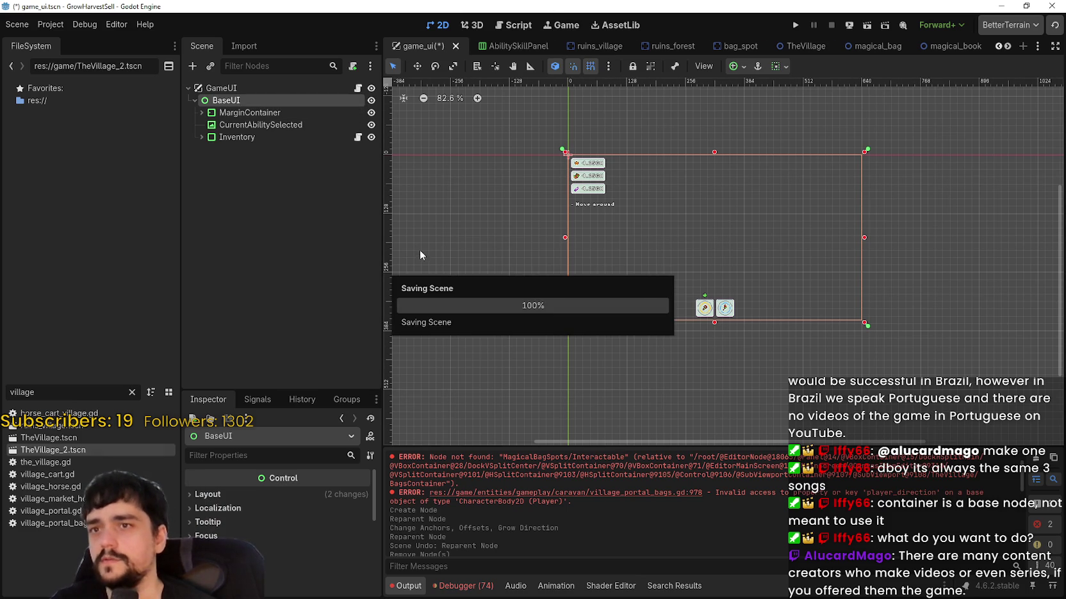
# - Open game_ui.gd from the GameUI node's script icon
pyautogui.click(308, 113)
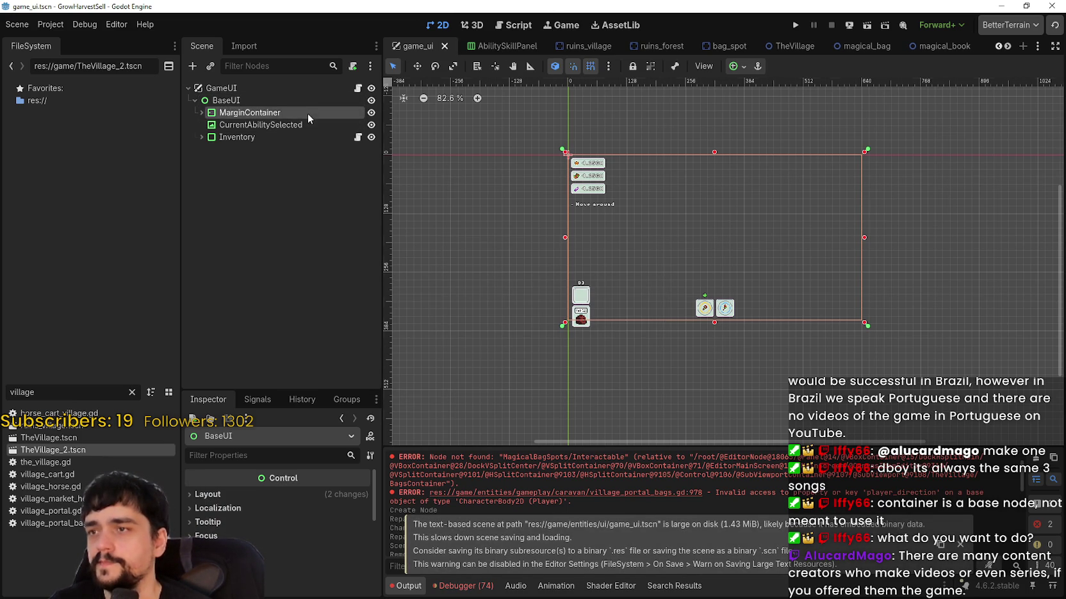
pyautogui.click(275, 112)
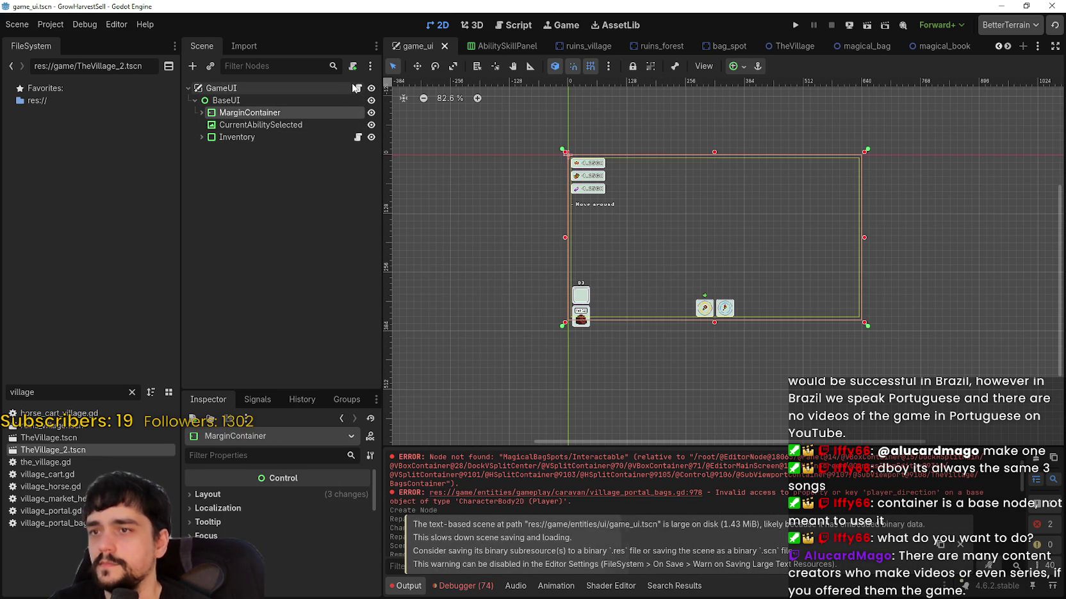
pyautogui.click(311, 140)
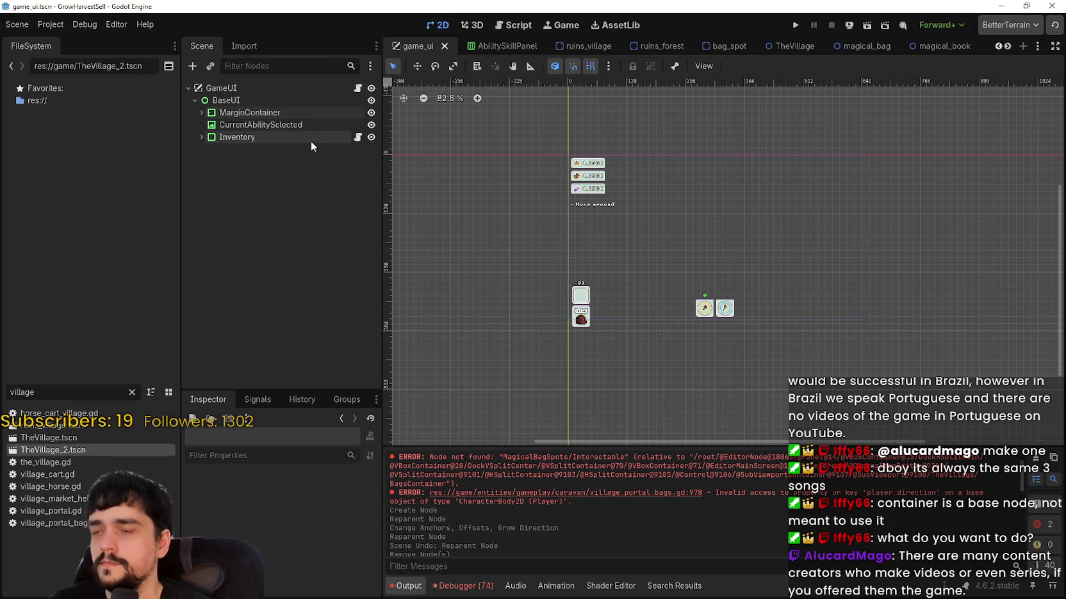
pyautogui.click(357, 90)
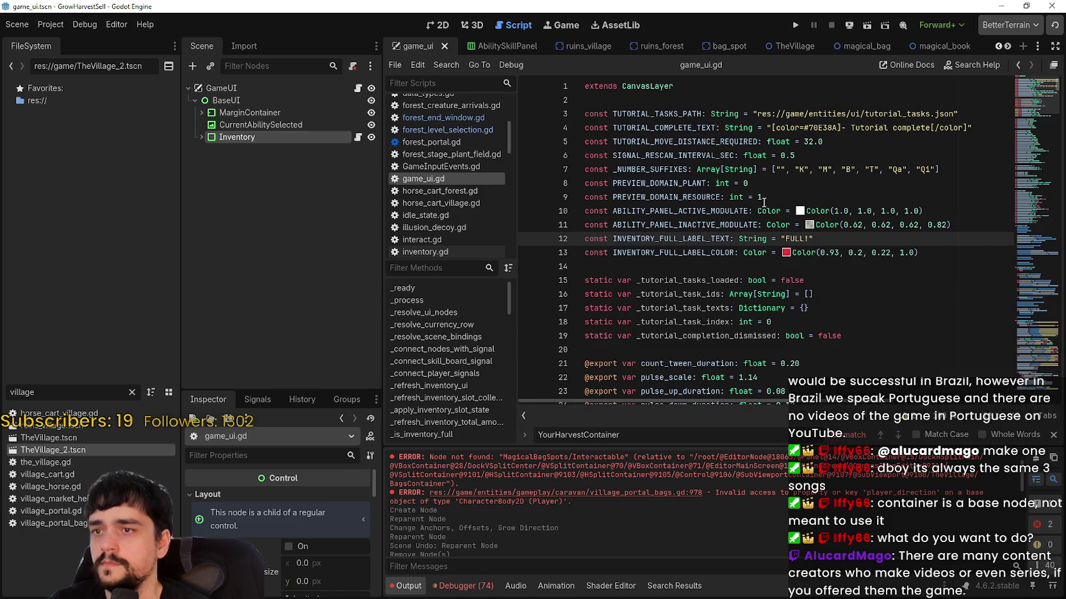
# - Search game_ui.gd for 'Inventory' and review the matches, including the _inventory_panel declaration
pyautogui.scroll(-1, 911, 210)
pyautogui.scroll(1, 897, 179)
pyautogui.click(873, 128)
pyautogui.hotkey('ctrl', 'f')
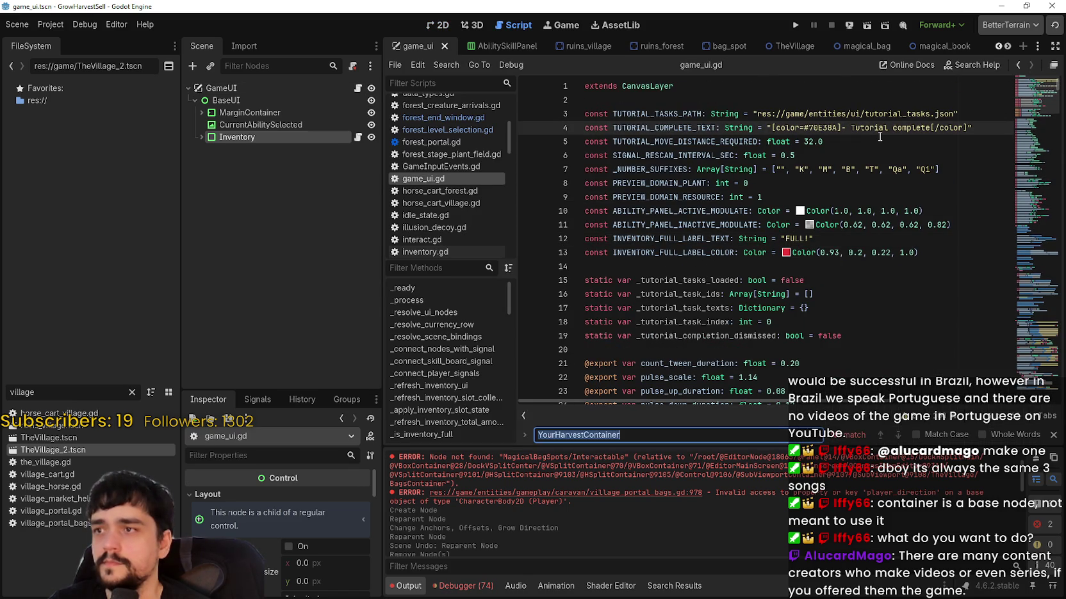
pyautogui.write('Inventory')
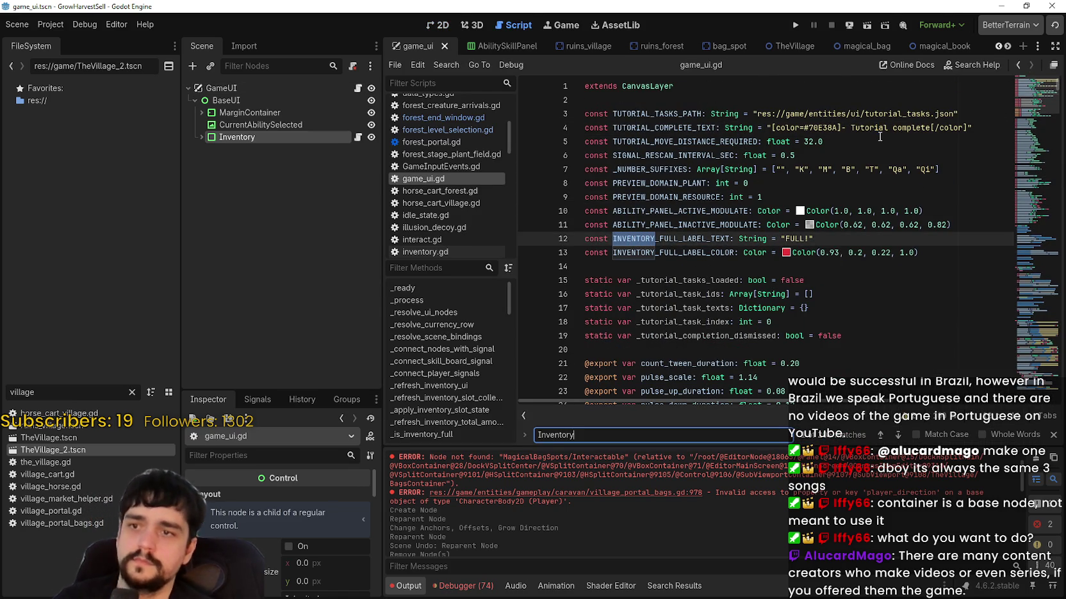
pyautogui.click(898, 434)
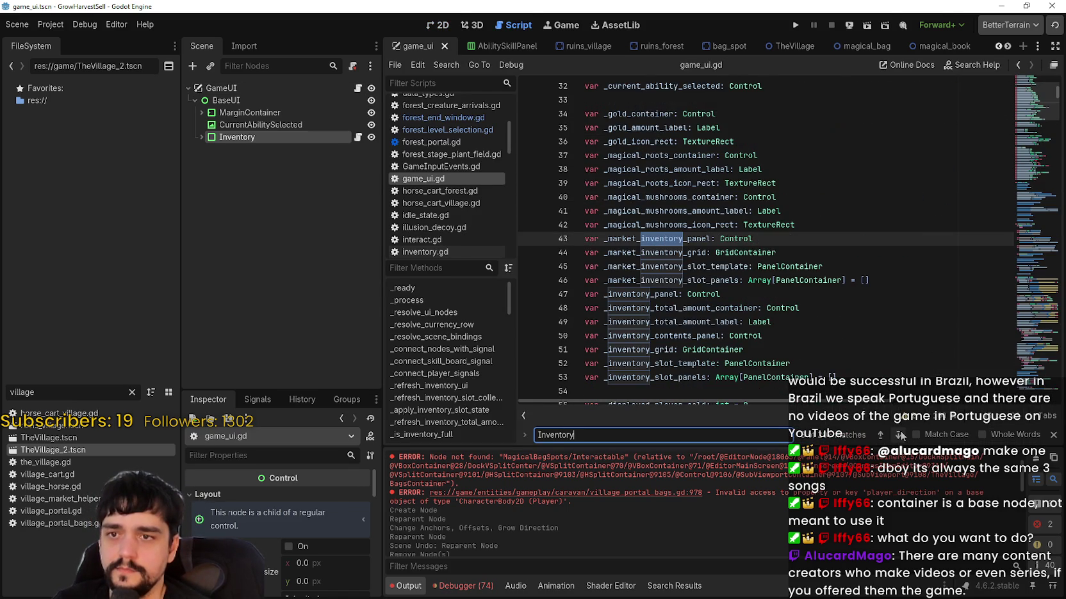
pyautogui.click(659, 240)
pyautogui.moveTo(604, 239); pyautogui.dragTo(642, 238)
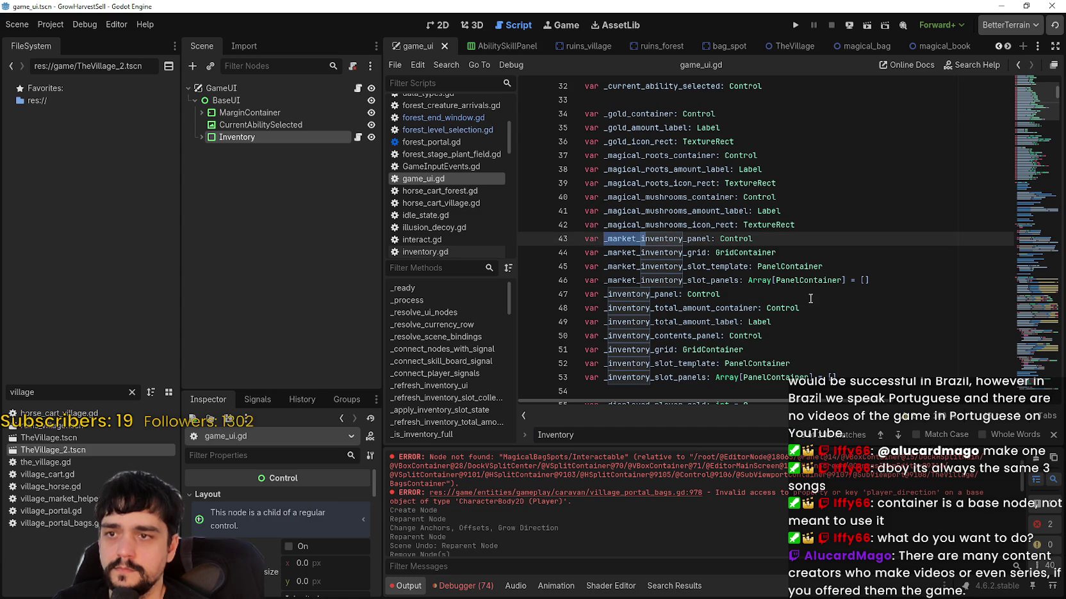
pyautogui.moveTo(728, 280); pyautogui.dragTo(728, 356)
pyautogui.scroll(-6, 736, 288)
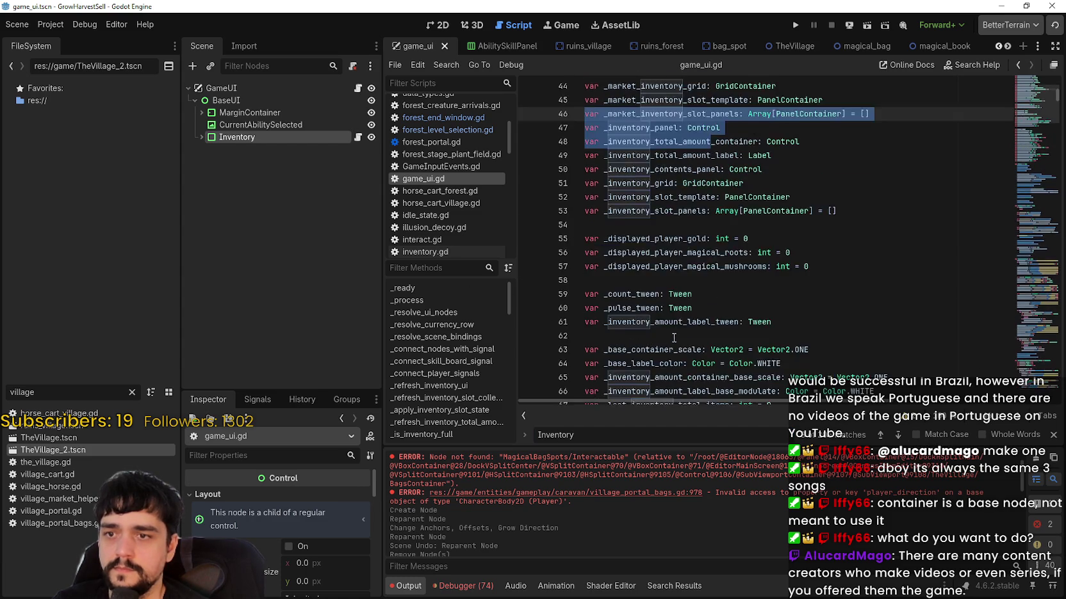
pyautogui.scroll(3, 666, 192)
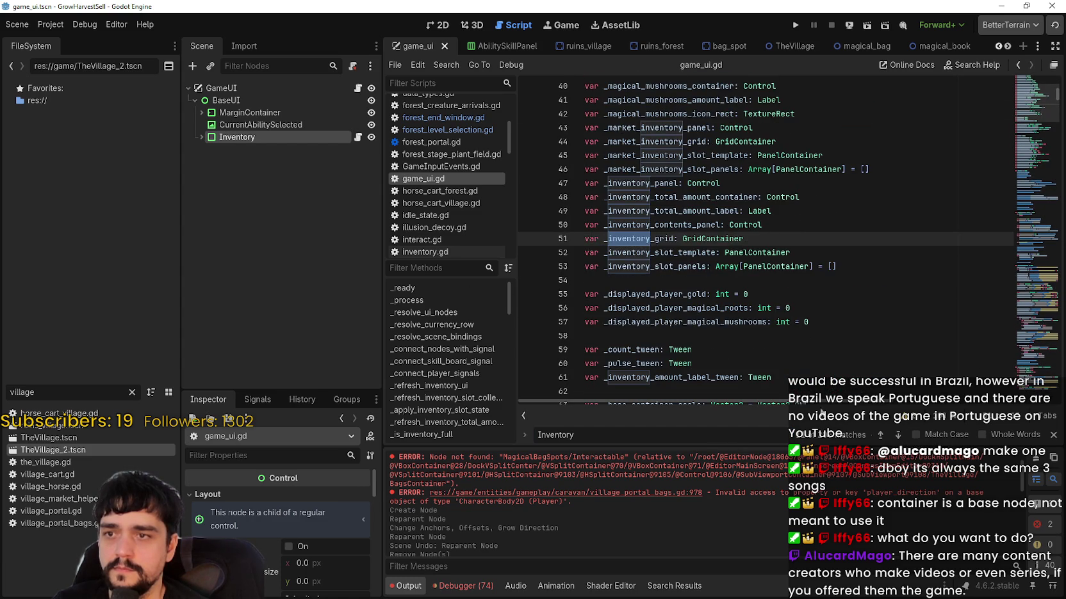
pyautogui.click(666, 190)
# - Find CurrentAbilitySelected across project files and jump to its match on line 157
pyautogui.hotkey('ctrl', 'shift', 'f')
pyautogui.write('CurrentAbilit')
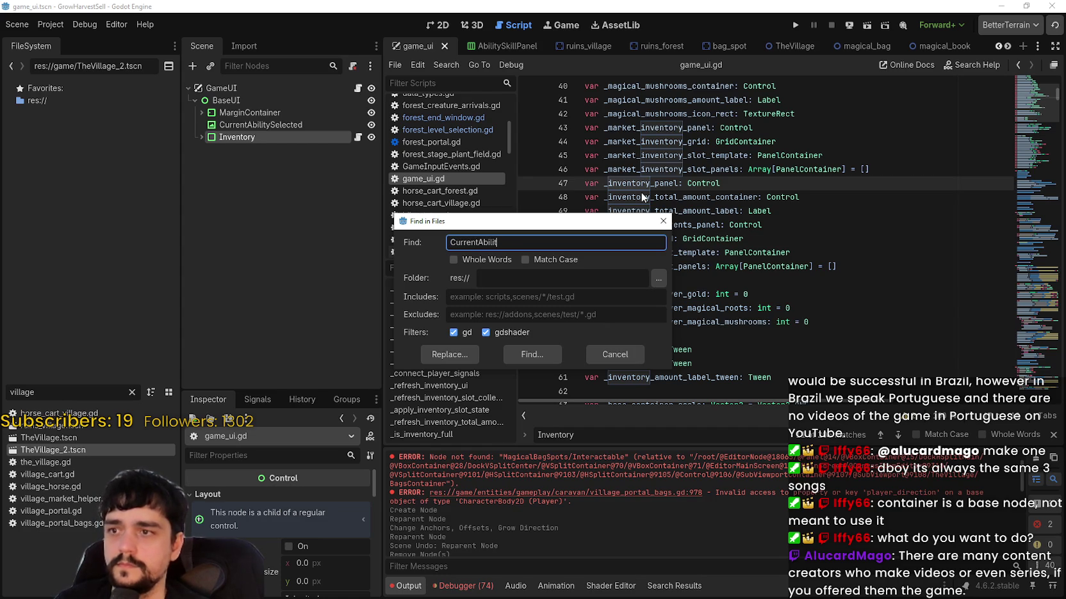
pyautogui.write('ed')
pyautogui.press('Return')
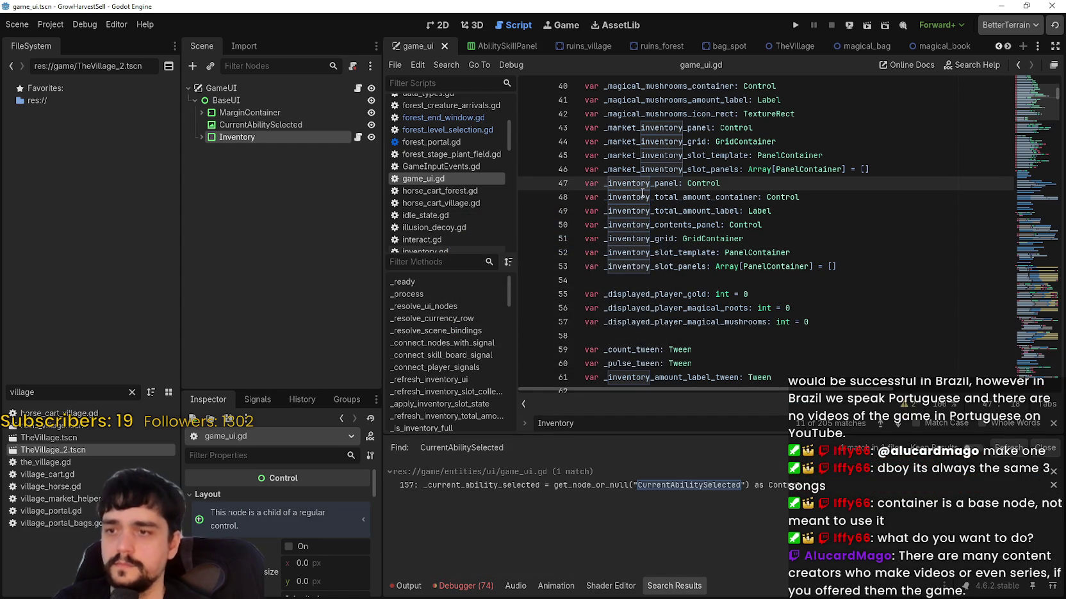
pyautogui.click(664, 485)
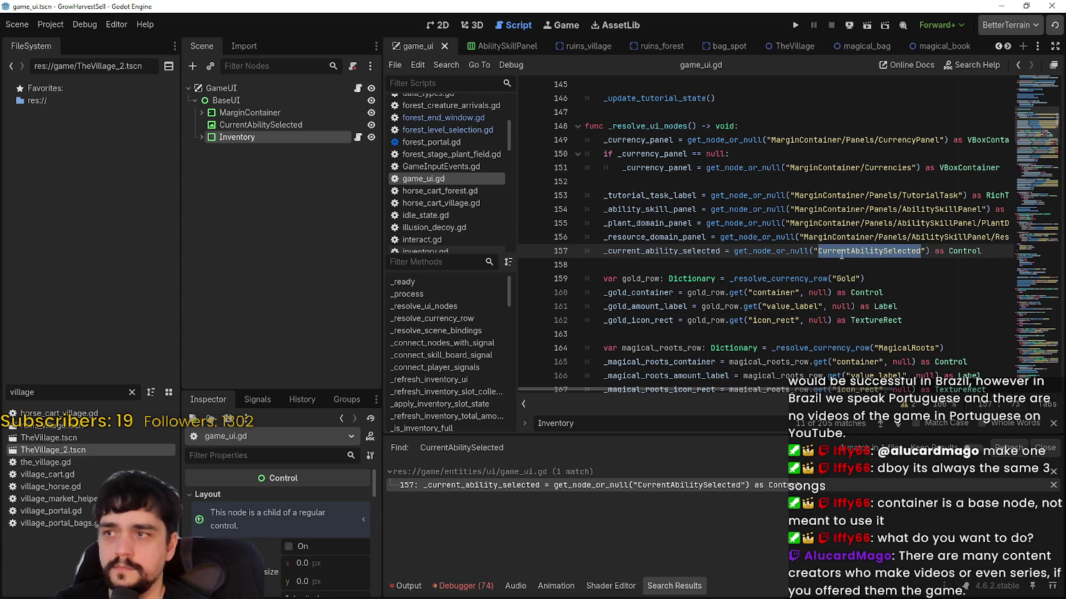
pyautogui.click(842, 255)
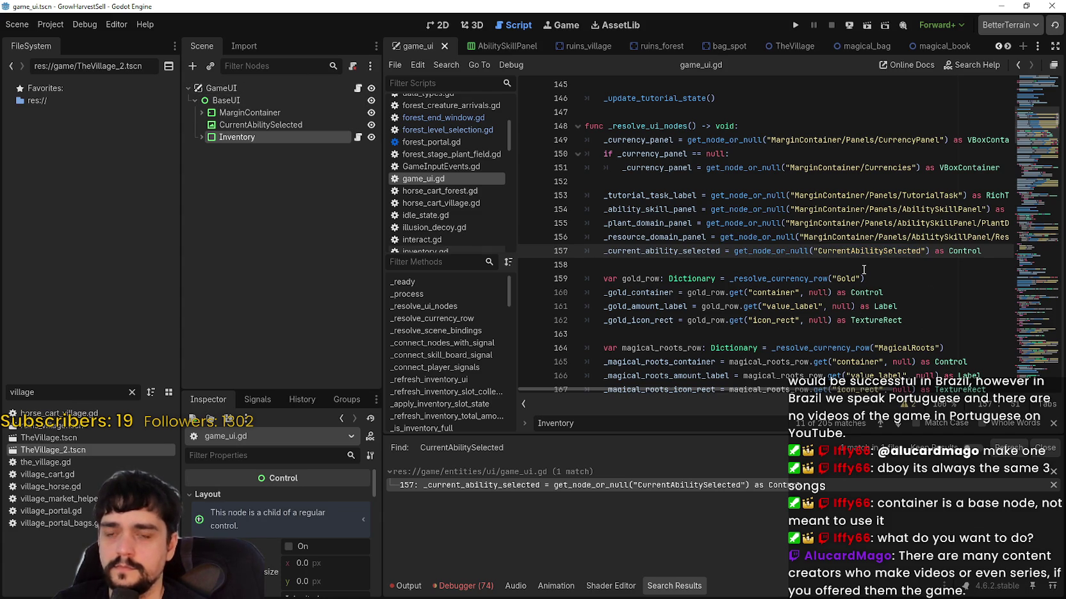
# - Change line 157's path to BaseUI/CurrentAbilitySelected
pyautogui.write('Base')
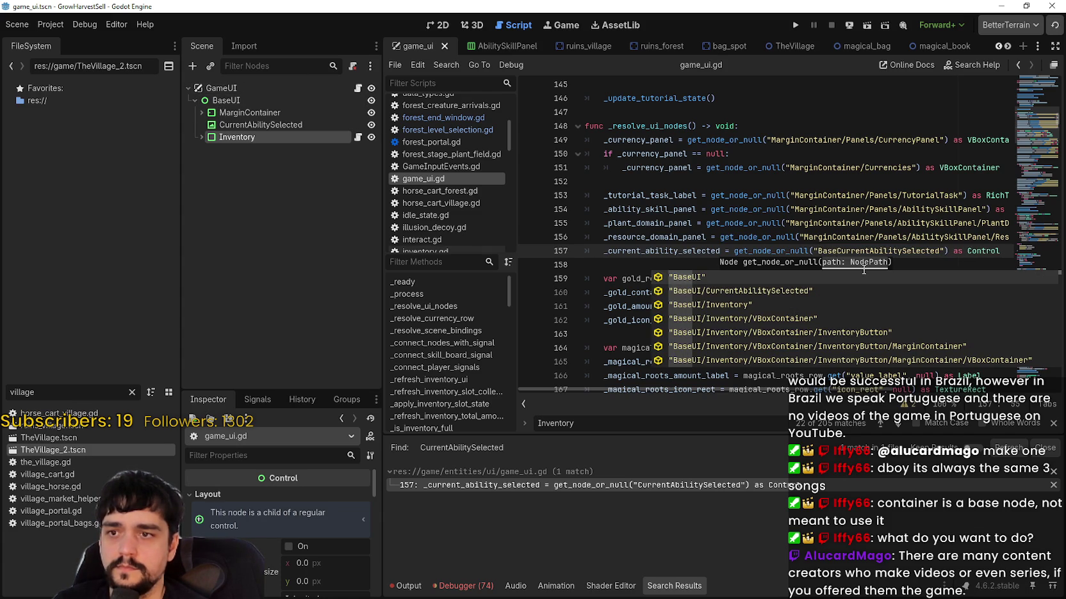
pyautogui.write('\\')
pyautogui.press('Return')
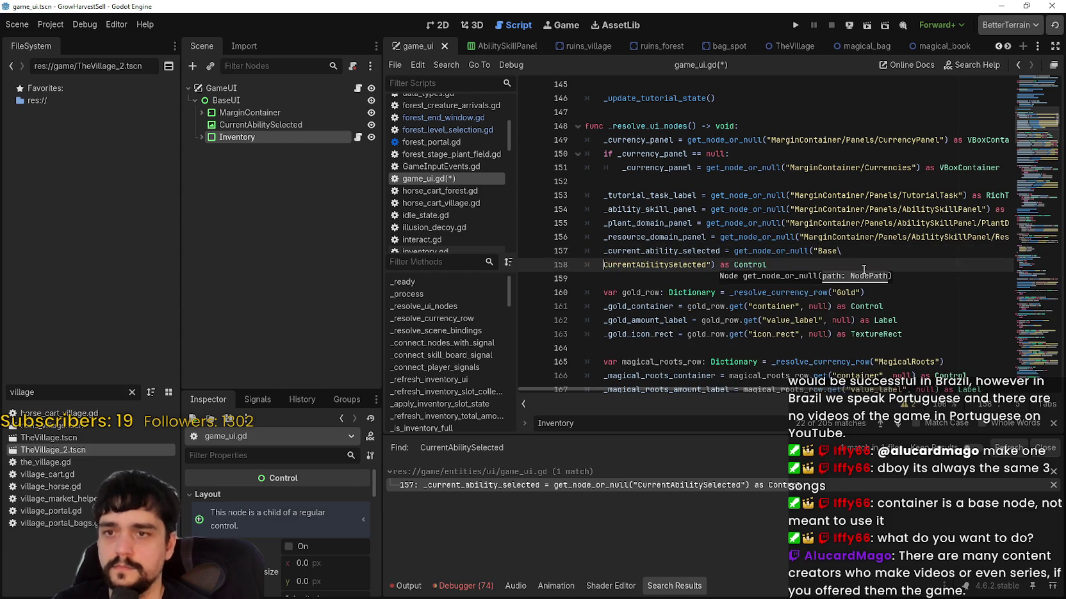
pyautogui.press('BackSpace')
pyautogui.press('BackSpace')
pyautogui.press('BackSpace')
pyautogui.press('BackSpace')
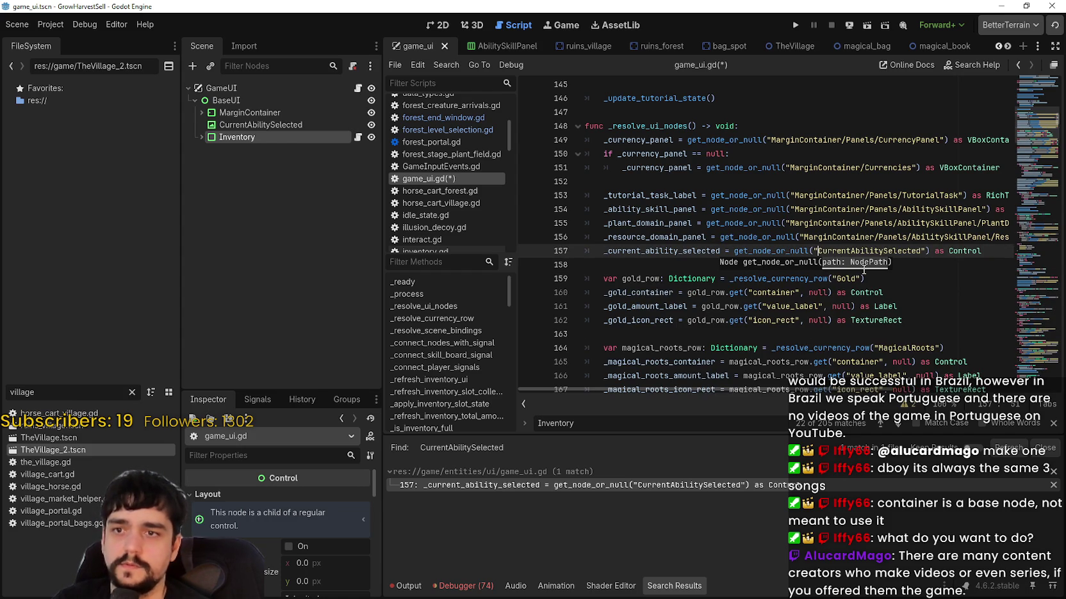
pyautogui.write('B')
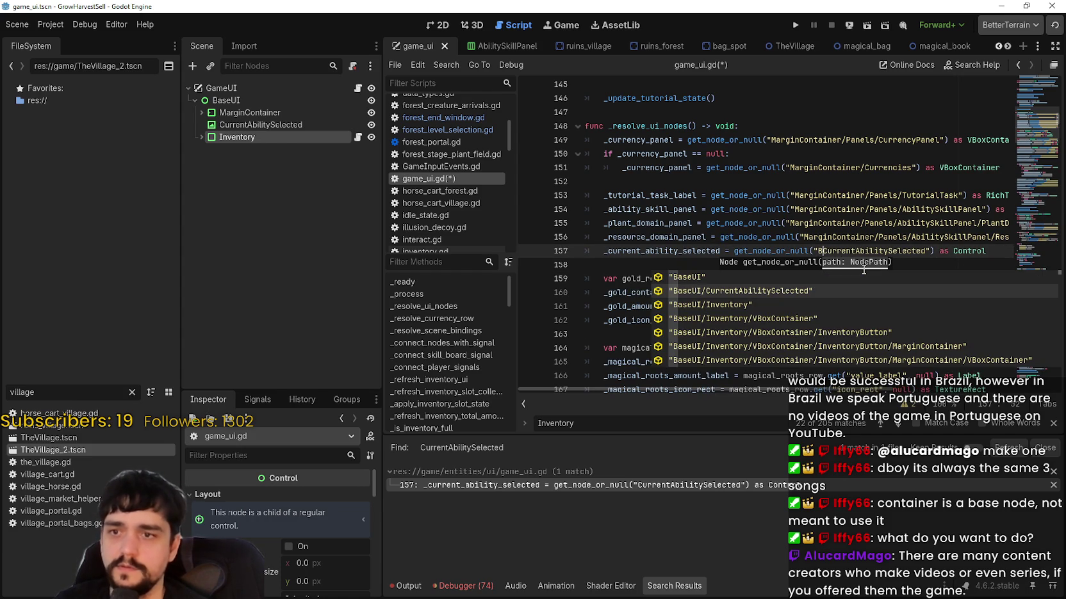
pyautogui.press('Return')
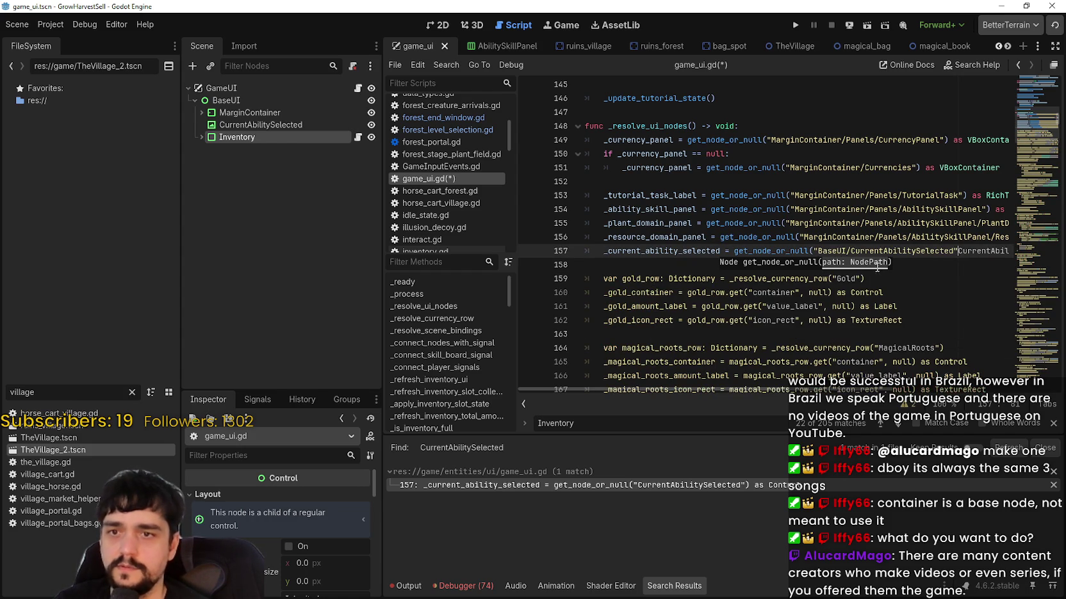
pyautogui.hotkey('ctrl', 'z')
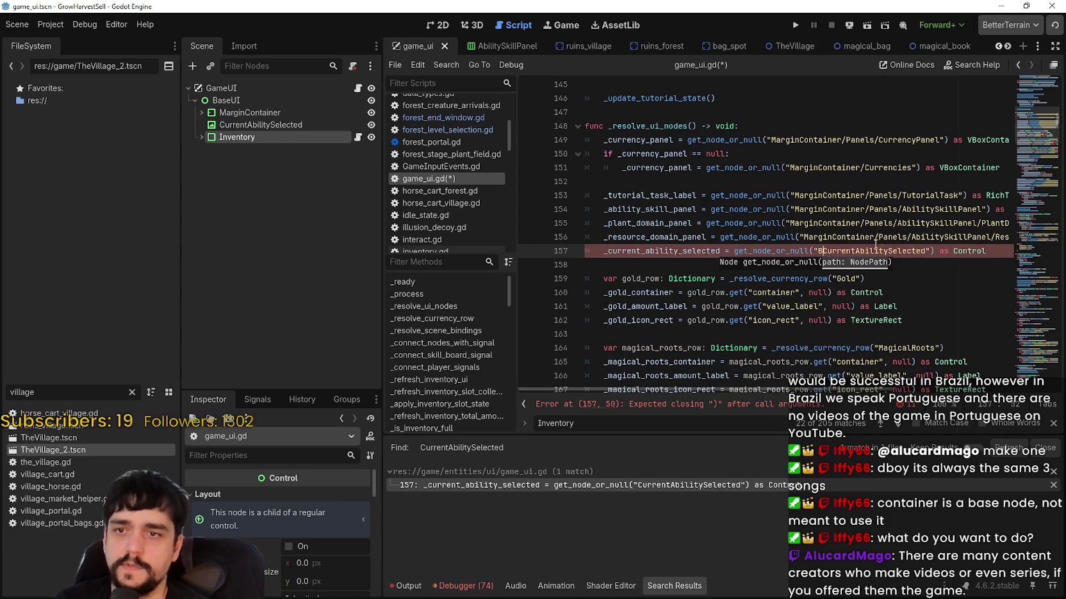
pyautogui.doubleClick(886, 251)
pyautogui.click(822, 250)
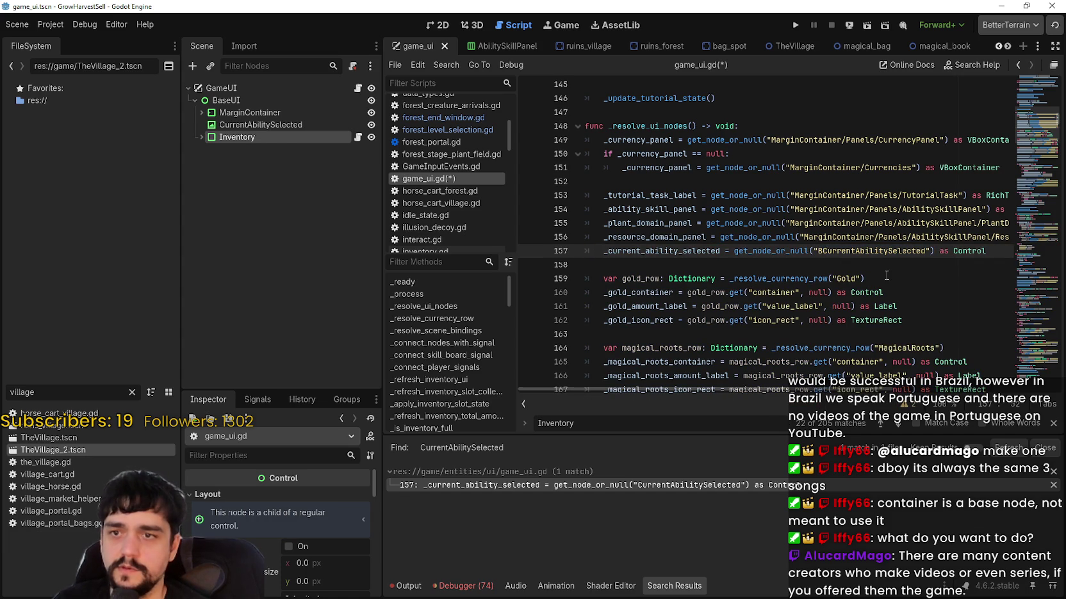
pyautogui.write('aseUI')
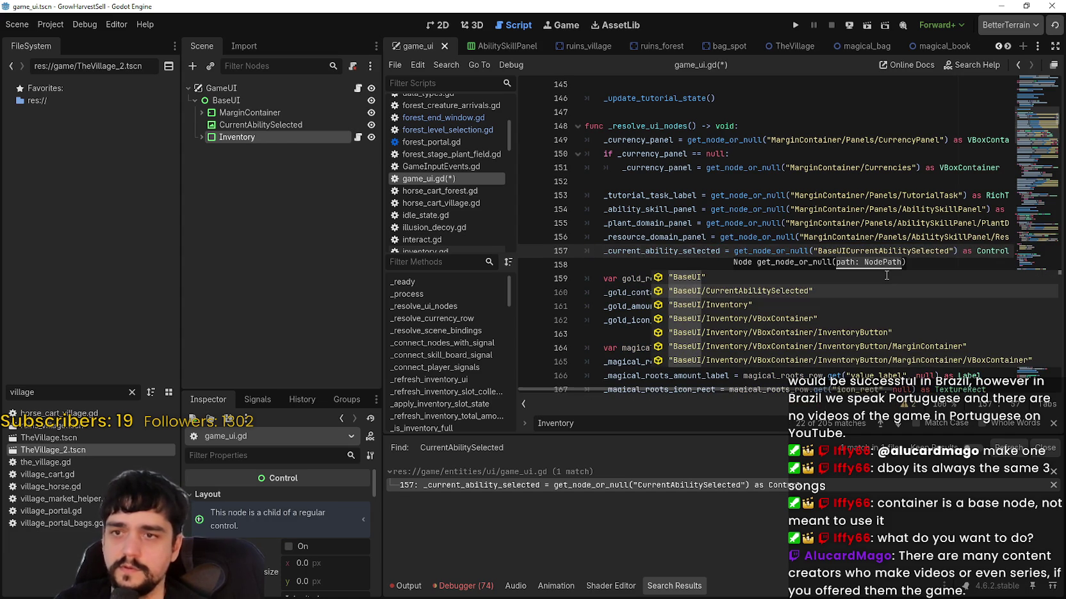
pyautogui.write('/')
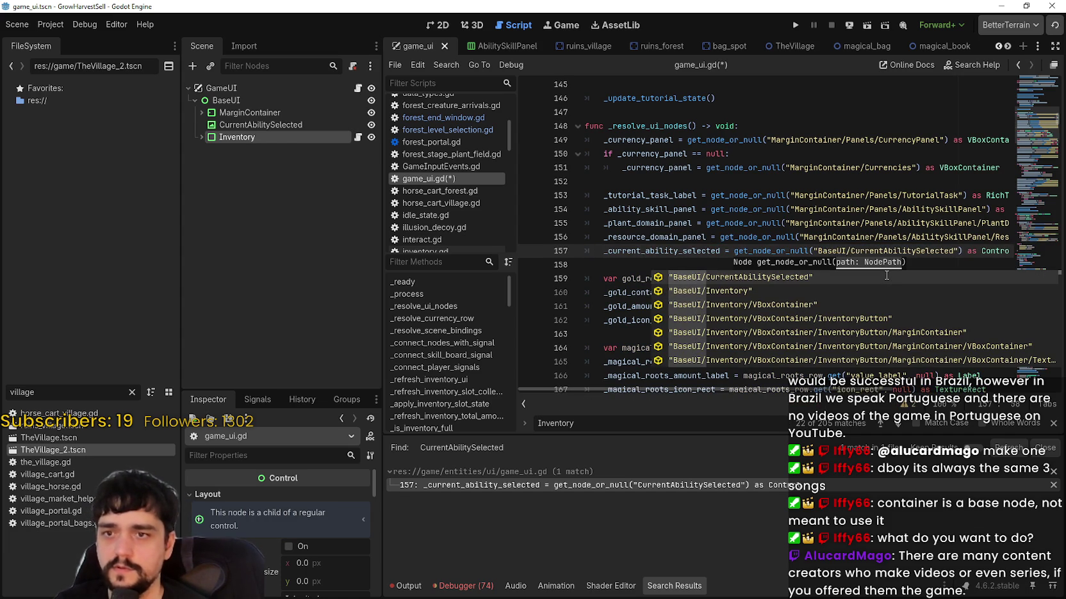
pyautogui.click(883, 225)
pyautogui.click(884, 251)
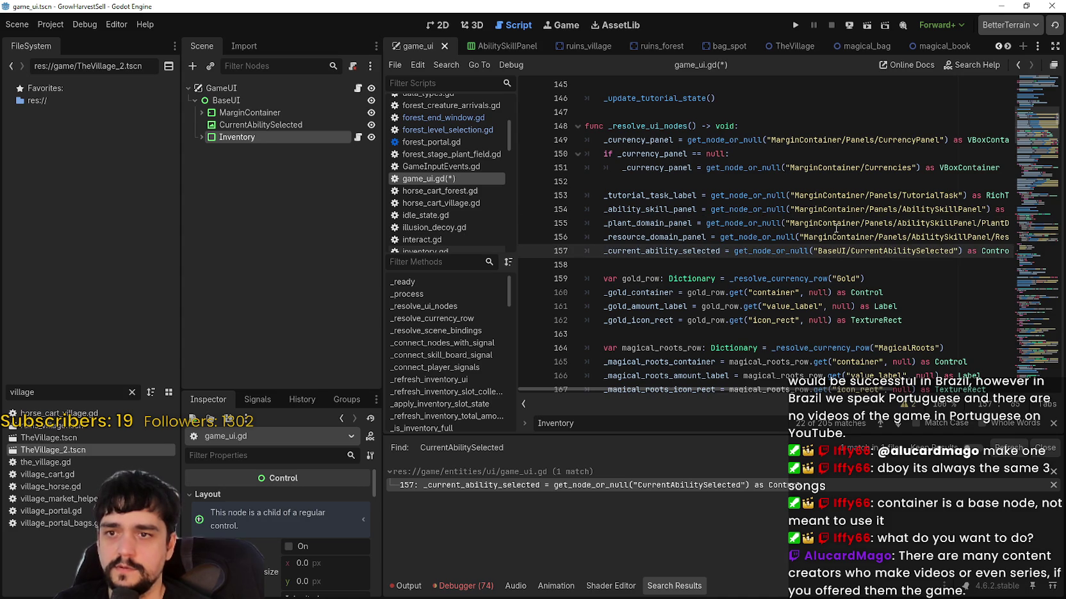
# - Paste the BaseUI/ prefix into the node paths on lines 156, 155, 154, 153 and 151
pyautogui.click(805, 238)
pyautogui.hotkey('ctrl', 'v')
pyautogui.click(794, 223)
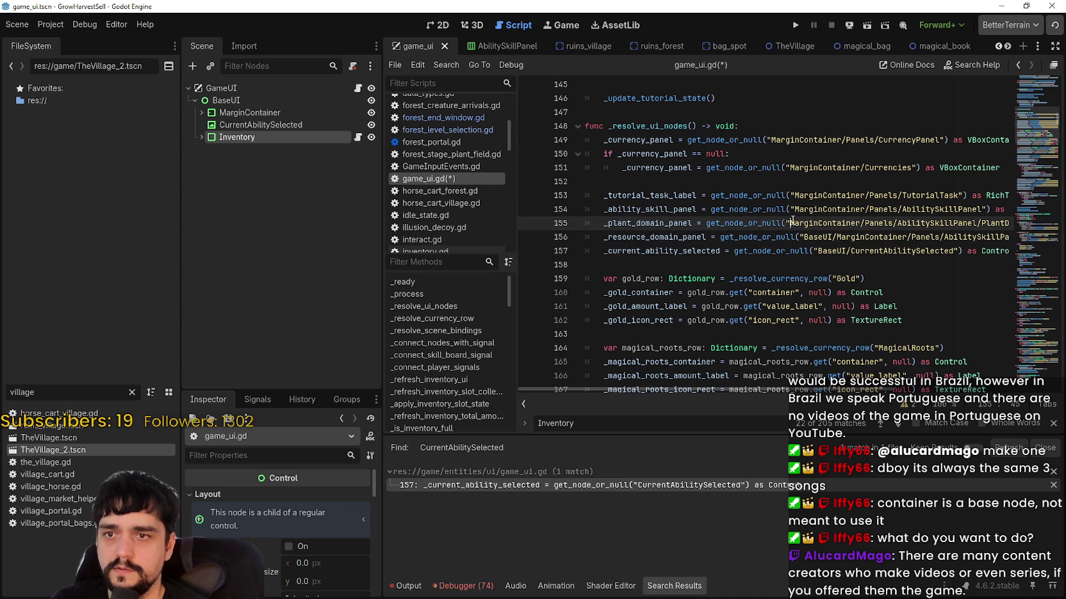
pyautogui.write('BaseUI/')
pyautogui.click(794, 209)
pyautogui.write('BaseUI/')
pyautogui.click(794, 196)
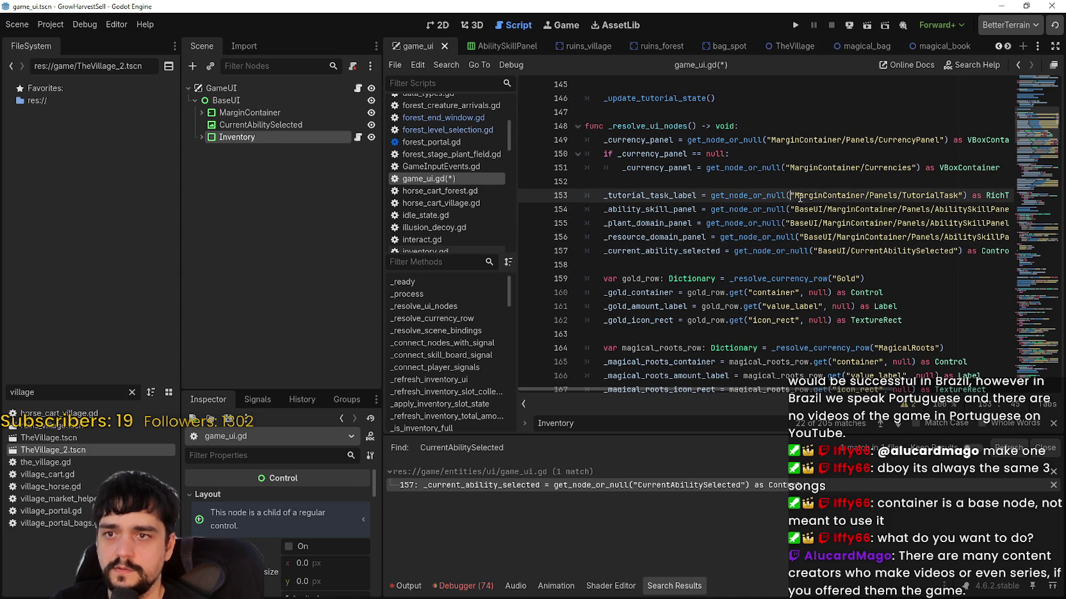
pyautogui.write('BaseUI/')
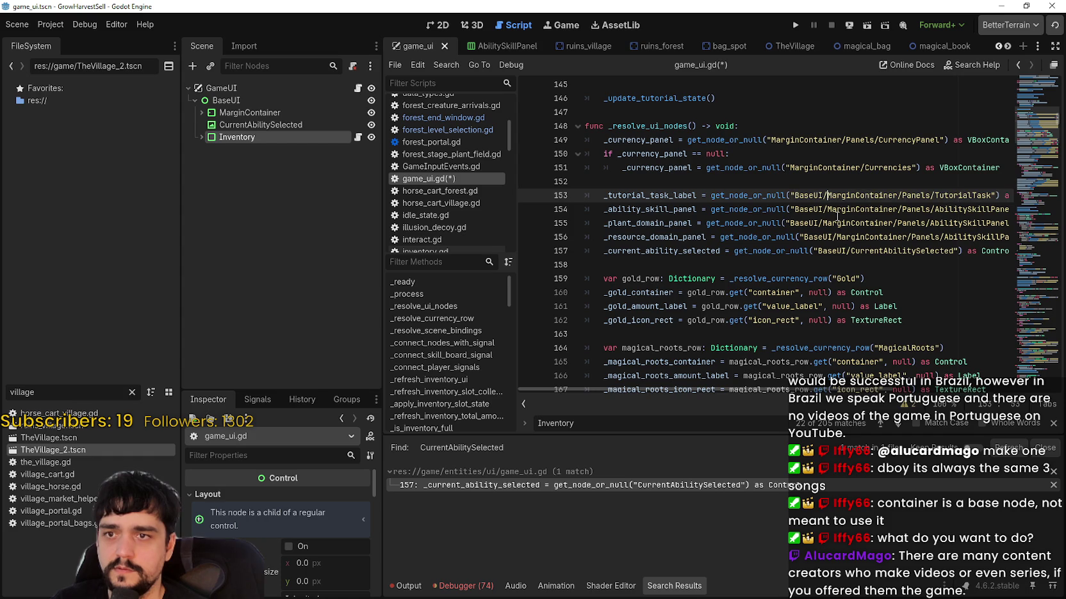
pyautogui.click(786, 167)
pyautogui.write('BaseUI/')
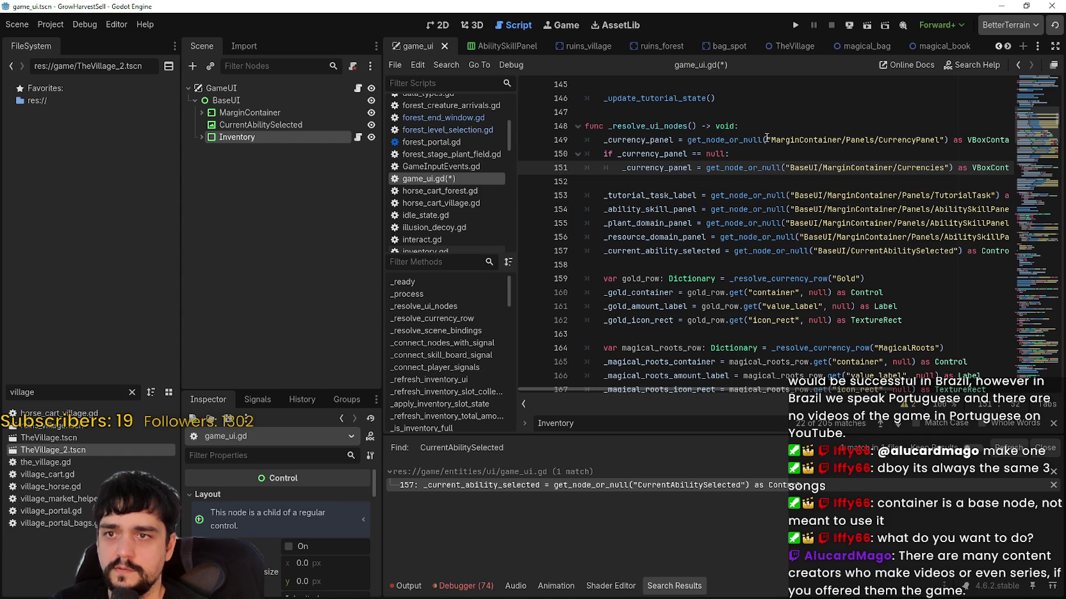
pyautogui.click(769, 139)
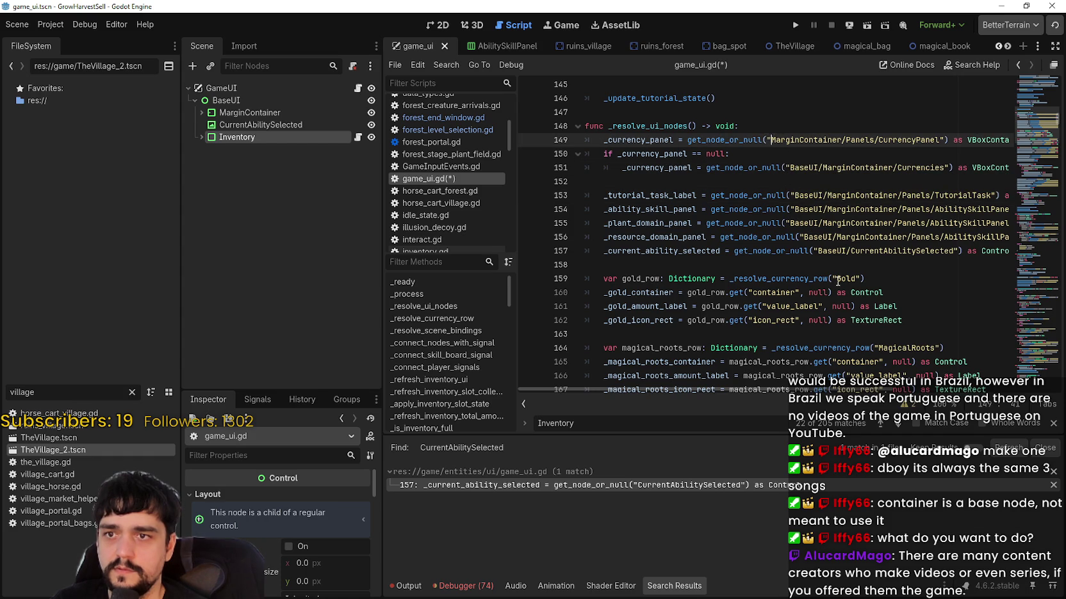
pyautogui.write('BaseUI/')
# - Prefix the InventoryPanel path on line 174 and line 175's path with BaseUI/
pyautogui.scroll(-3, 837, 232)
pyautogui.scroll(-2, 869, 272)
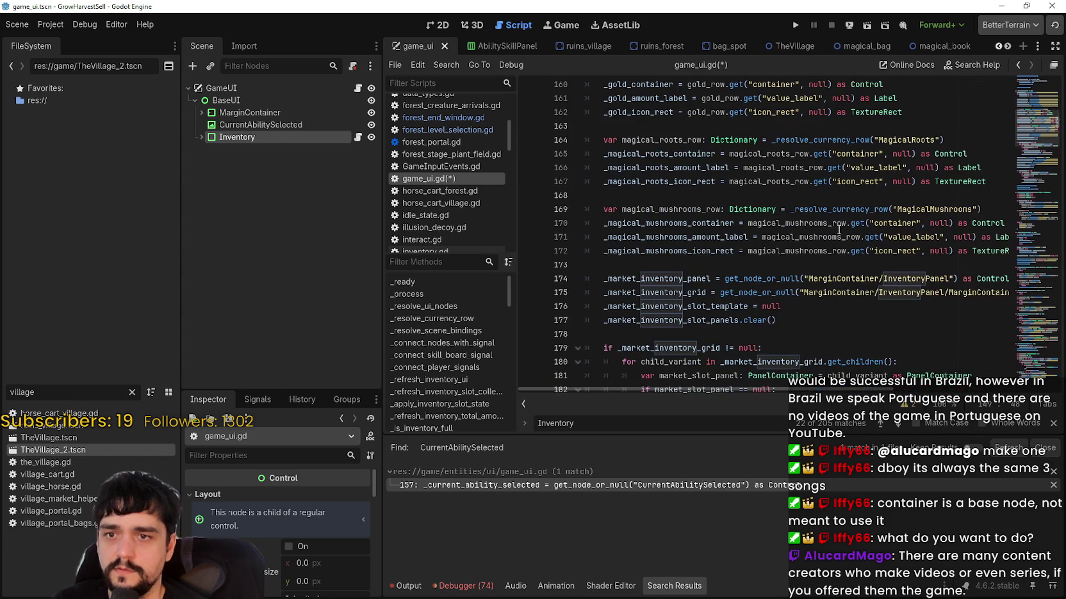
pyautogui.click(808, 279)
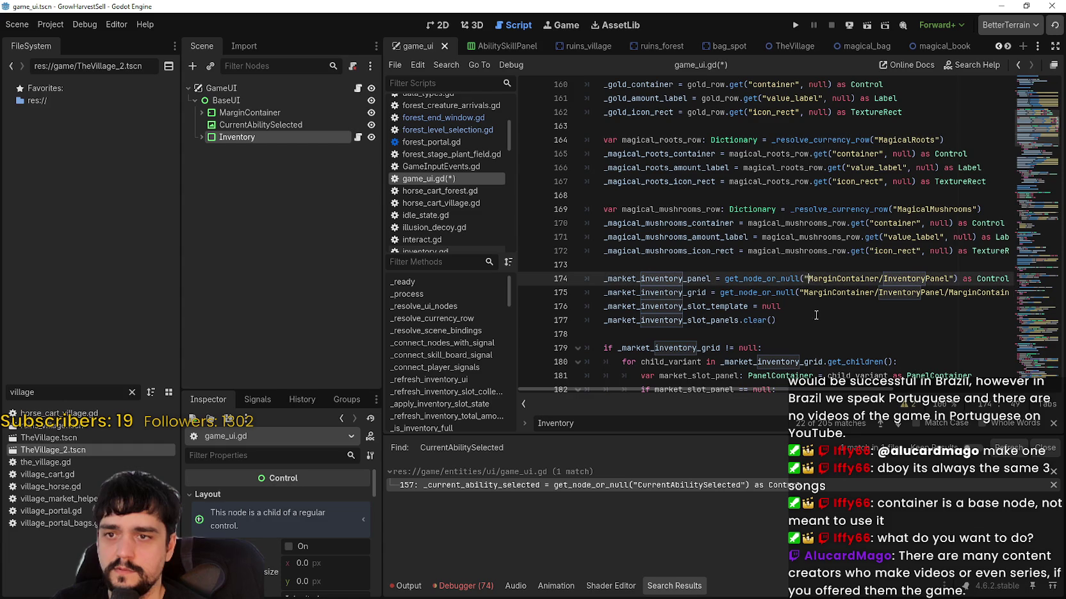
pyautogui.write('BaseUI/')
pyautogui.click(805, 292)
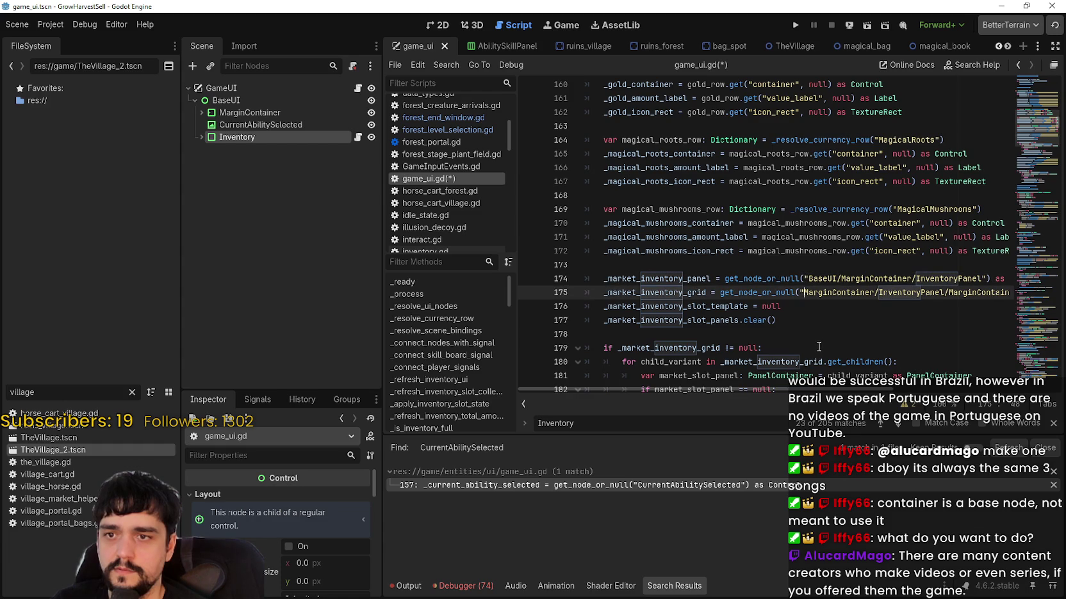
pyautogui.write('BaseUI/')
# - Prefix the Inventory paths on lines 188 through 191 with BaseUI/
pyautogui.scroll(-5, 785, 277)
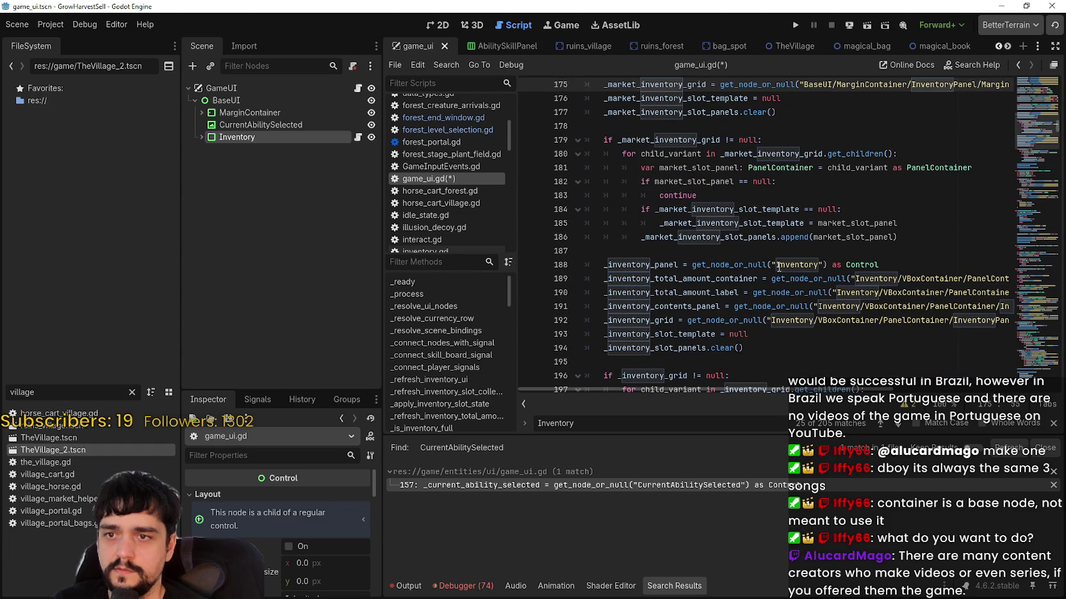
pyautogui.click(775, 264)
pyautogui.write('BaseUI/')
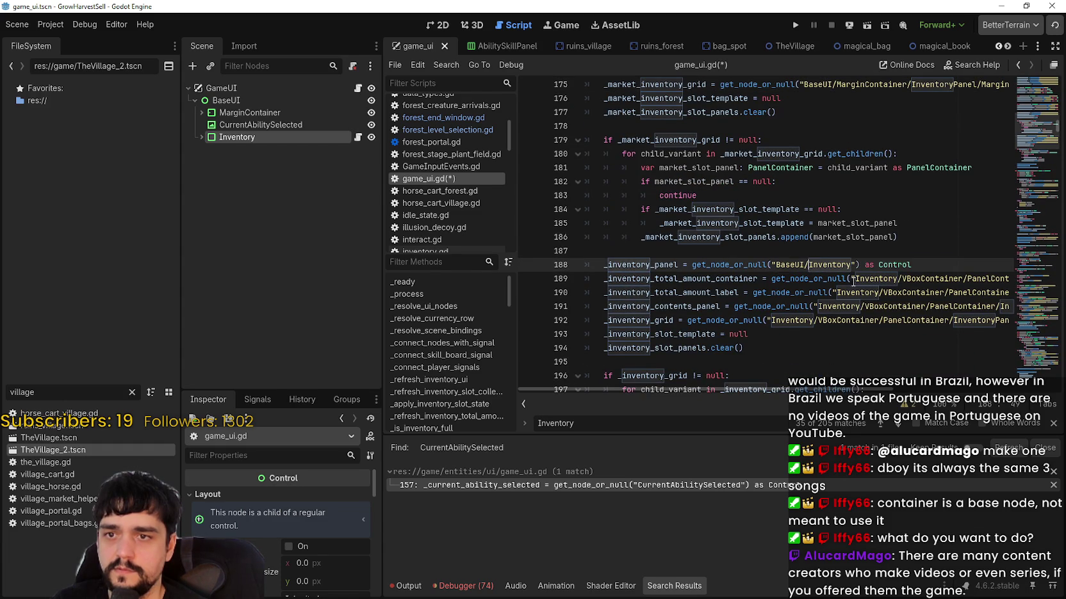
pyautogui.click(853, 279)
pyautogui.write('BaseUI/')
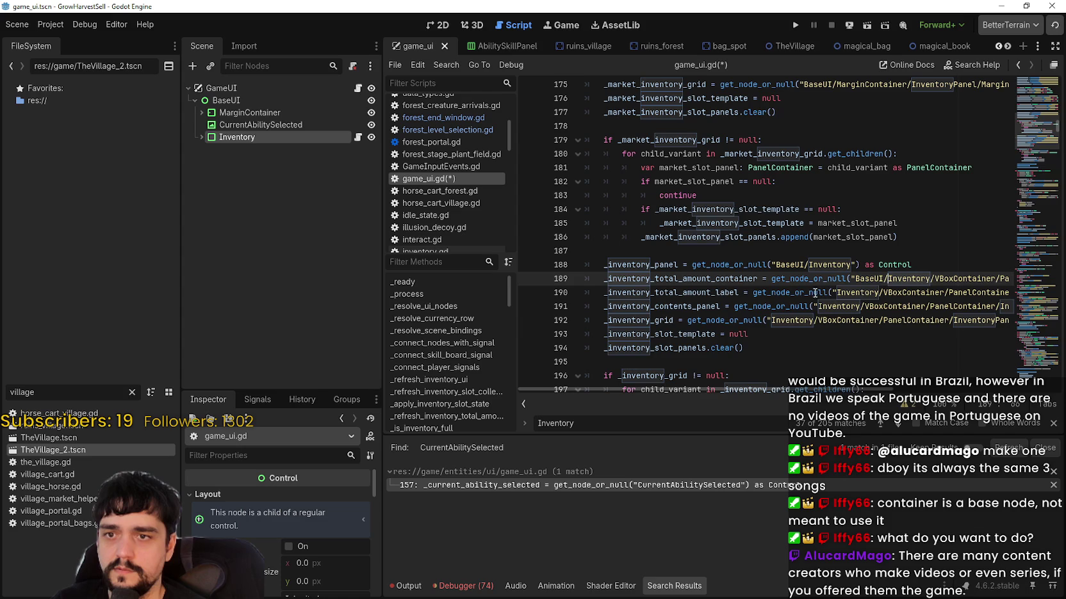
pyautogui.click(836, 293)
pyautogui.write('BaseUI/')
pyautogui.click(818, 306)
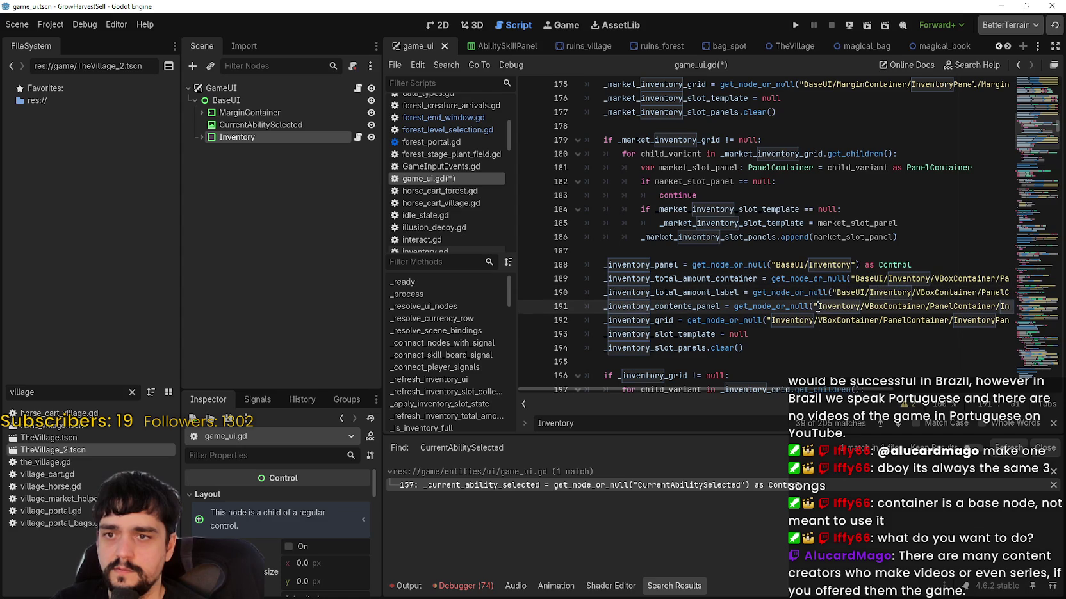
pyautogui.write('BaseUI/')
pyautogui.click(770, 320)
# - Prefix line 192's Inventory path with BaseUI/ and review the edited lines
pyautogui.write('BaseUI/')
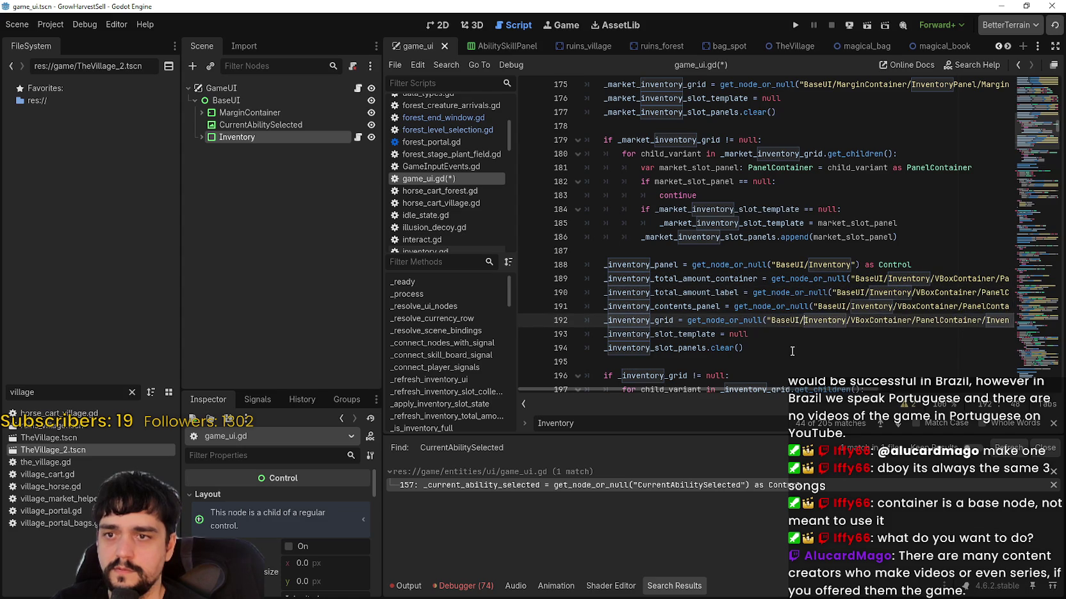
pyautogui.scroll(-4, 797, 314)
pyautogui.scroll(7, 798, 310)
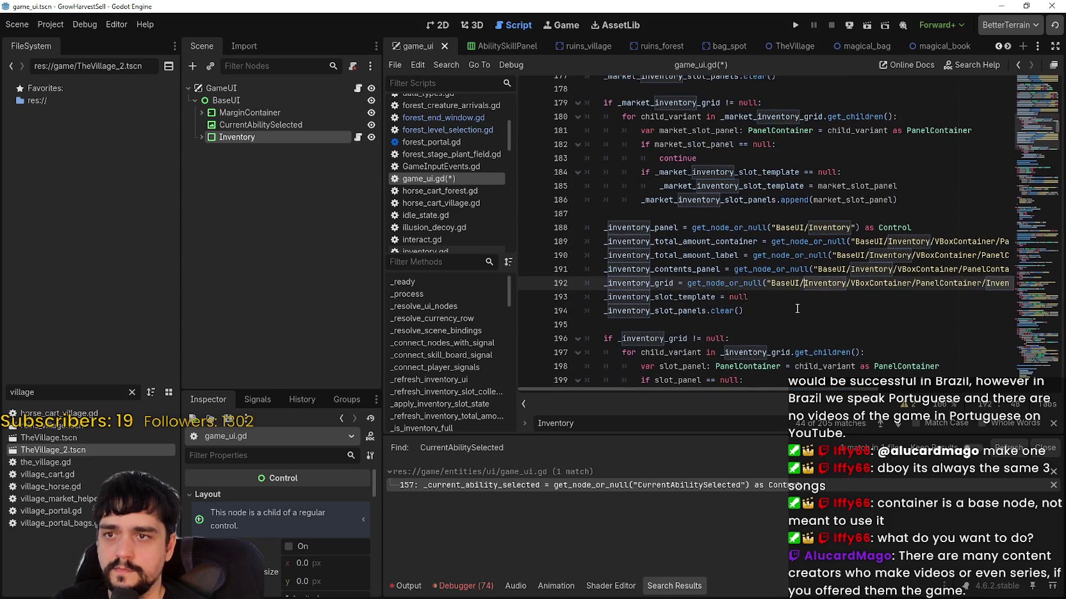
pyautogui.scroll(-4, 795, 303)
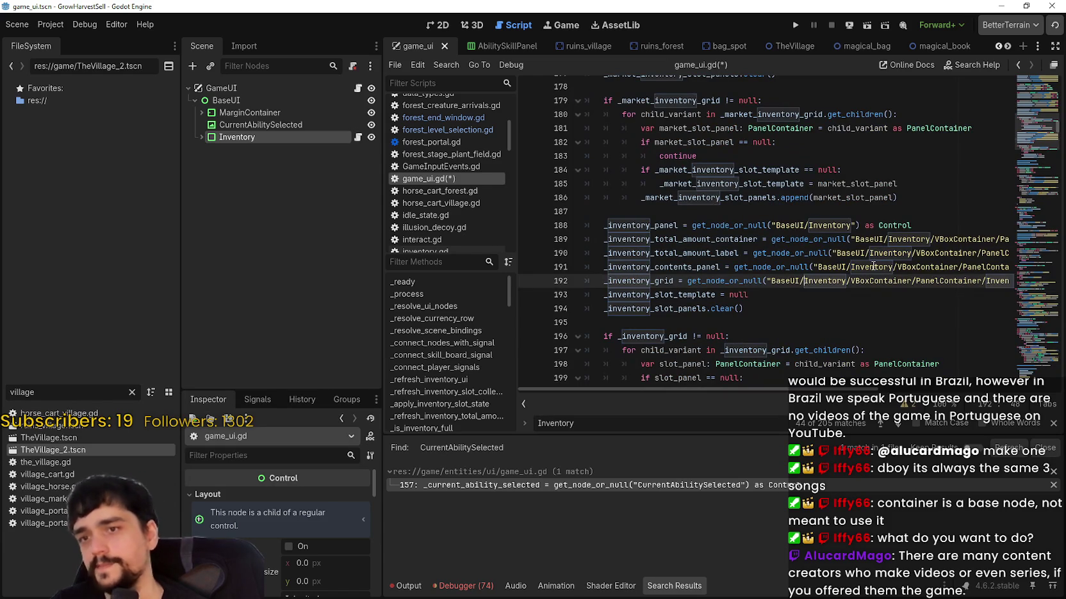
pyautogui.scroll(5, 865, 260)
pyautogui.scroll(3, 858, 250)
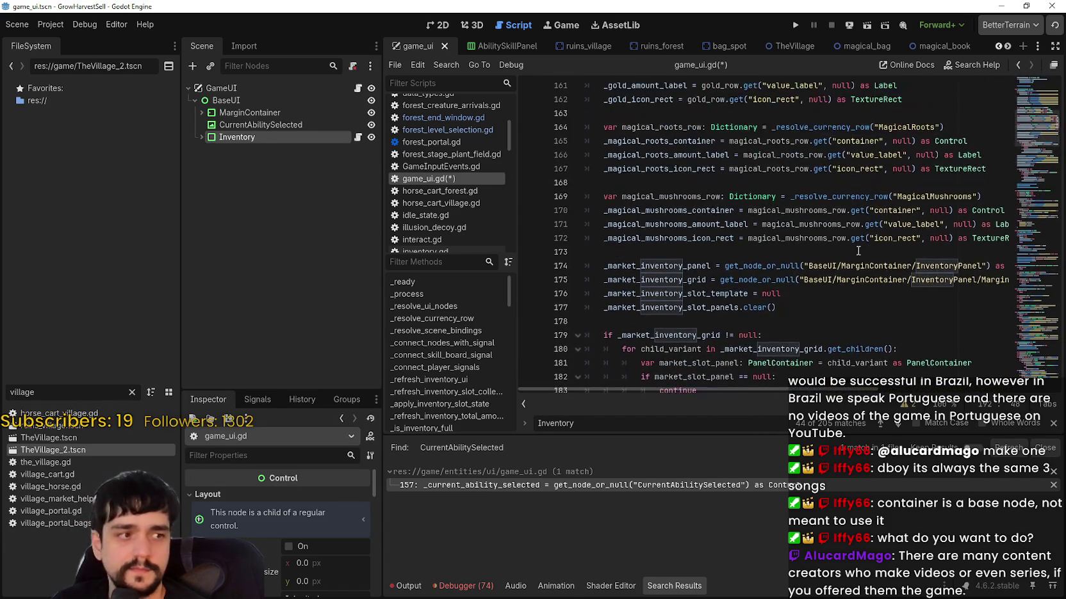
pyautogui.scroll(1, 858, 251)
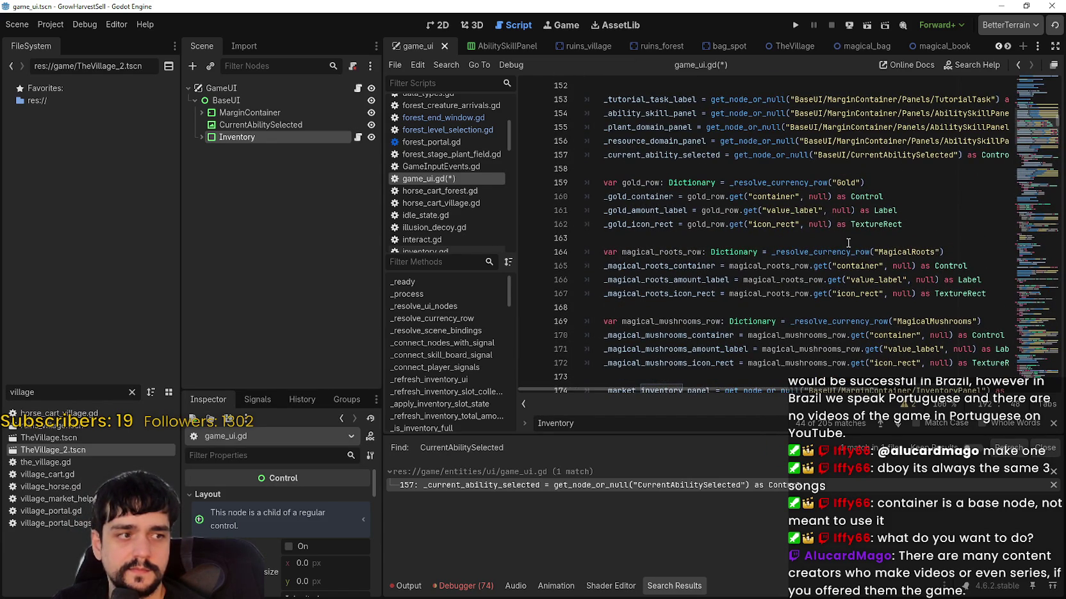
pyautogui.scroll(-3, 856, 286)
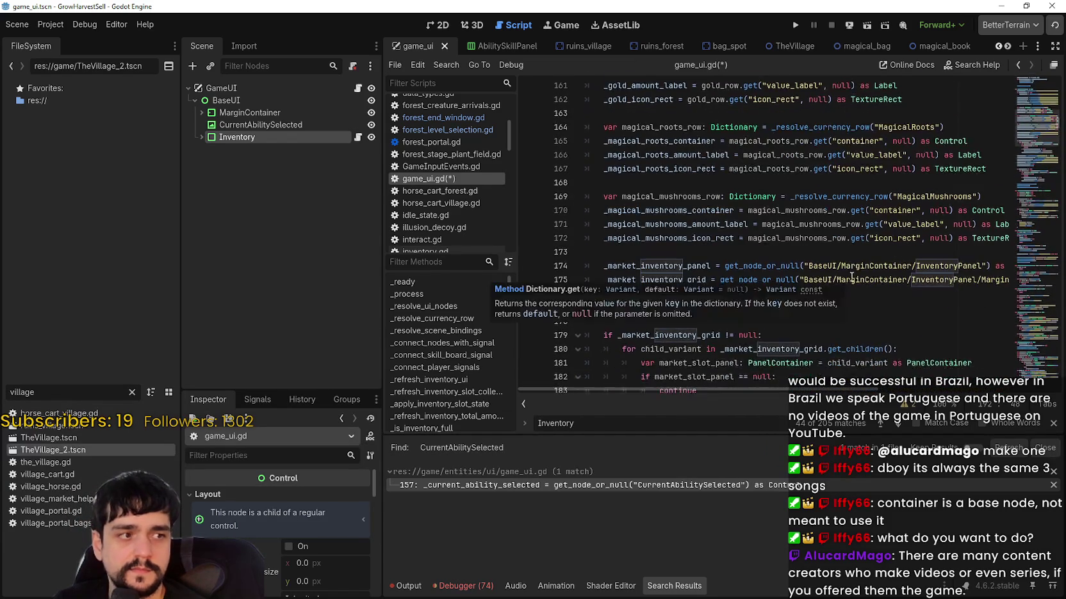
pyautogui.scroll(2, 851, 275)
pyautogui.scroll(-3, 850, 274)
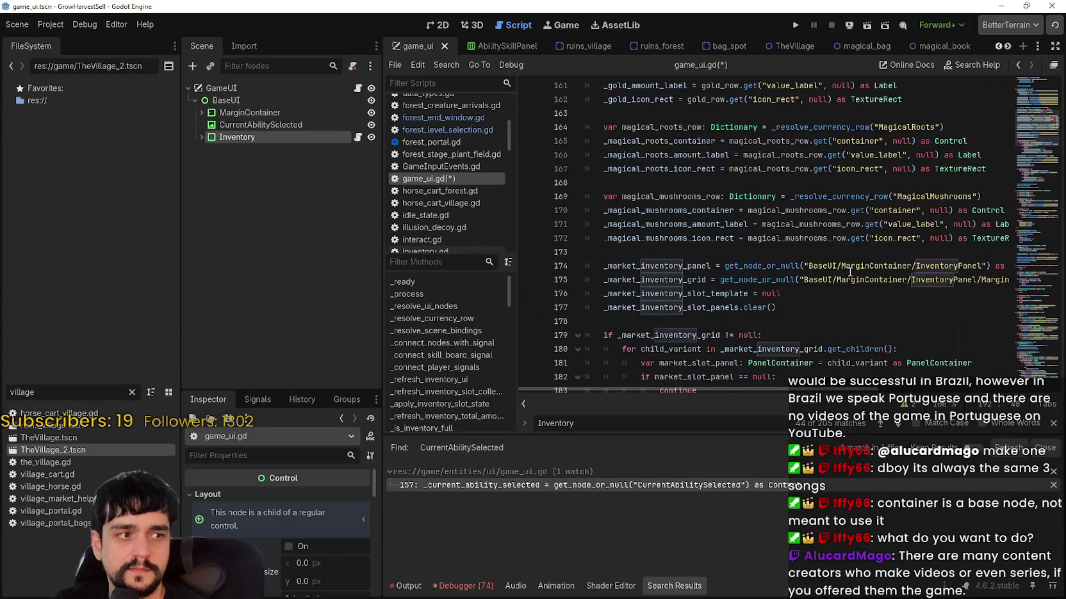
pyautogui.scroll(1, 850, 271)
pyautogui.scroll(-3, 850, 272)
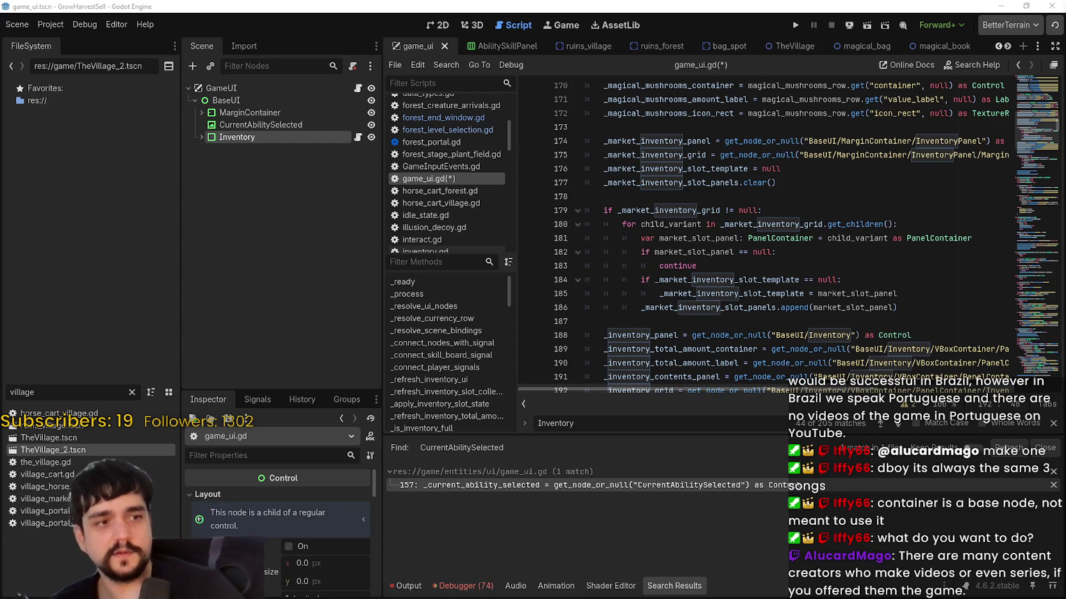
# - Check the edited lines 178–195, then save the script and scene
pyautogui.click(666, 171)
pyautogui.click(706, 197)
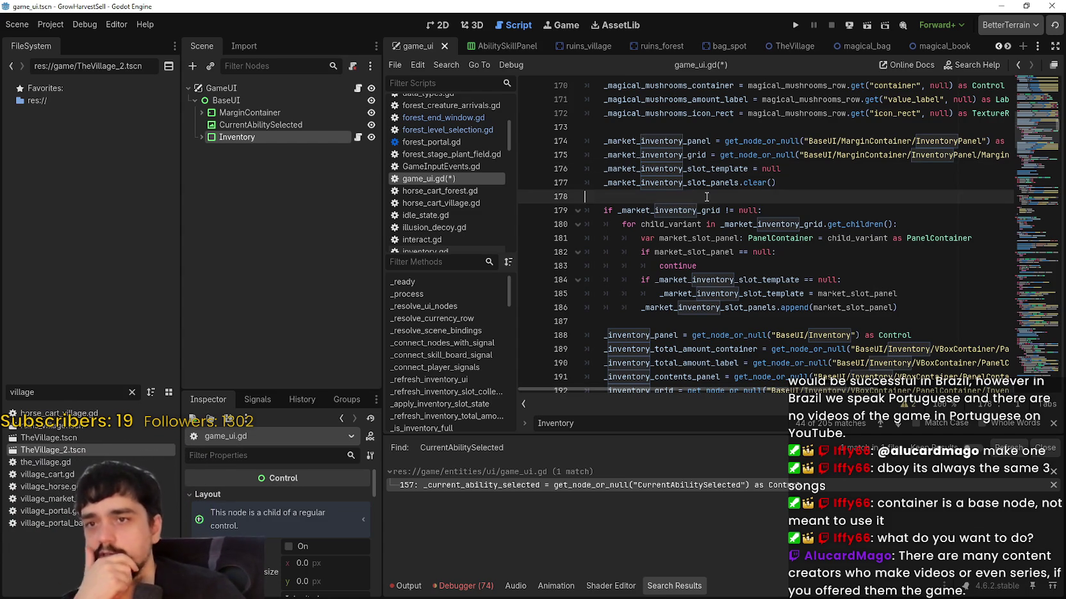
pyautogui.scroll(-3, 863, 204)
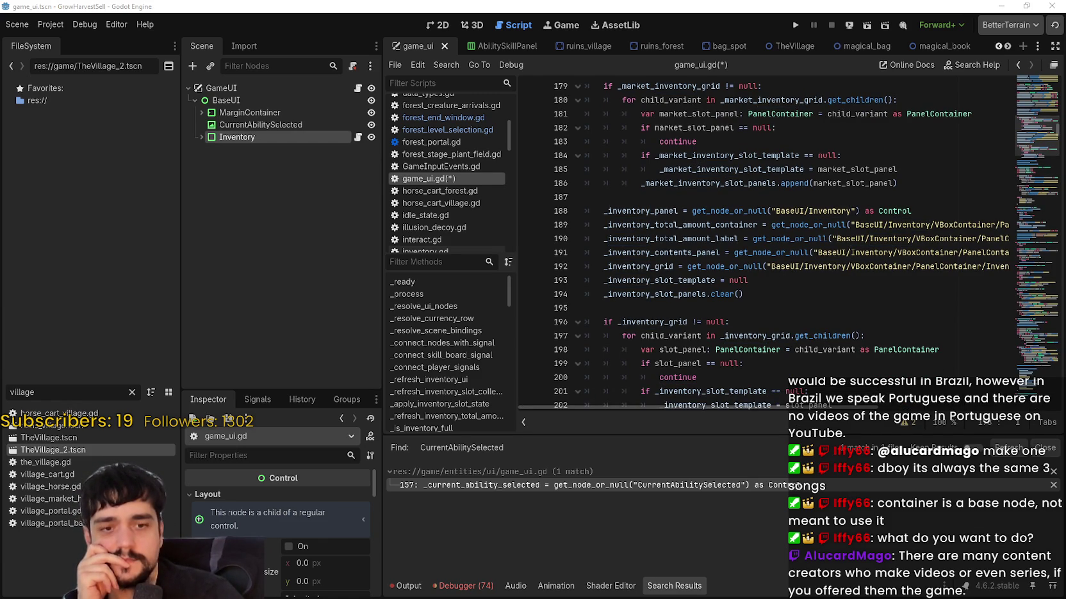
pyautogui.scroll(-2, 688, 275)
pyautogui.click(688, 221)
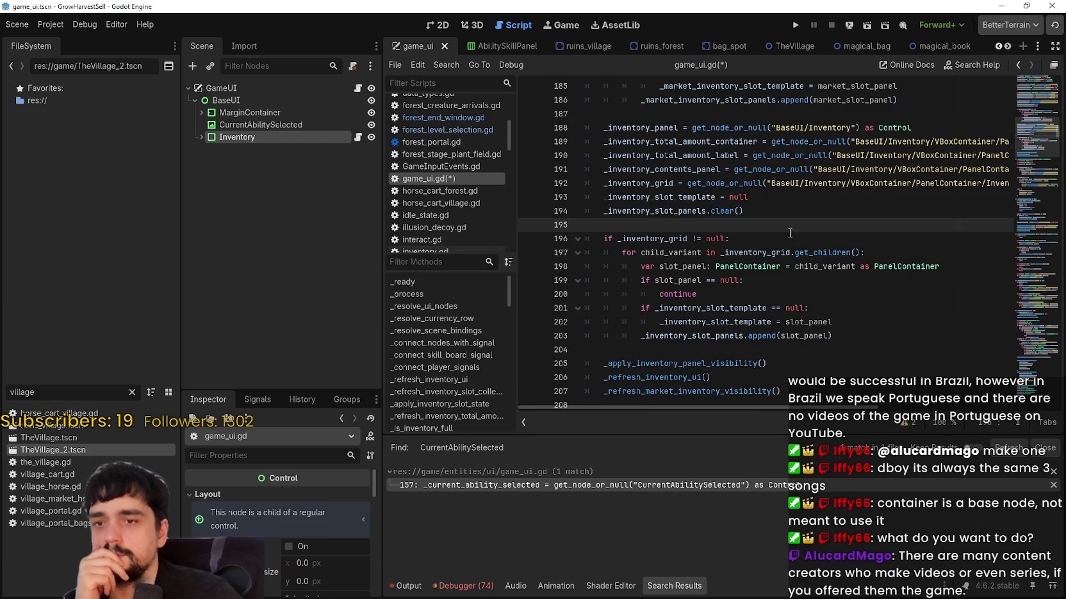
pyautogui.scroll(2, 835, 238)
pyautogui.click(836, 238)
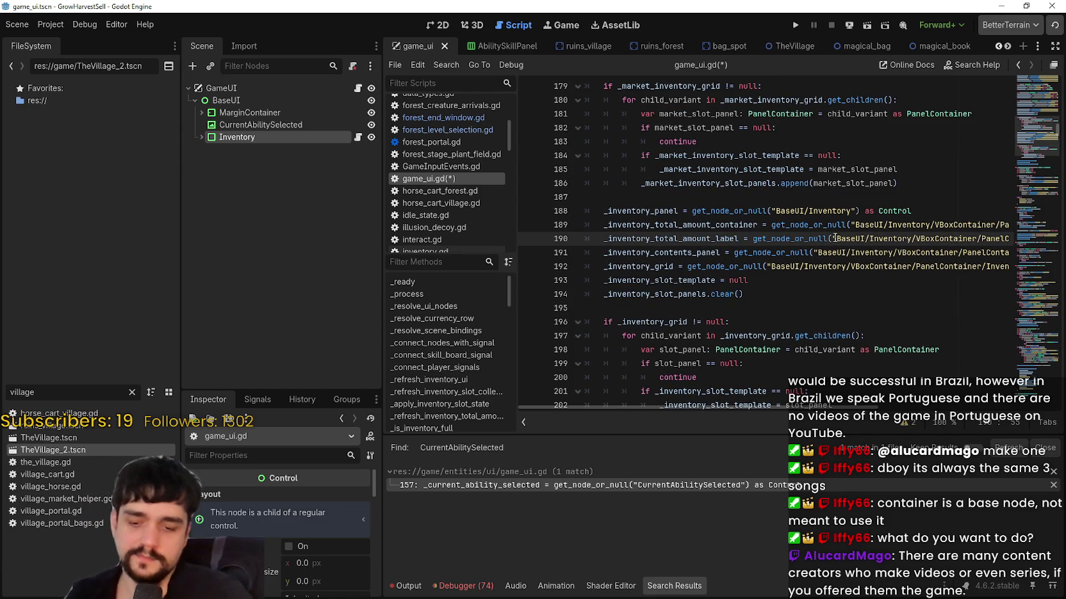
pyautogui.hotkey('ctrl', 's')
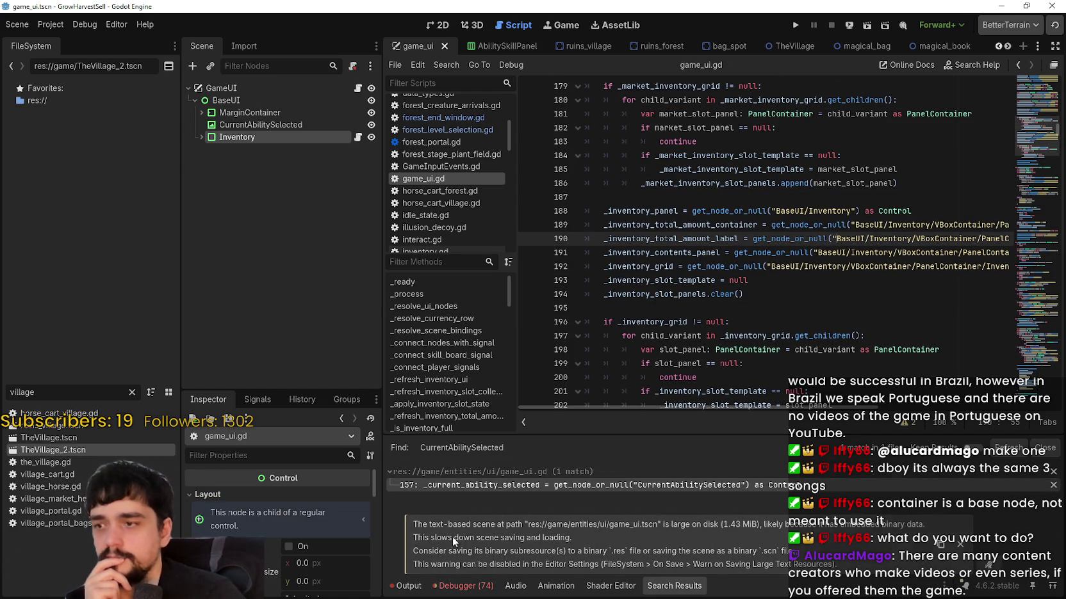
# - Inspect the BaseUI node, then scroll to the MarginContainer path on line 217 in _resolve_currency_row
pyautogui.click(283, 98)
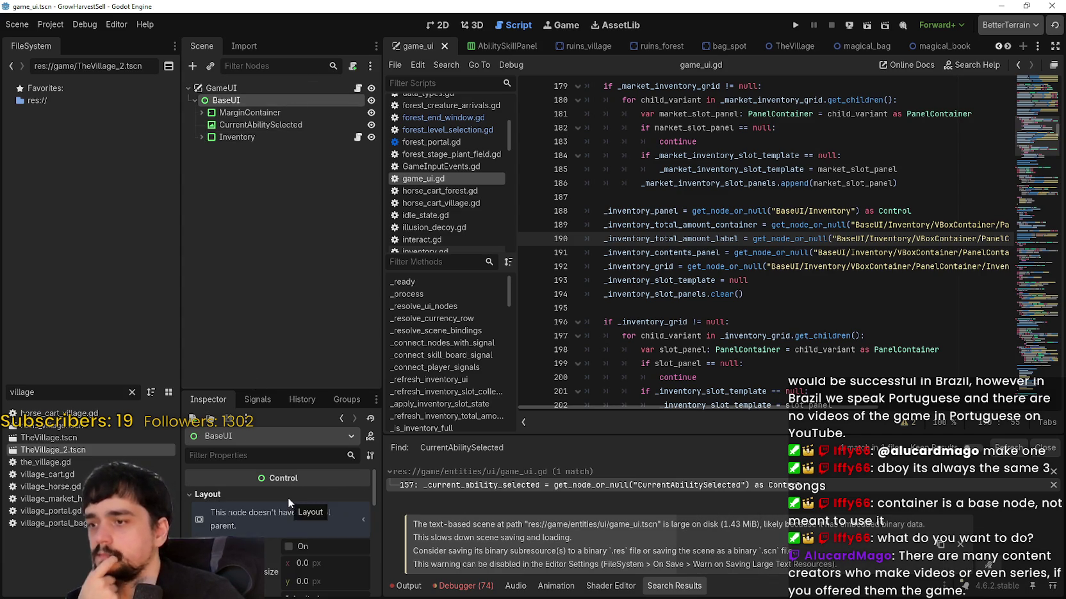
pyautogui.scroll(2, 716, 264)
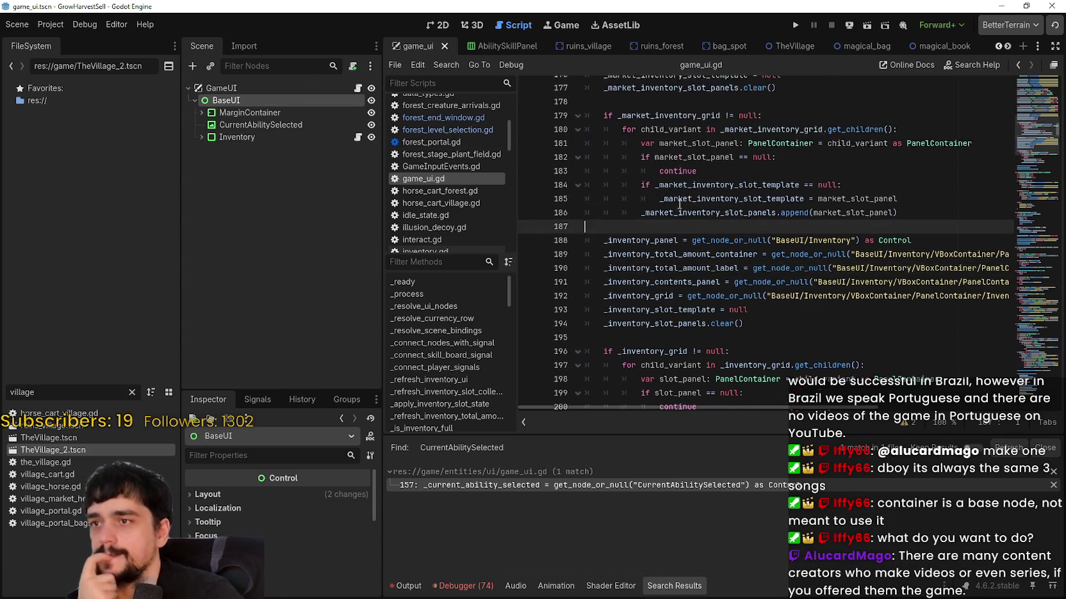
pyautogui.scroll(5, 715, 264)
pyautogui.scroll(-5, 723, 265)
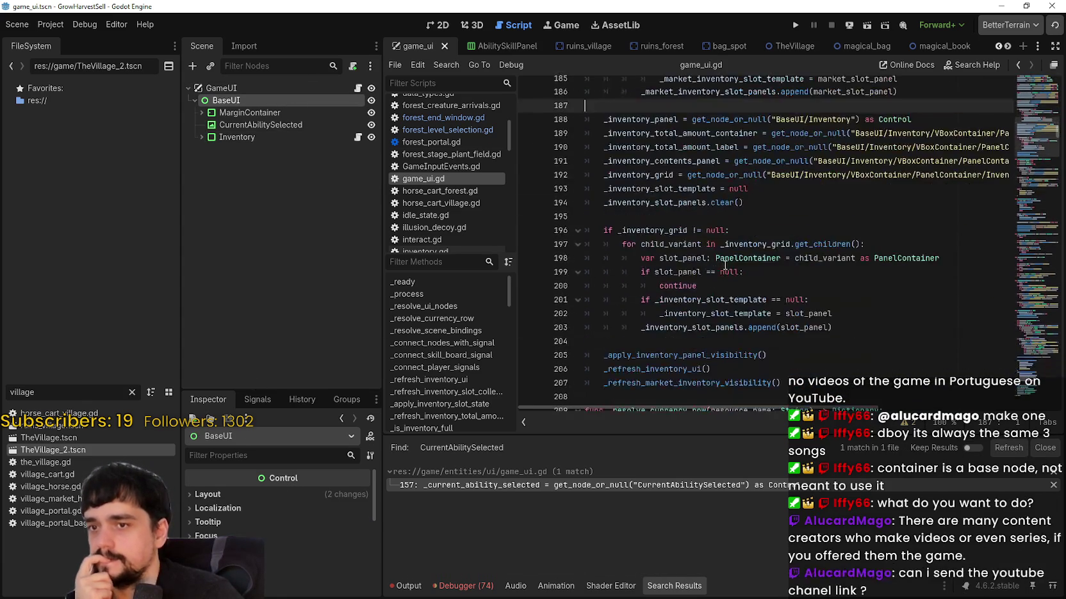
pyautogui.scroll(3, 725, 265)
pyautogui.scroll(-6, 725, 265)
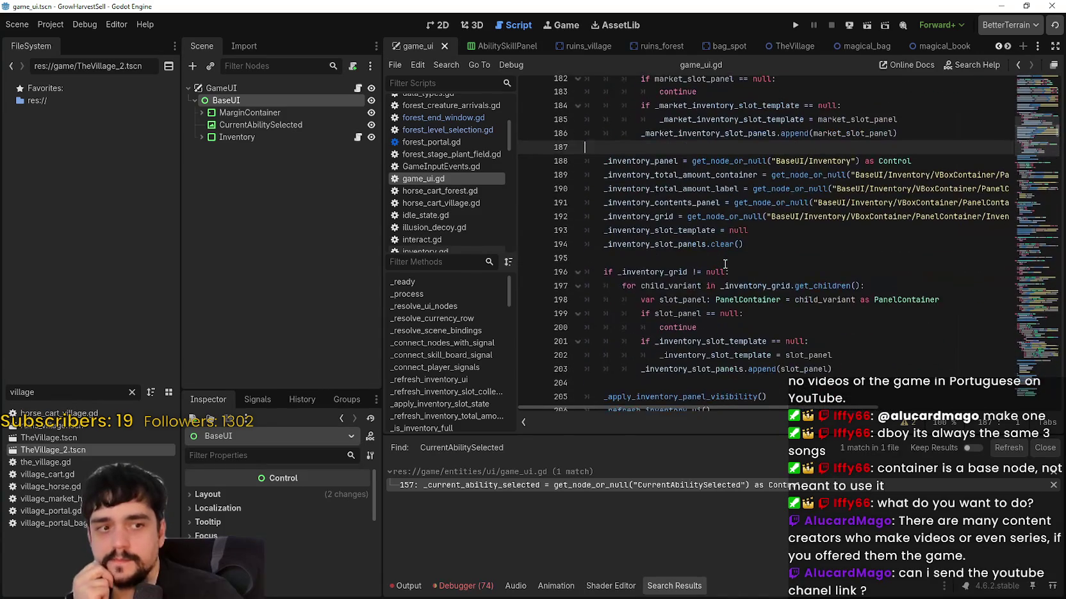
pyautogui.click(839, 217)
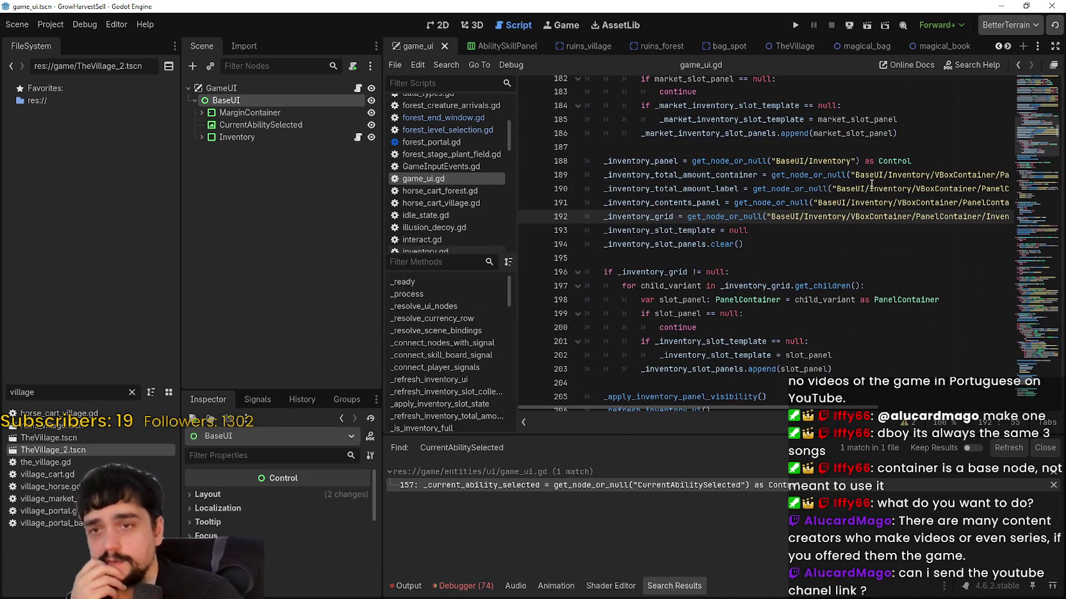
pyautogui.scroll(-8, 897, 233)
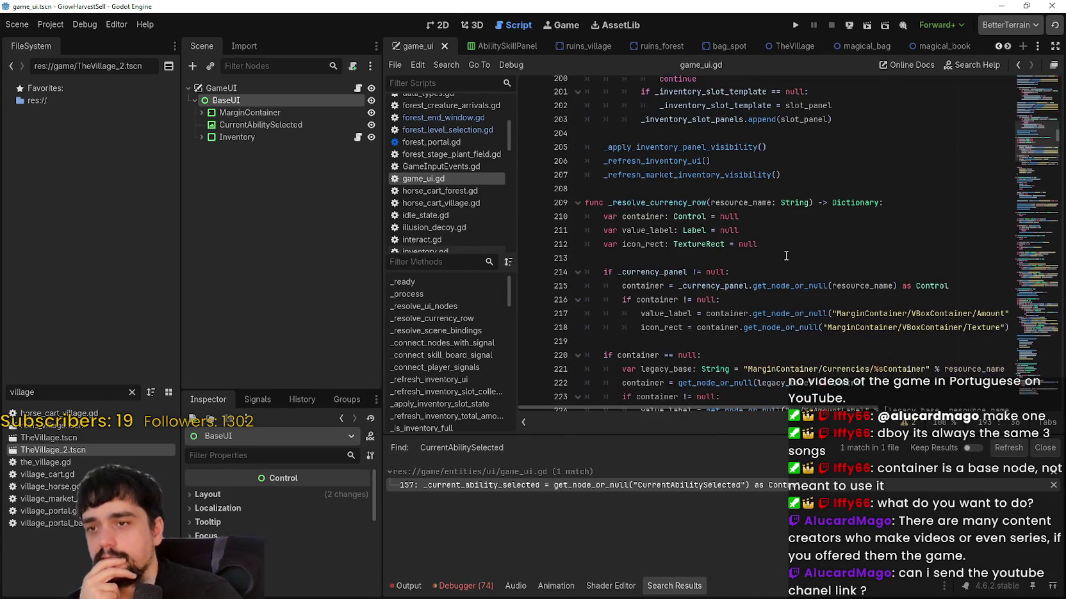
pyautogui.scroll(-2, 786, 255)
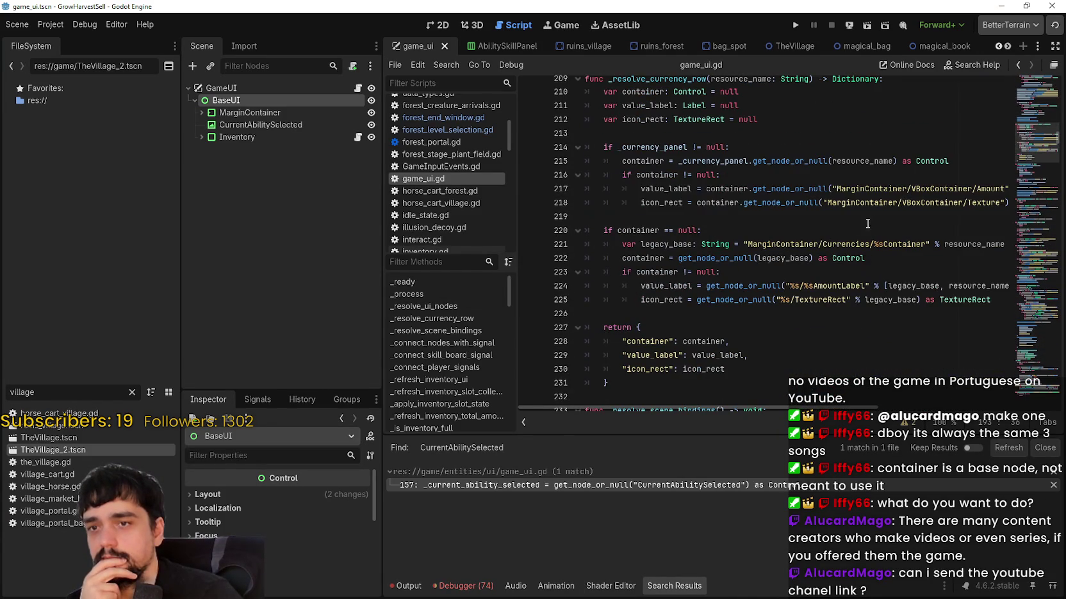
pyautogui.click(836, 189)
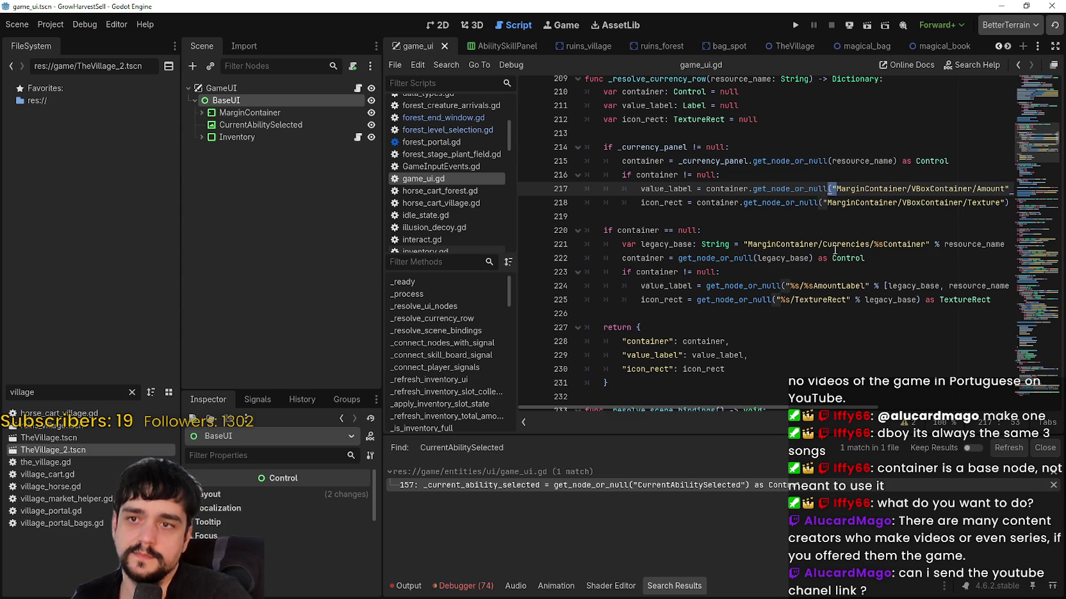
# - Prefix line 217's MarginContainer path with BaseUI/
pyautogui.hotkey('ctrl', 'f')
pyautogui.click(834, 197)
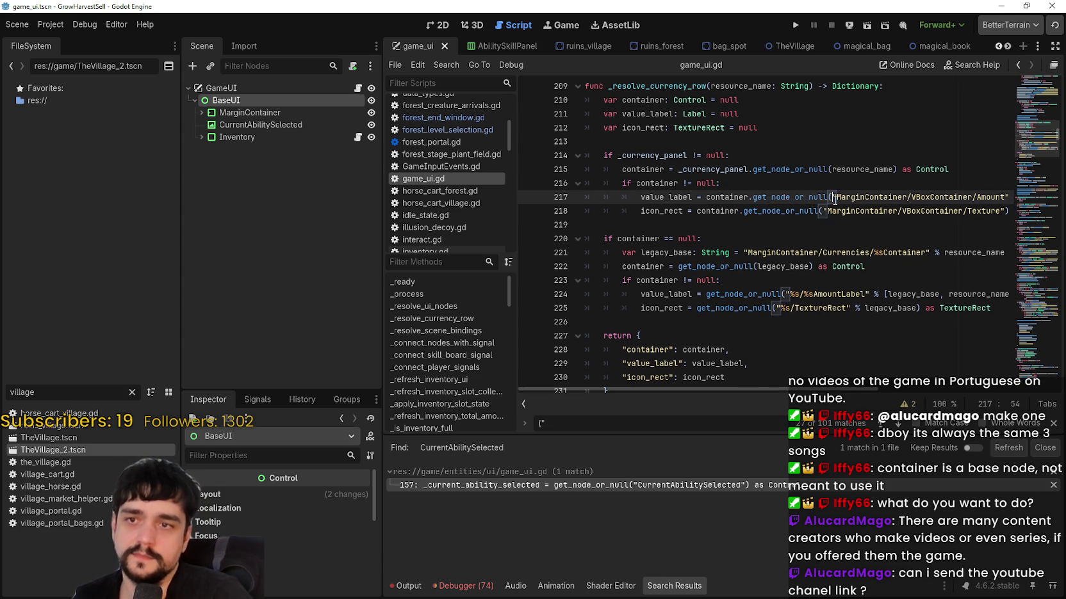
pyautogui.write('BaseUI/')
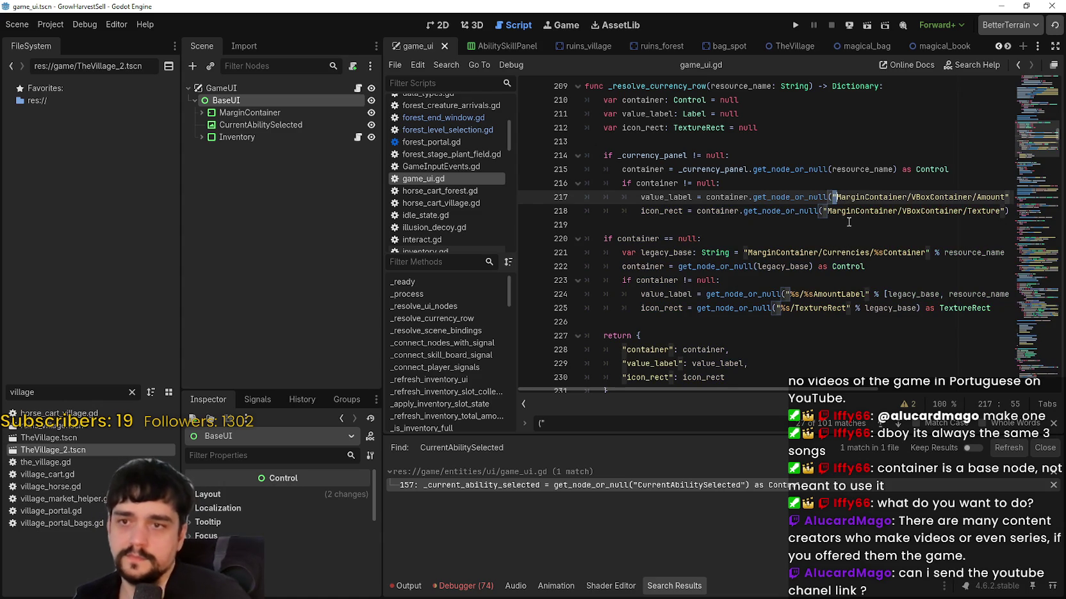
pyautogui.hotkey('ctrl', 'z')
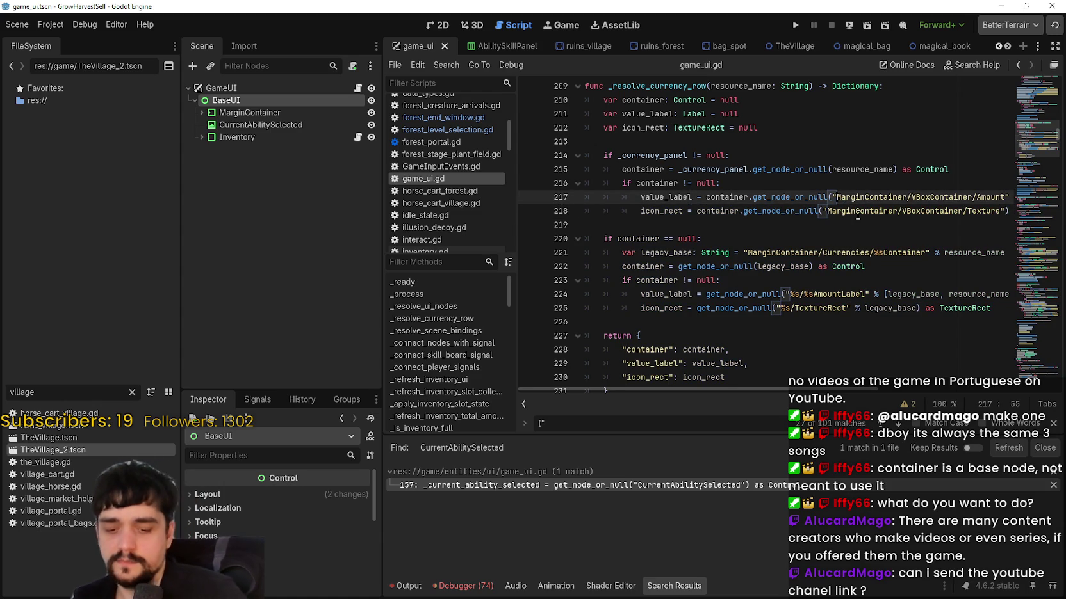
pyautogui.write('BaseUI')
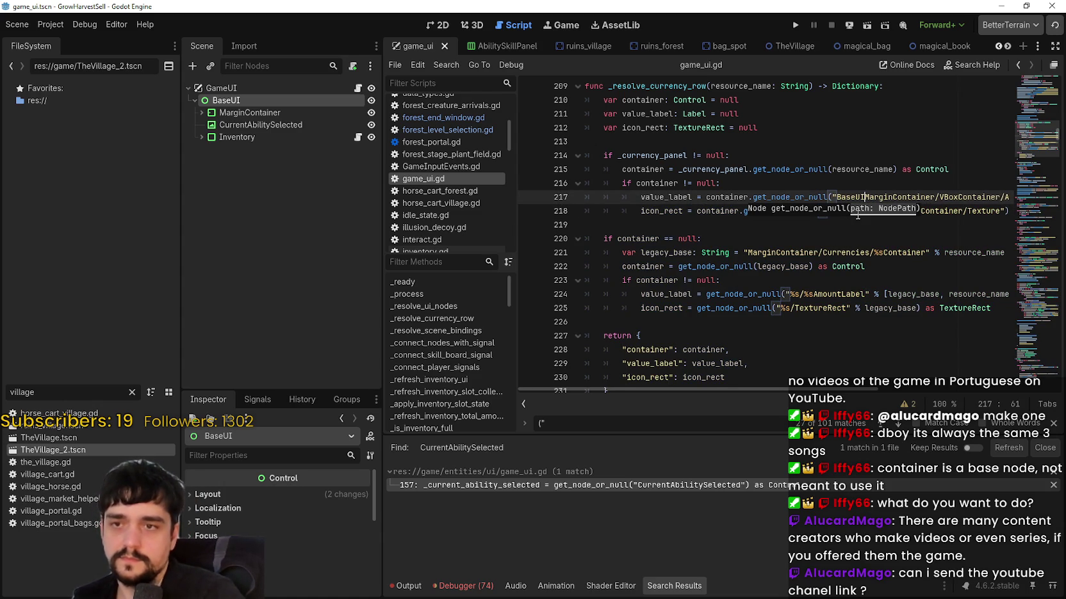
pyautogui.write('/')
# - Paste BaseUI/ into line 218's path and the legacy_base path on line 221
pyautogui.click(871, 155)
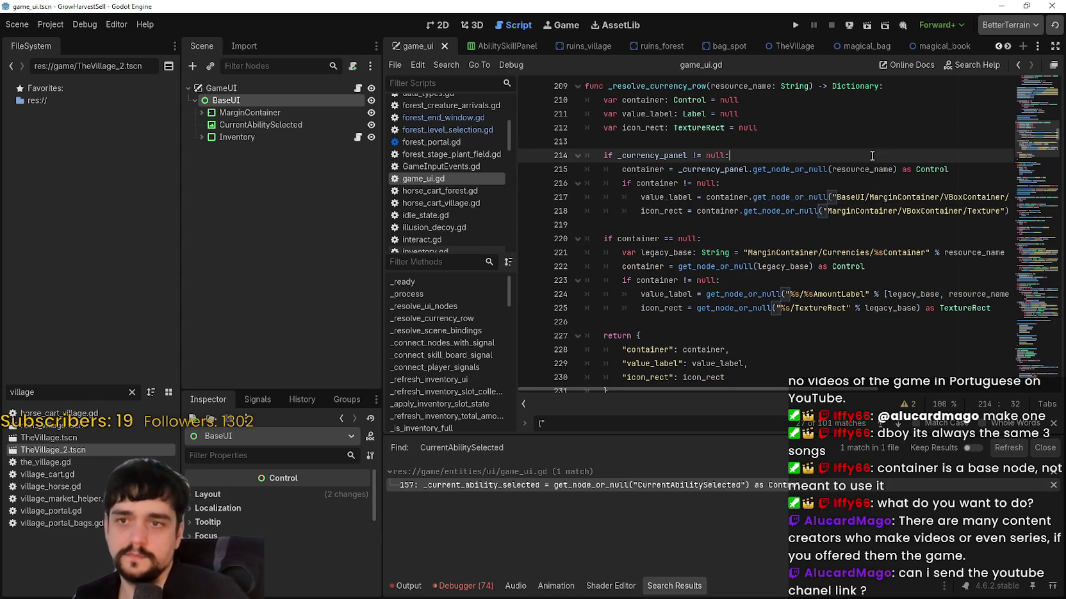
pyautogui.click(869, 197)
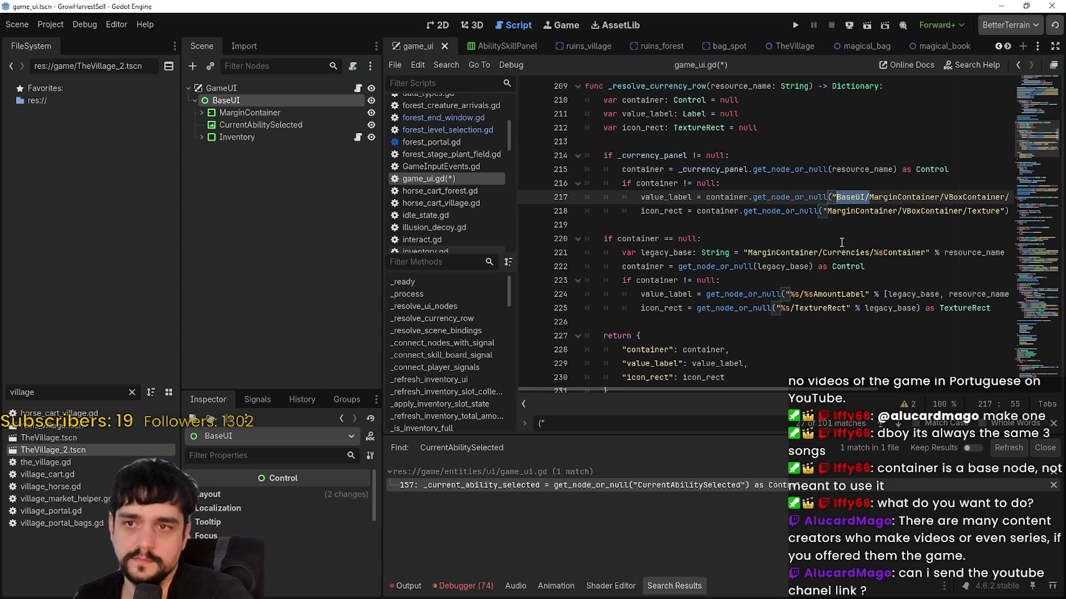
pyautogui.click(826, 210)
pyautogui.write('BaseUI/')
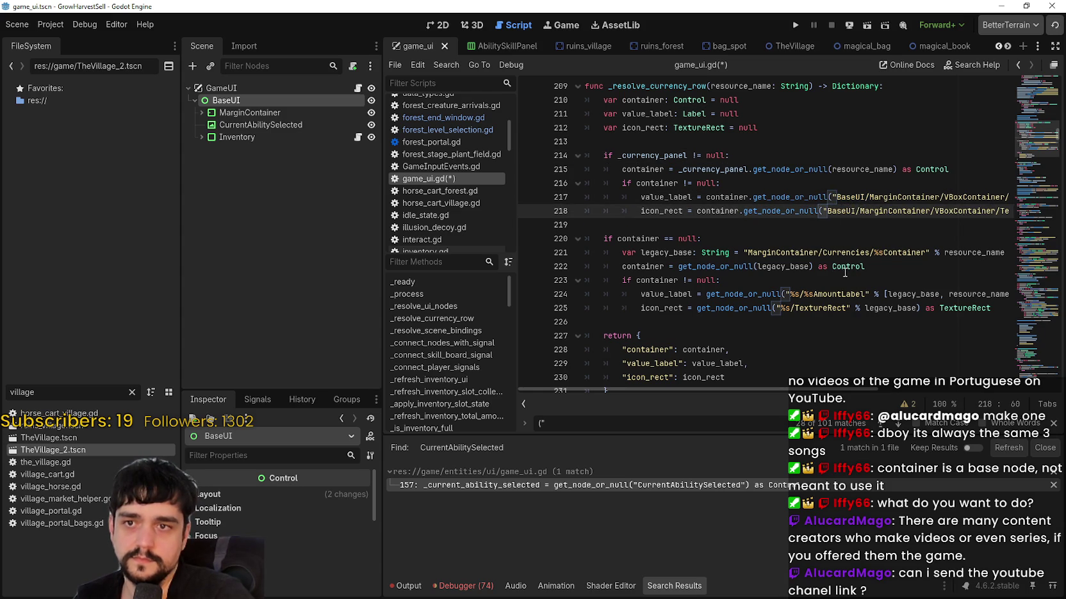
pyautogui.click(748, 253)
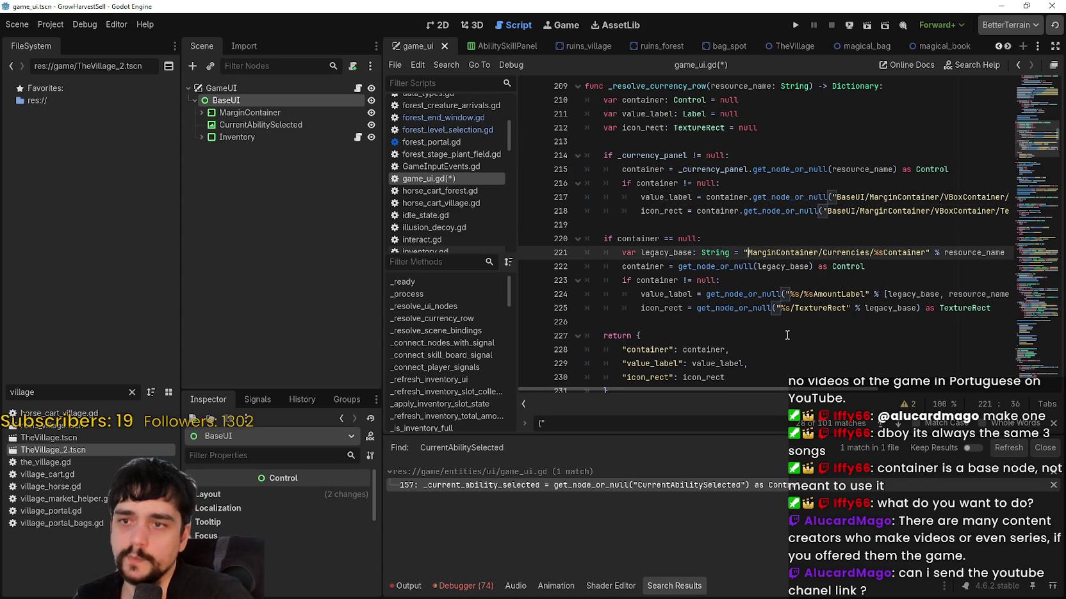
pyautogui.write('BaseUI/')
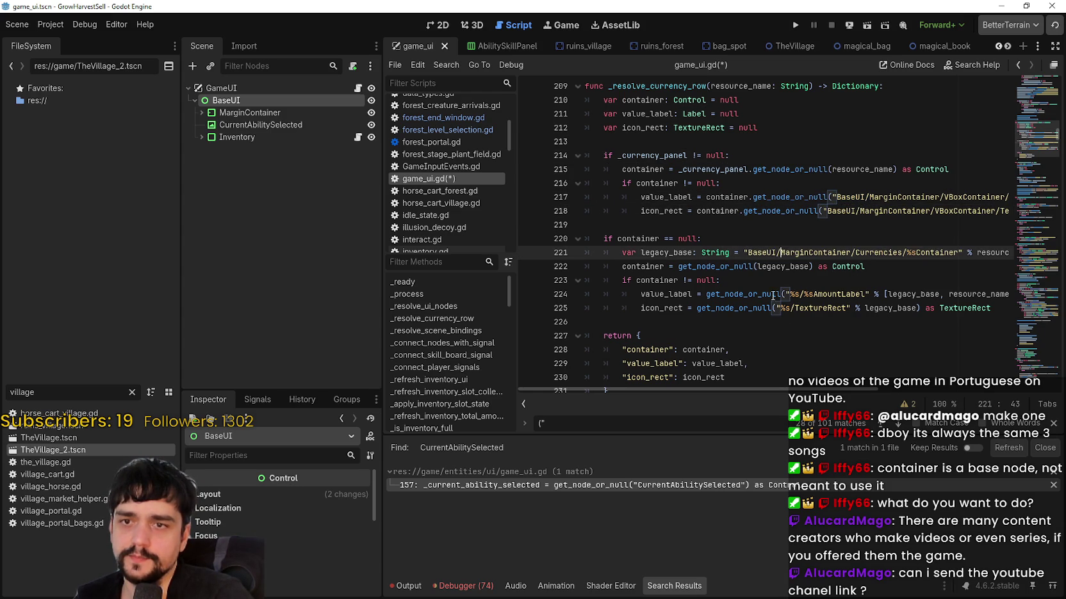
pyautogui.doubleClick(677, 252)
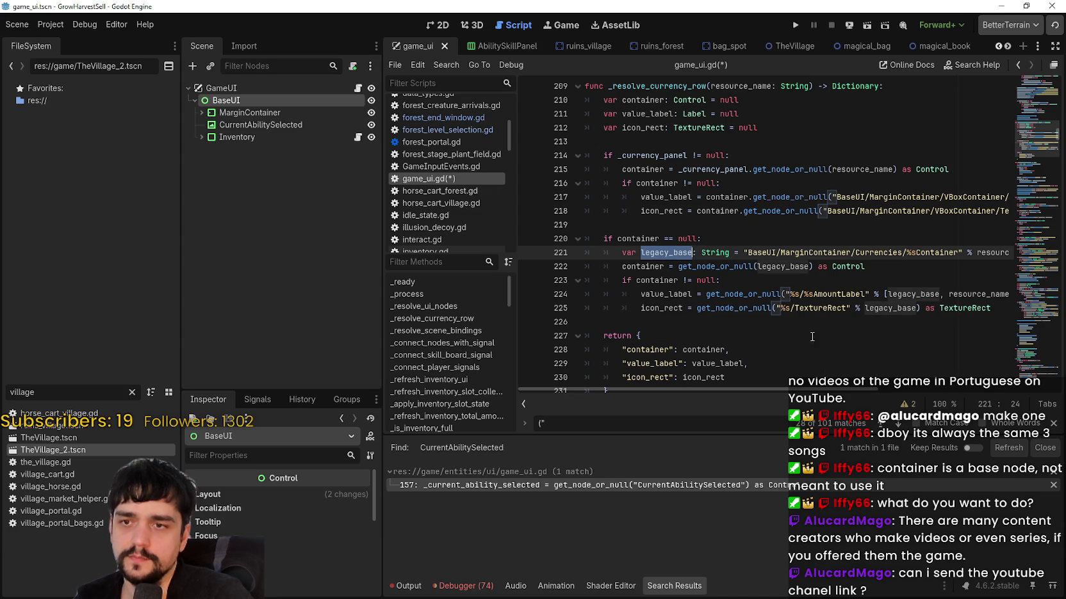
# - Find _apply_inventory_slot_state and place the cursor before MarginContainer in line 376's slot icon path
pyautogui.hscroll(2, 891, 387)
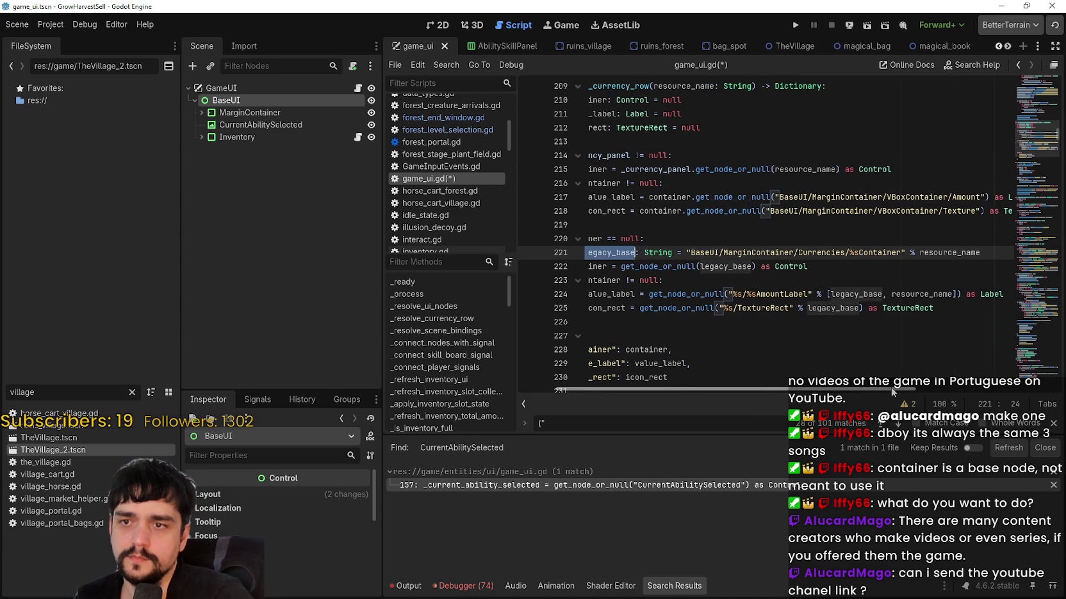
pyautogui.hscroll(-2, 890, 387)
pyautogui.scroll(-3, 794, 353)
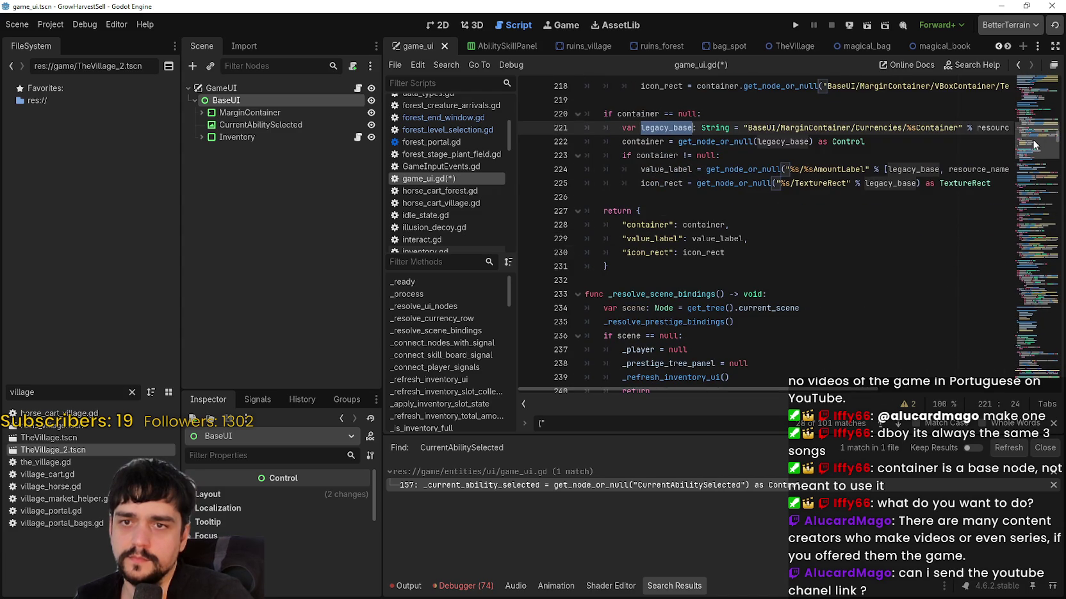
pyautogui.moveTo(1036, 157)
pyautogui.mouseDown()
pyautogui.moveTo(1035, 131)
pyautogui.moveTo(1036, 141)
pyautogui.mouseUp()
pyautogui.scroll(-8, 1032, 147)
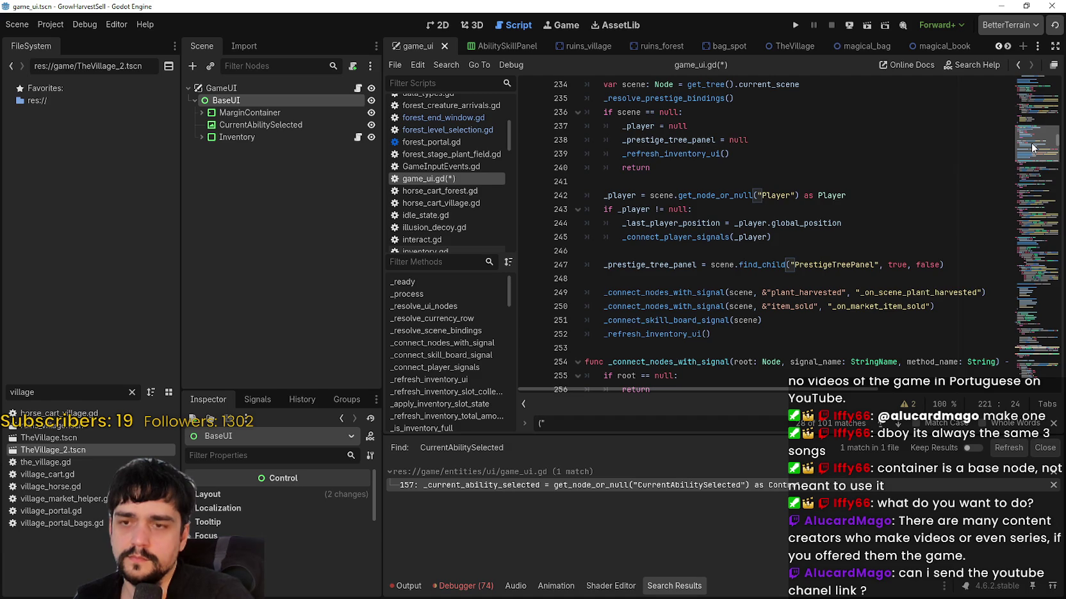
pyautogui.scroll(6, 1033, 146)
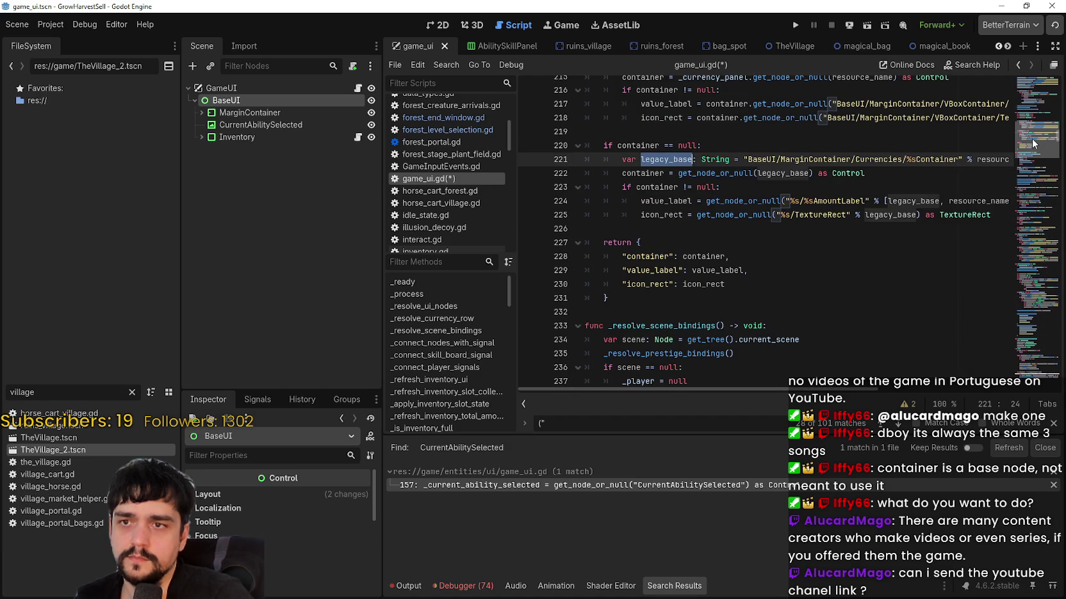
pyautogui.scroll(1, 1033, 144)
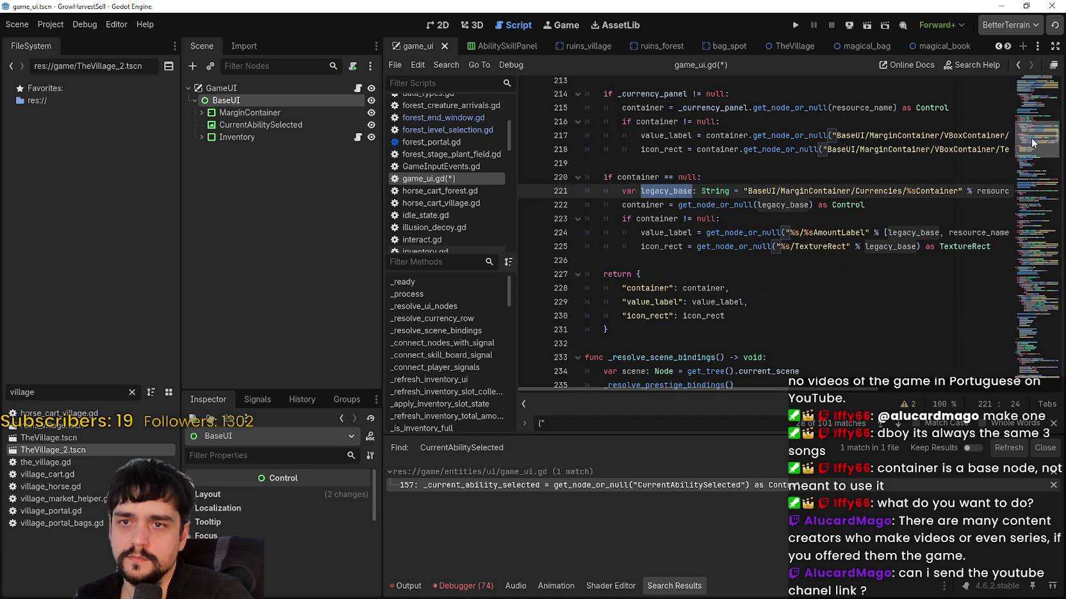
pyautogui.scroll(-18, 1029, 146)
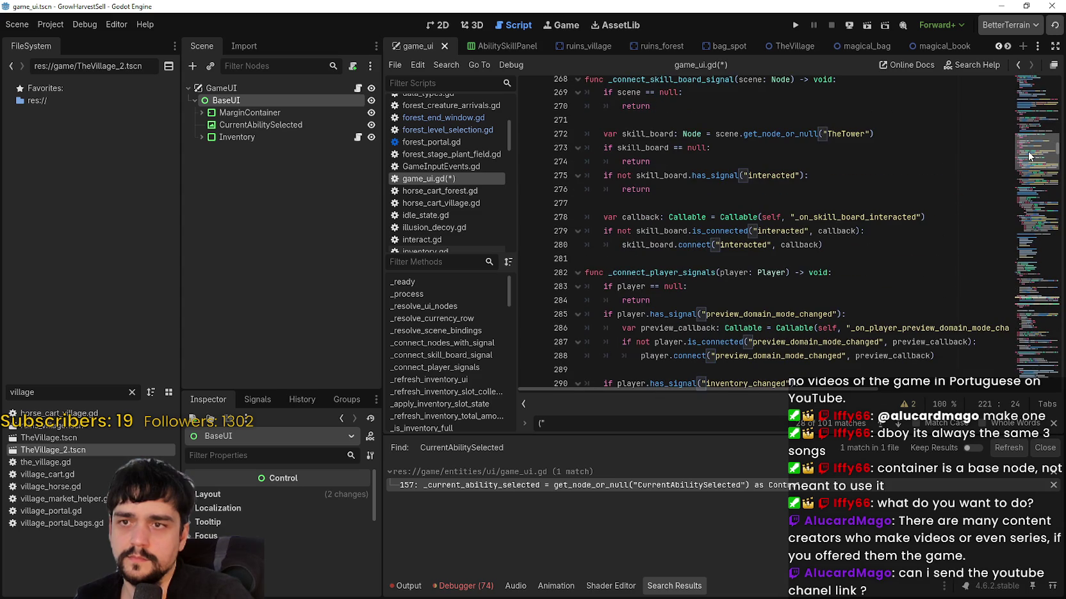
pyautogui.scroll(-10, 1029, 155)
pyautogui.scroll(-18, 1029, 168)
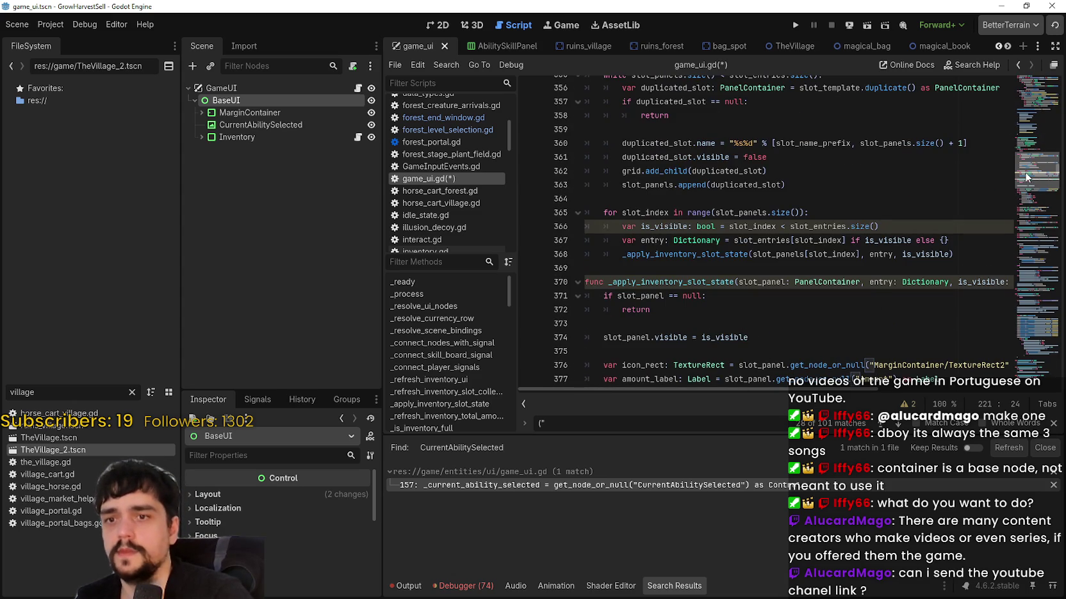
pyautogui.scroll(-1, 1024, 173)
pyautogui.scroll(-1, 1024, 173)
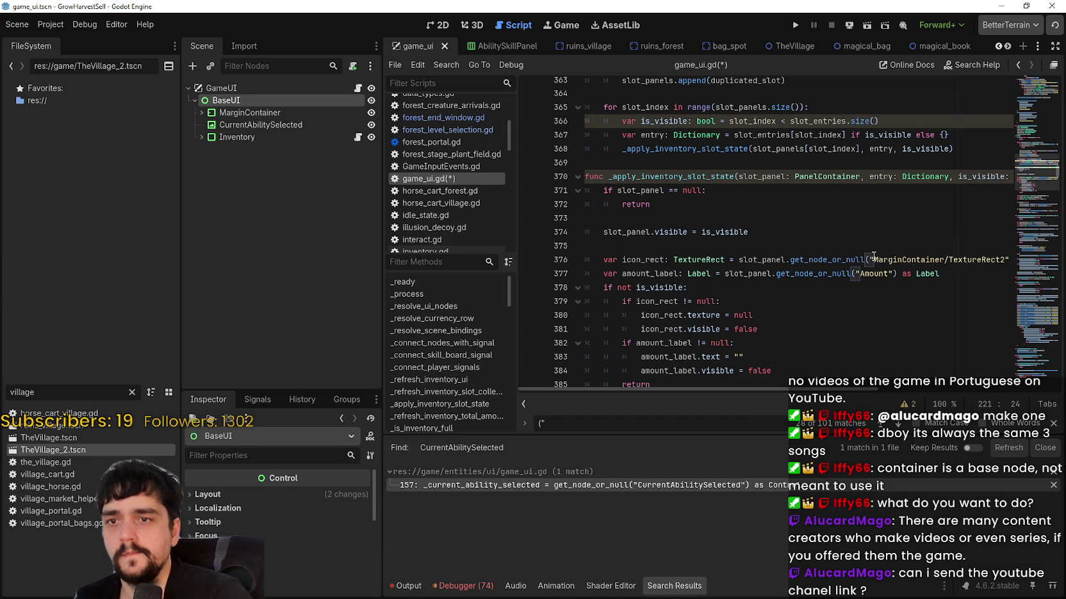
pyautogui.click(873, 259)
# - Scroll through the rest of game_ui.gd reviewing the remaining get_node paths
pyautogui.scroll(-4, 731, 196)
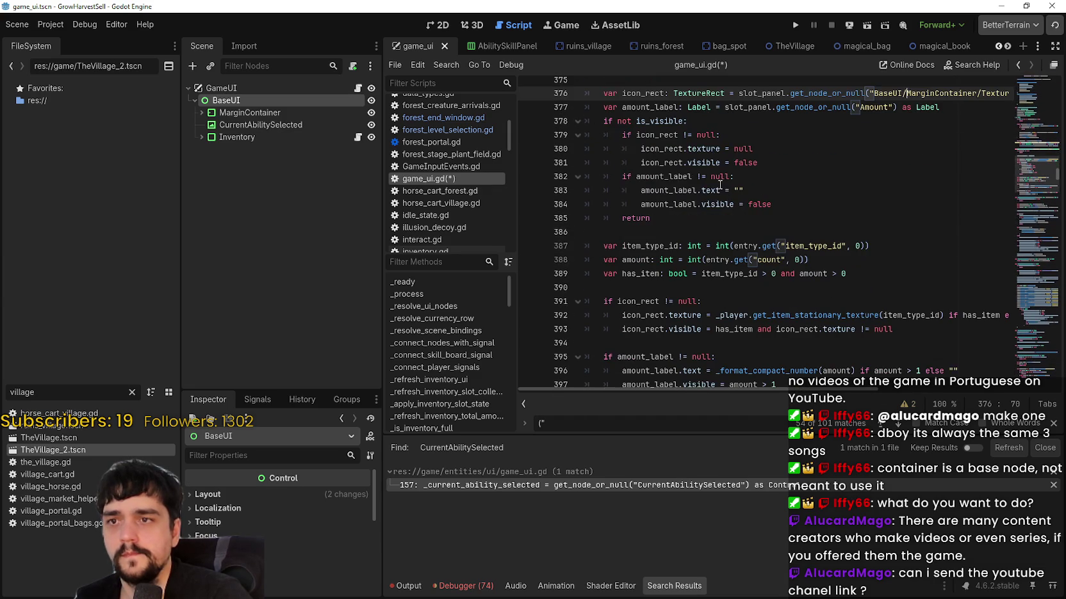
pyautogui.scroll(-12, 826, 271)
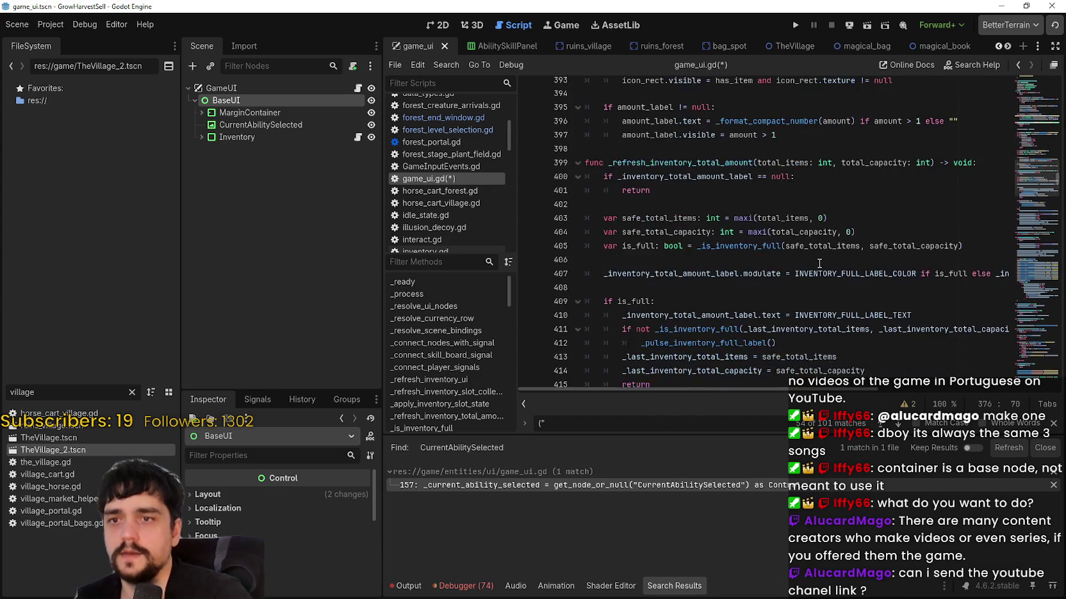
pyautogui.scroll(-12, 832, 271)
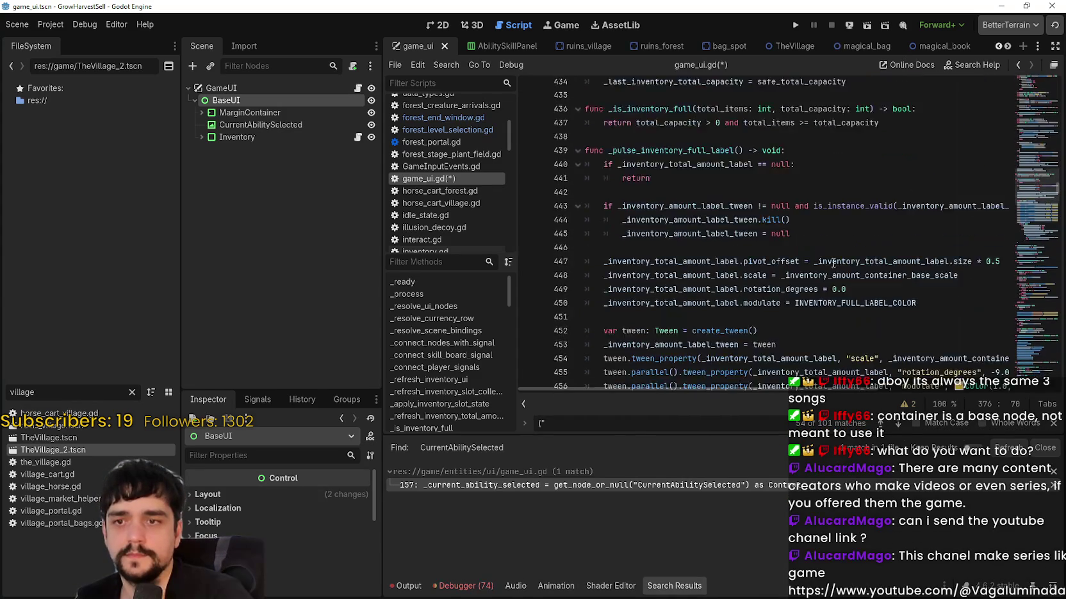
pyautogui.scroll(-20, 830, 255)
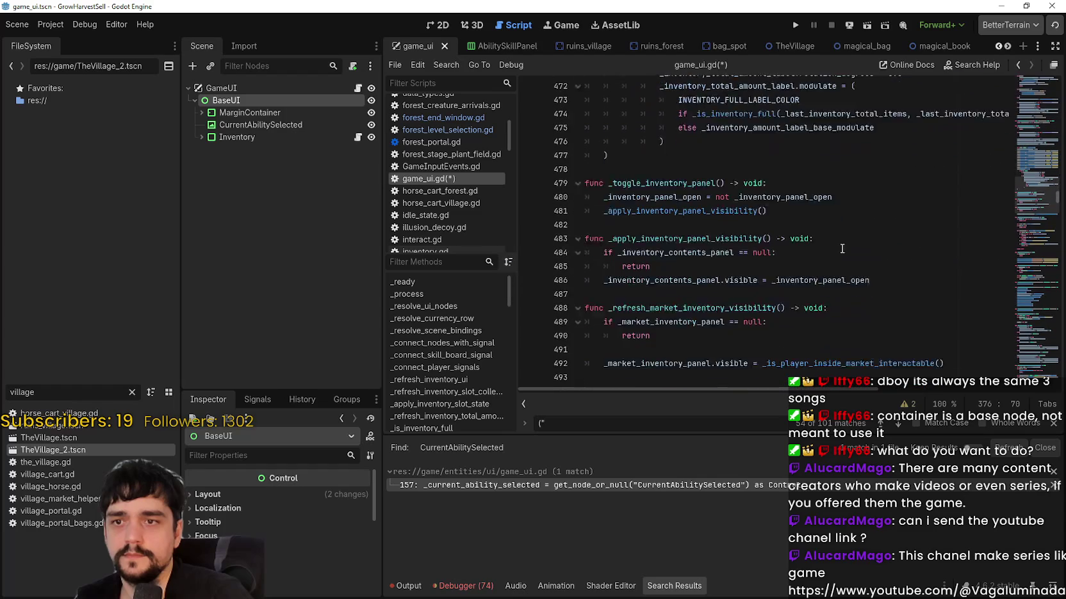
pyautogui.moveTo(1038, 263)
pyautogui.mouseDown()
pyautogui.moveTo(1036, 366)
pyautogui.moveTo(1040, 191)
pyautogui.moveTo(1027, 128)
pyautogui.mouseUp()
# - Save game_ui.gd and the scene with Ctrl+S, then run the project to the Harvest Mage title screen
pyautogui.click(819, 277)
pyautogui.hotkey('ctrl', 's')
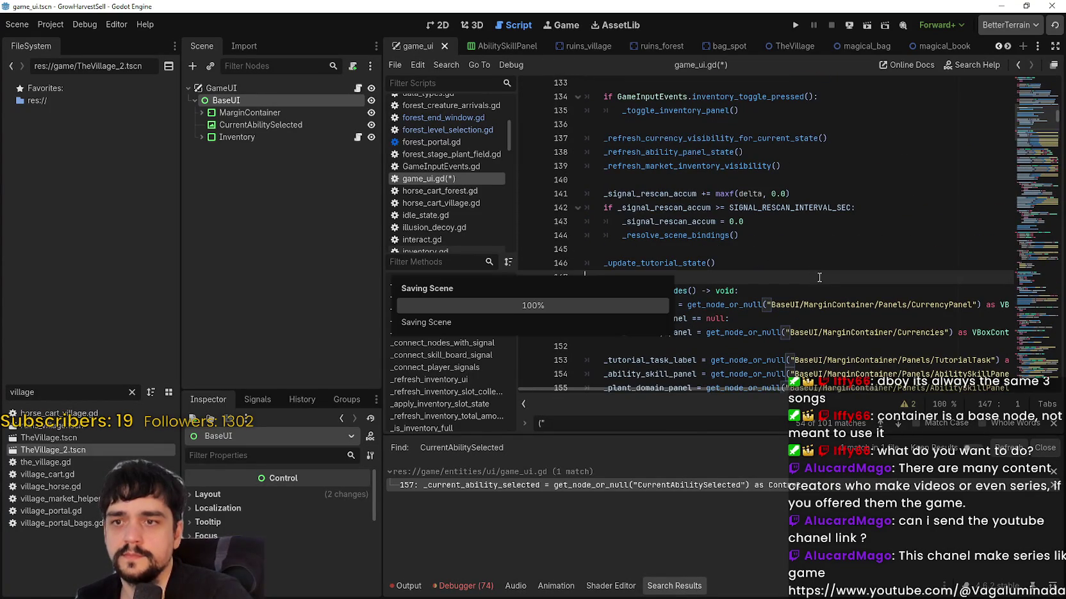
pyautogui.scroll(10, 805, 211)
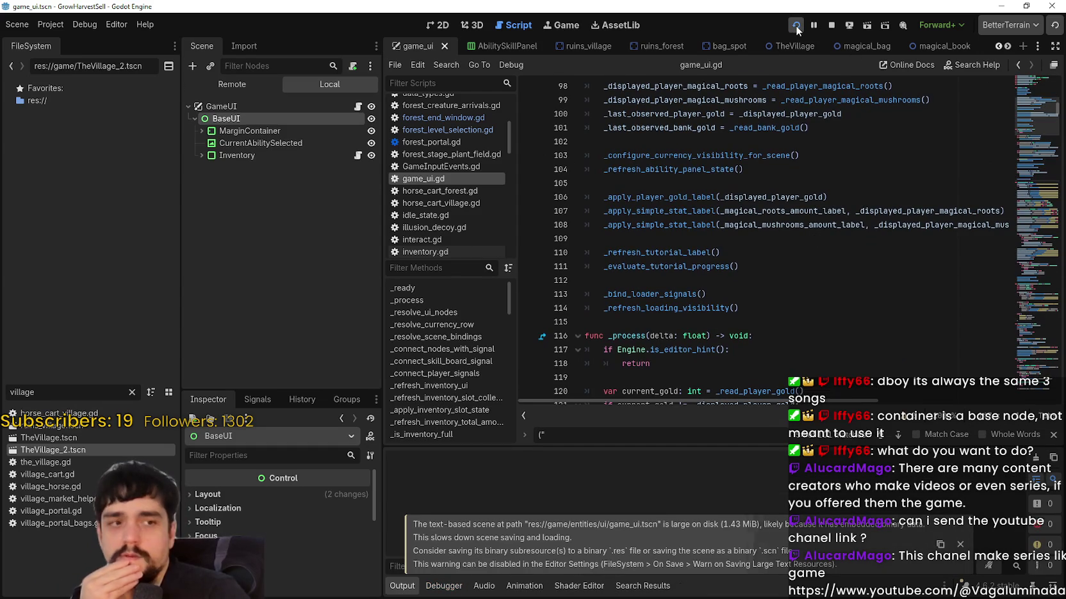
pyautogui.click(795, 25)
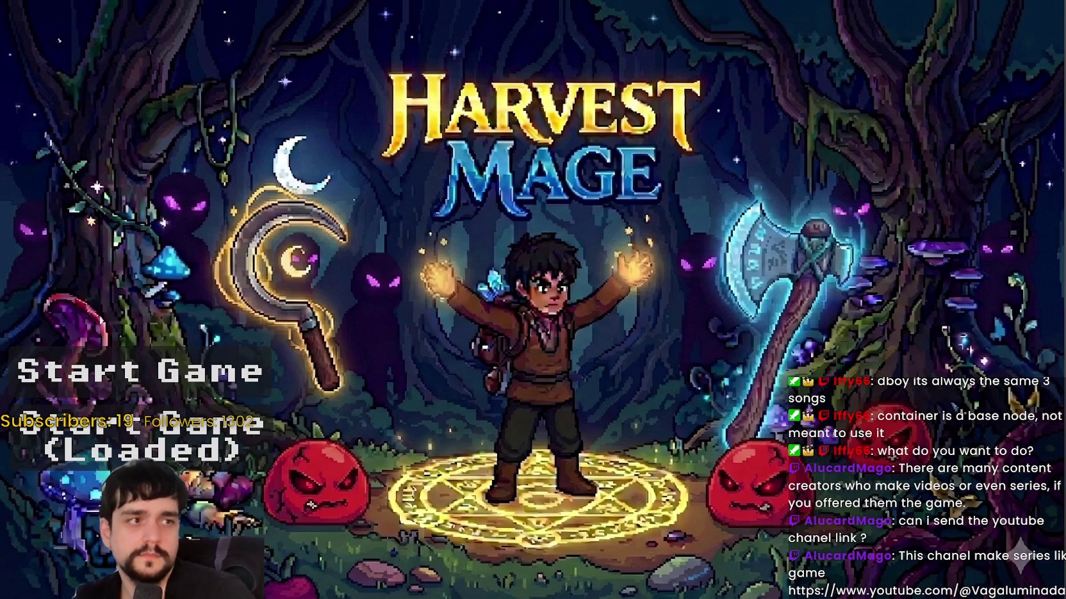
# - Switch to the browser and open the 'GRAVEYARD KEEPER in 2026!' video from the channel
pyautogui.hotkey('alt', 'Tab')
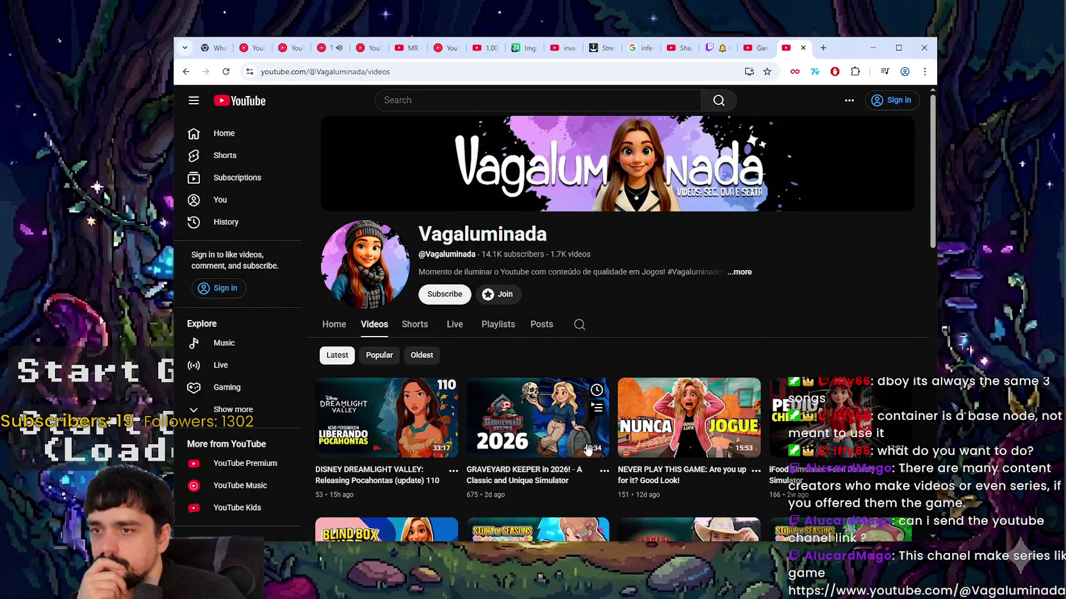
pyautogui.moveTo(392, 424)
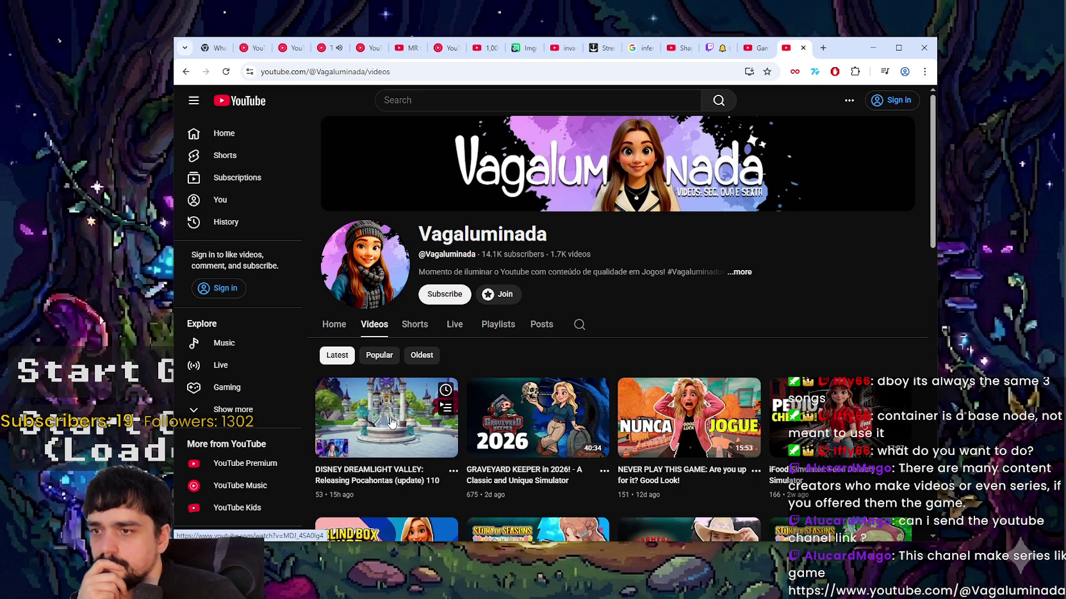
pyautogui.click(509, 411)
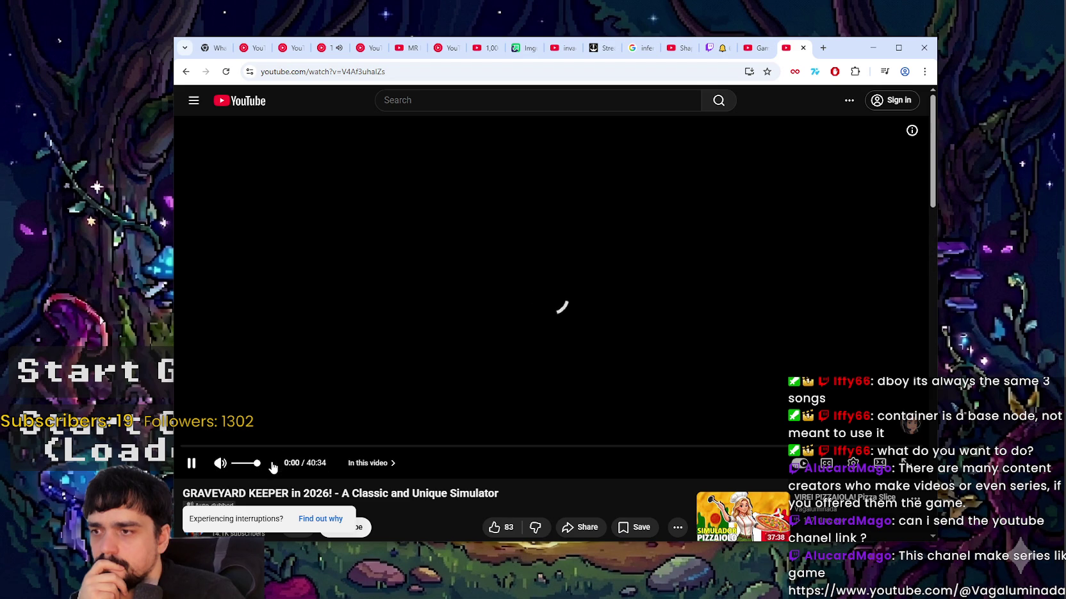
# - Pause the YouTube Music track, then jump the Graveyard Keeper video to 6:38
pyautogui.click(327, 48)
pyautogui.press('space')
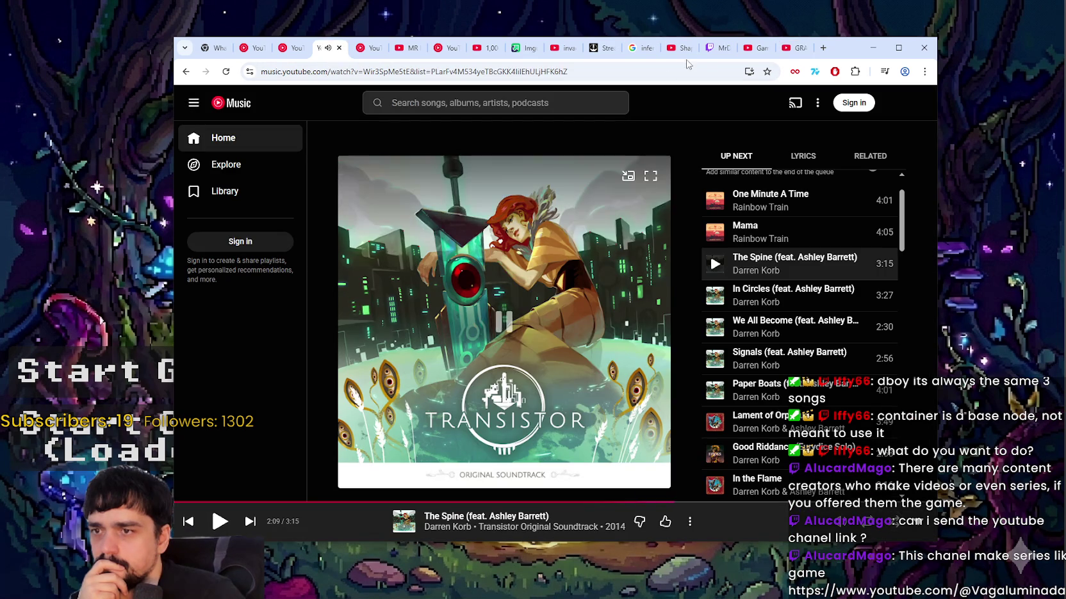
pyautogui.click(794, 51)
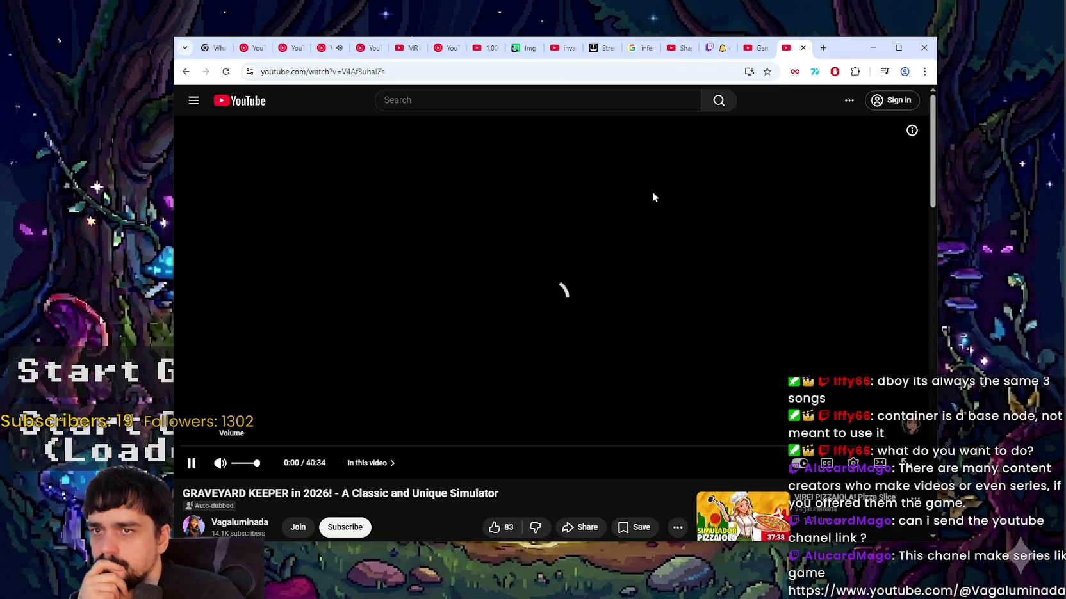
pyautogui.click(301, 446)
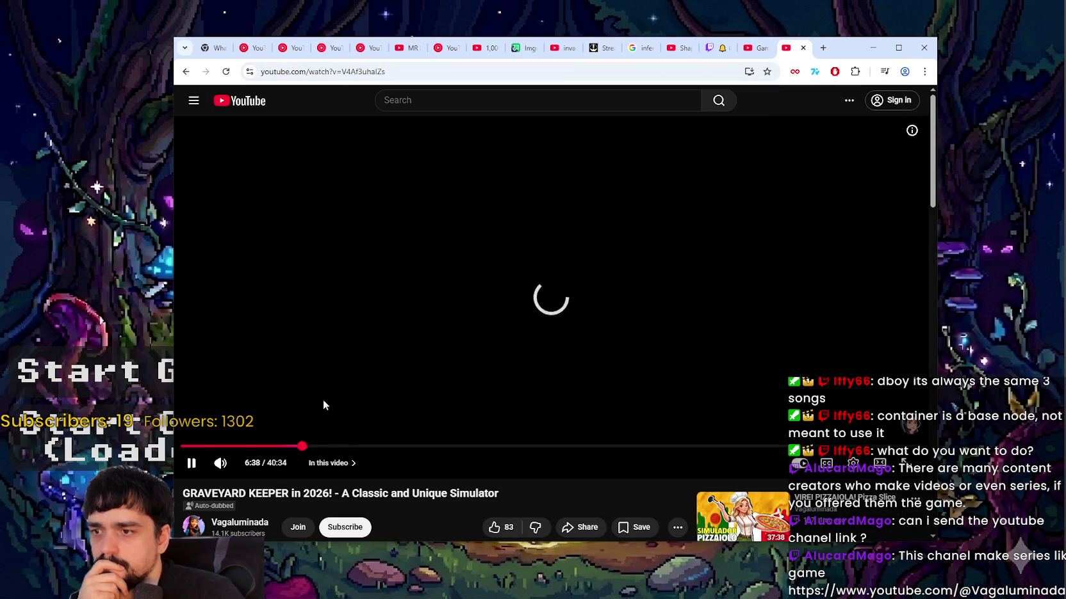
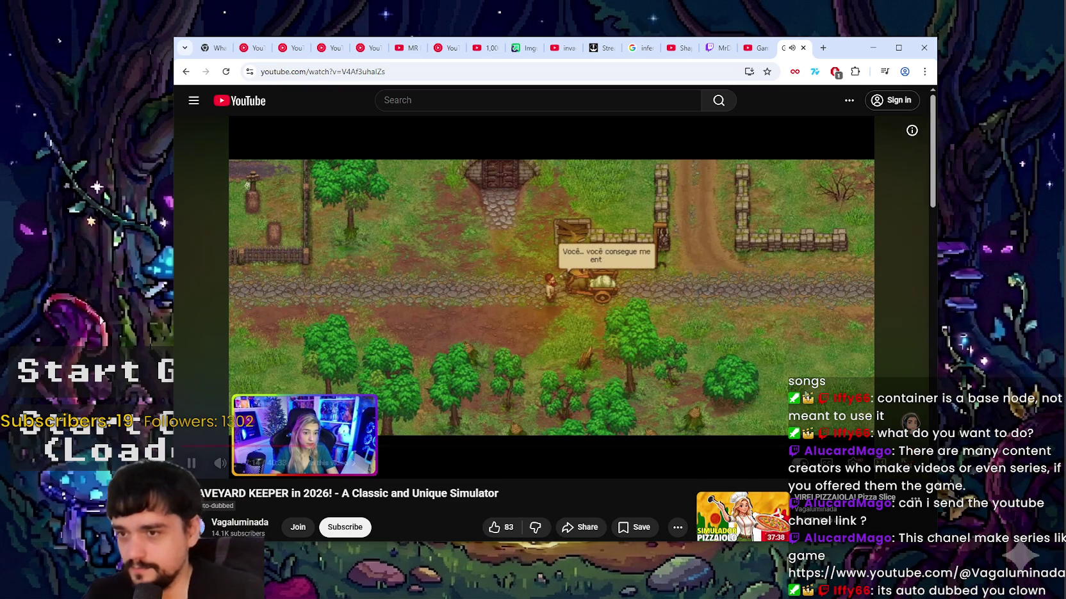
# - Switch the Graveyard Keeper video's audio track from the auto-dub to the original Portuguese (BR)
pyautogui.click(852, 465)
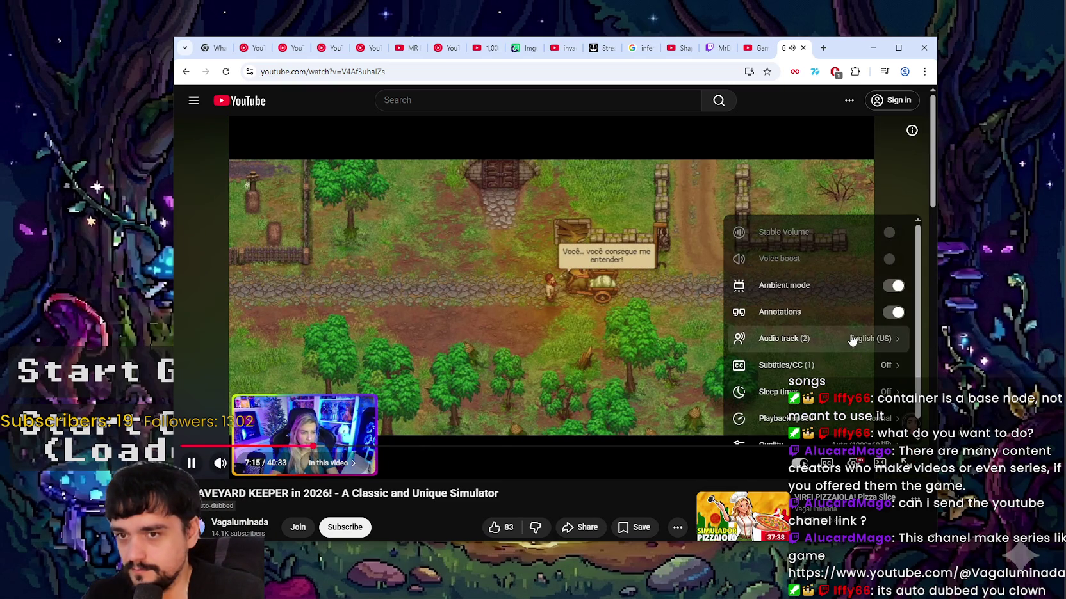
pyautogui.click(849, 349)
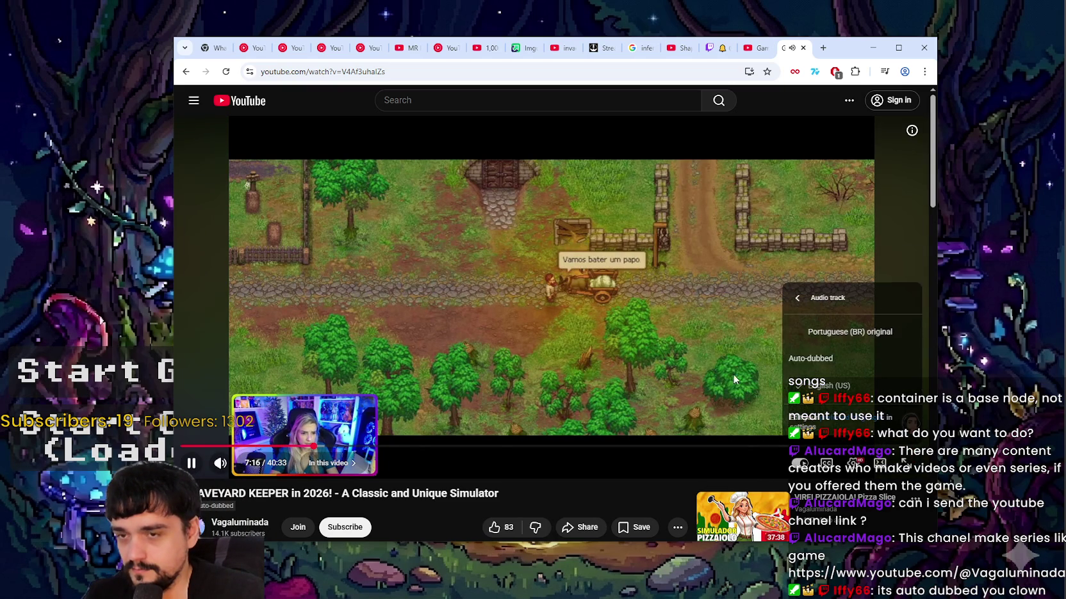
pyautogui.click(846, 333)
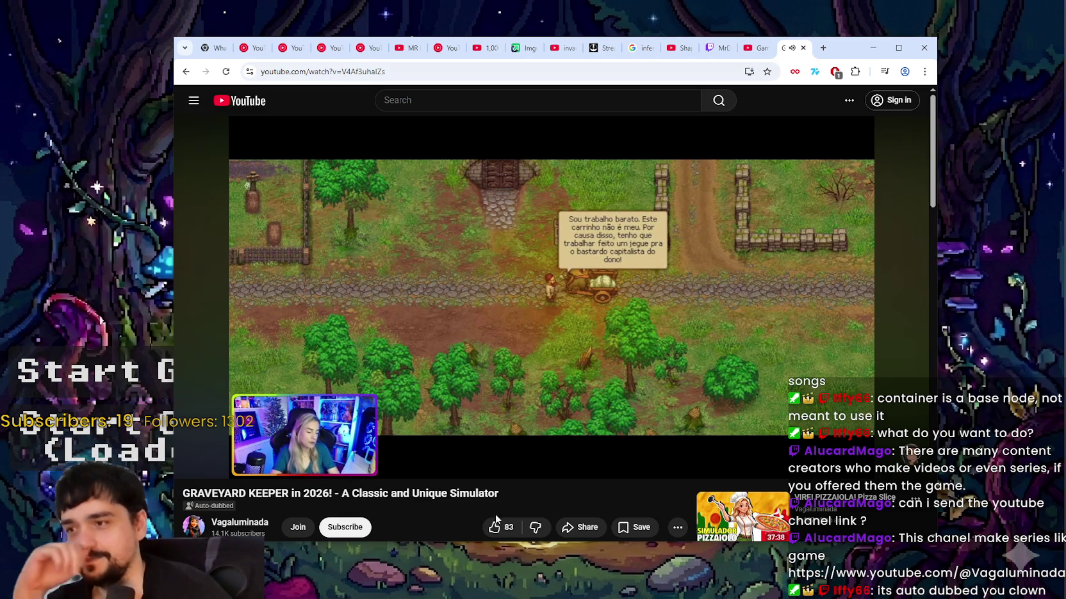
pyautogui.moveTo(228, 444)
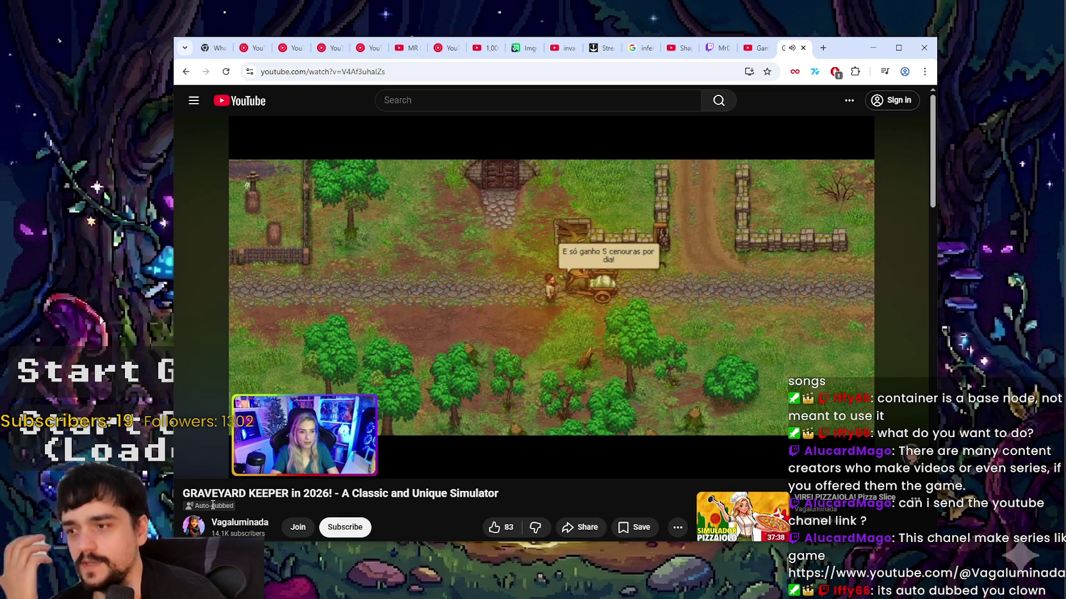
pyautogui.moveTo(556, 277)
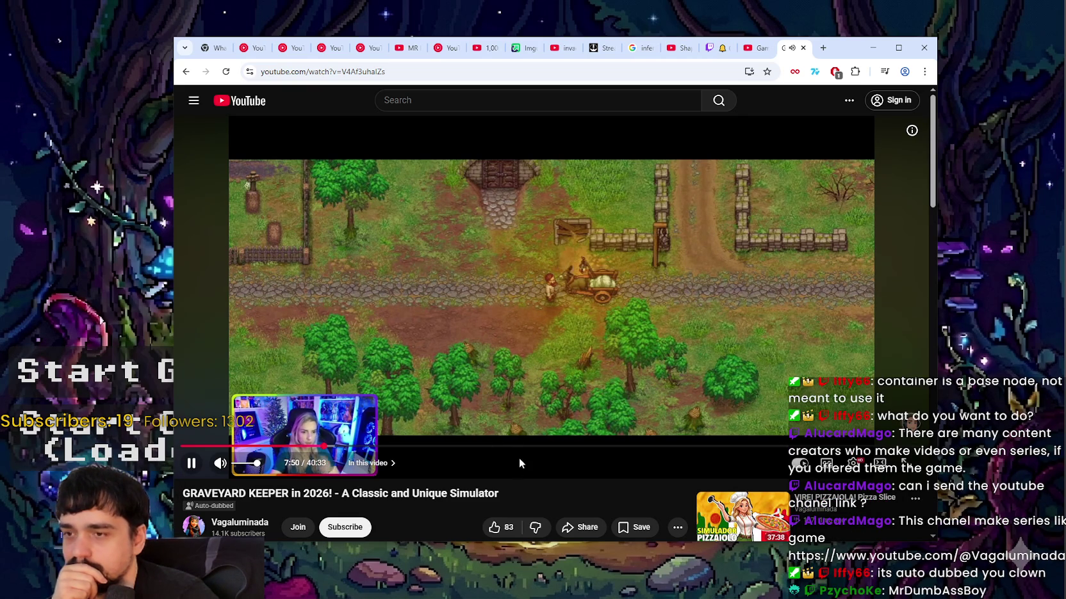
# - Turn on captions auto-translated into English, then pause the video
pyautogui.click(826, 466)
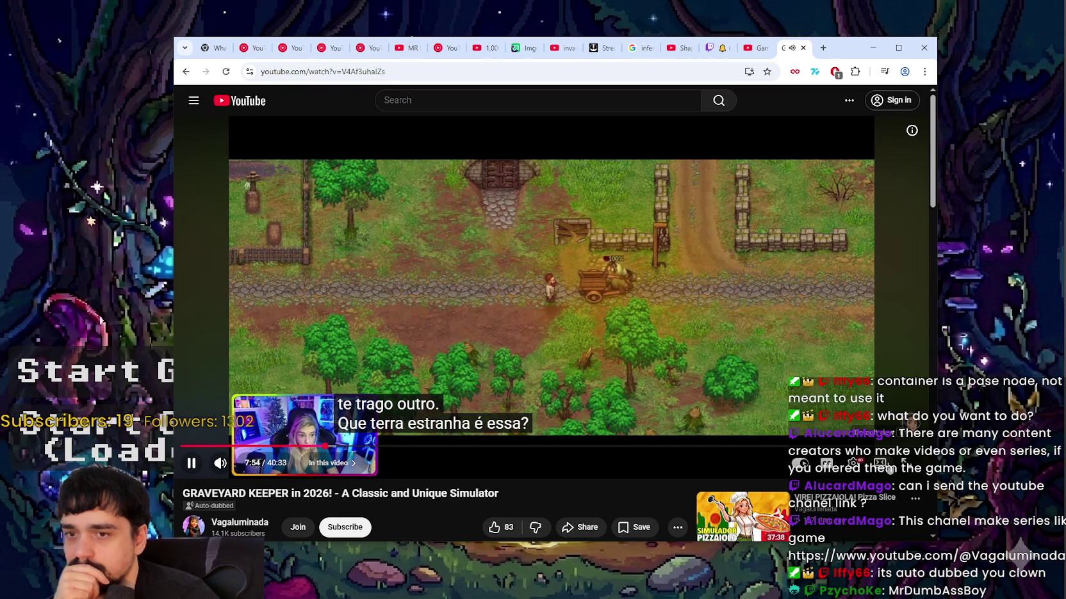
pyautogui.click(852, 466)
pyautogui.click(783, 361)
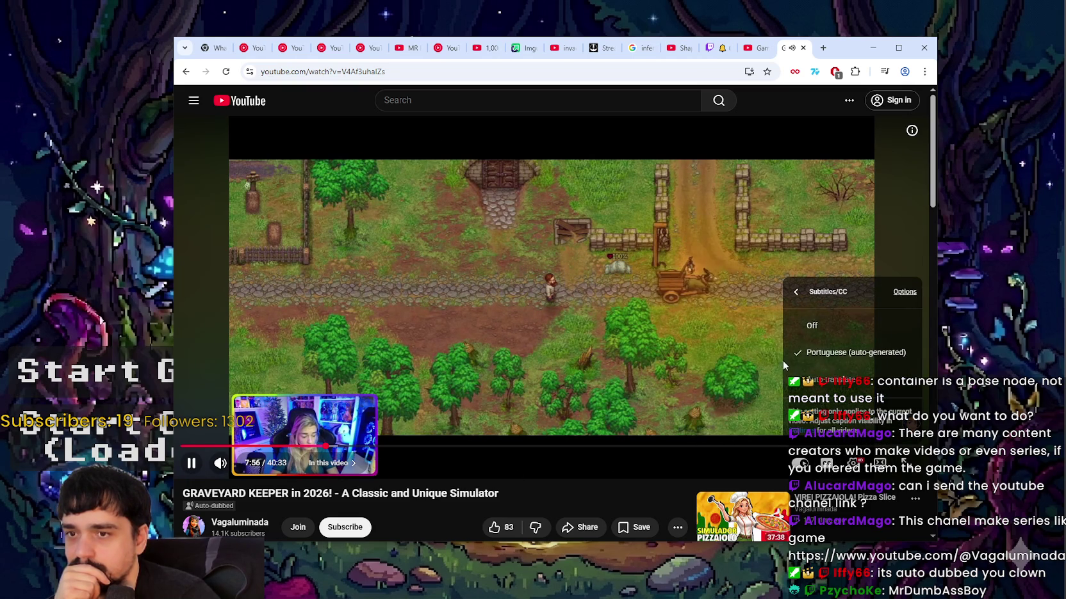
pyautogui.click(823, 380)
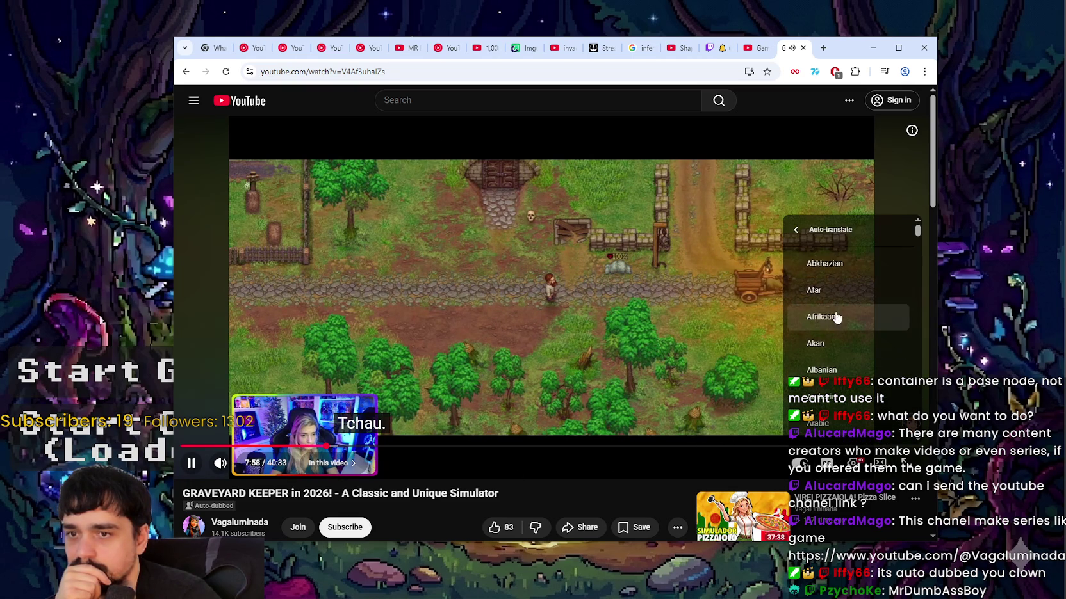
pyautogui.scroll(-7, 832, 337)
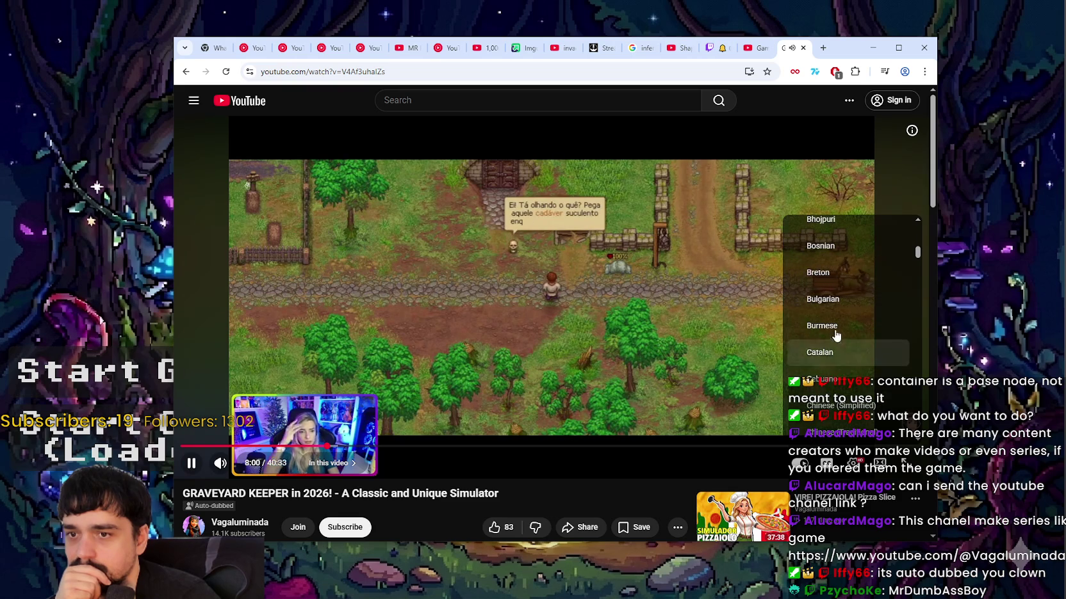
pyautogui.scroll(-3, 845, 289)
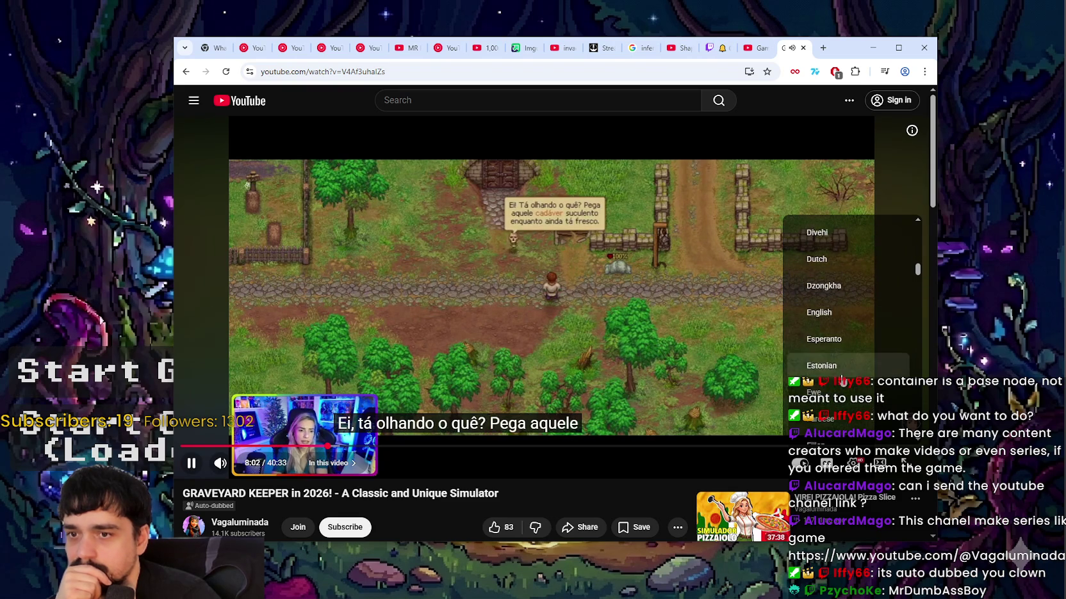
pyautogui.click(599, 453)
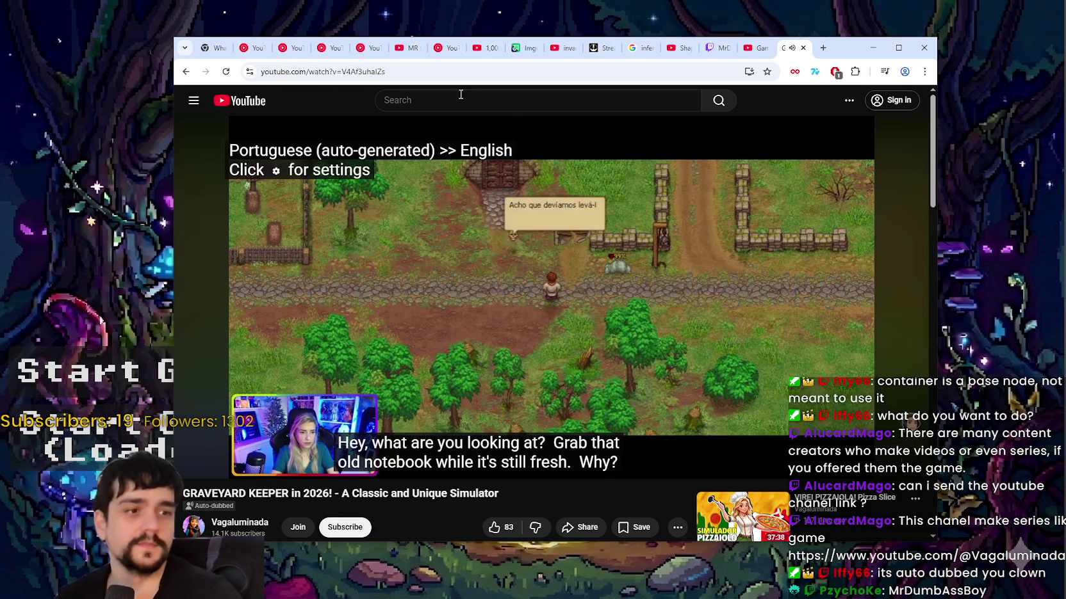
pyautogui.click(626, 205)
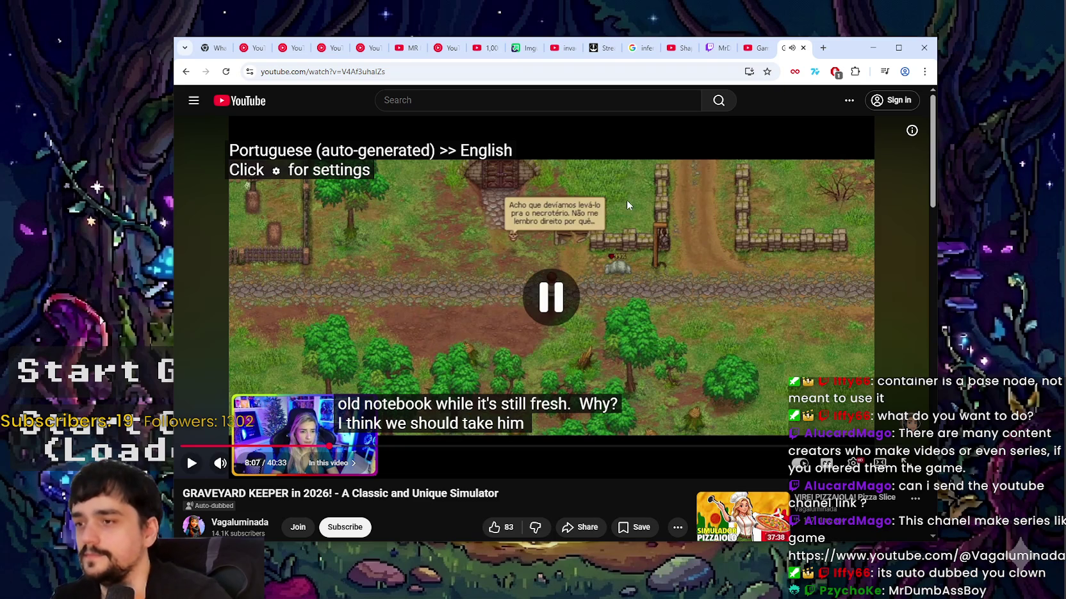
pyautogui.moveTo(868, 37)
pyautogui.mouseDown()
pyautogui.moveTo(868, 52)
pyautogui.moveTo(868, 31)
pyautogui.mouseUp()
# - Minimize Chrome and walk the character north to the crossroads by The Mage Tower
pyautogui.click(871, 42)
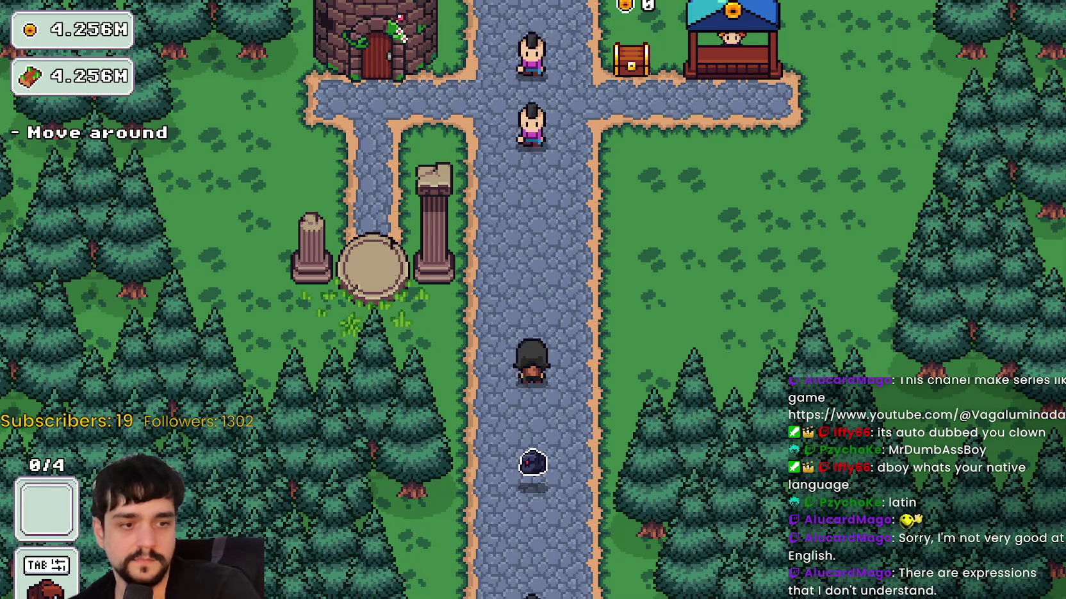
pyautogui.press('w')
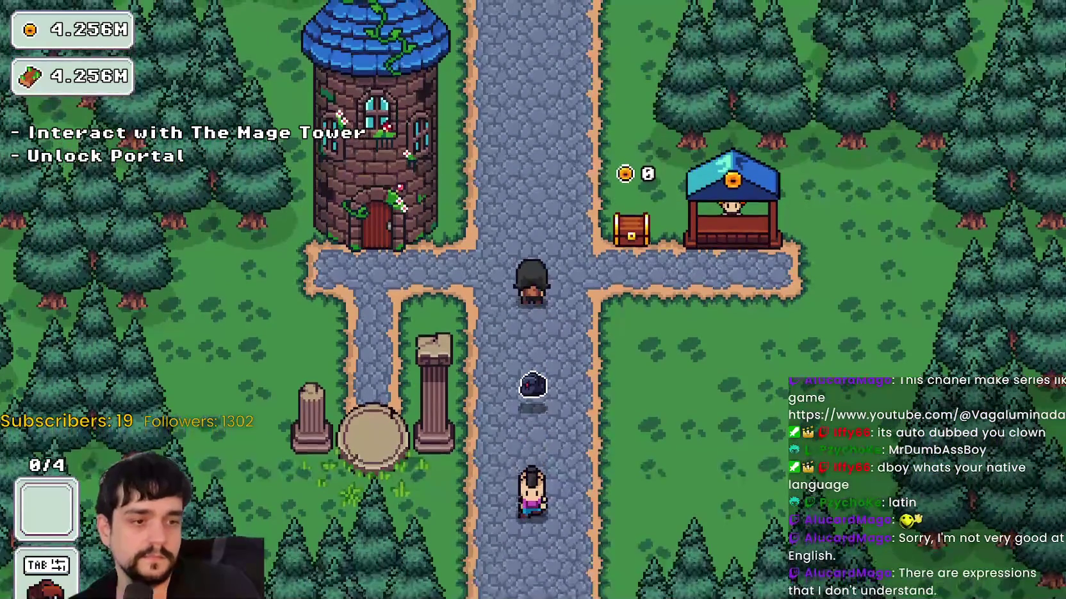
# - Bring up the Casterlabs chat dashboard and move it to the top-left corner
pyautogui.hotkey('alt', 'Tab')
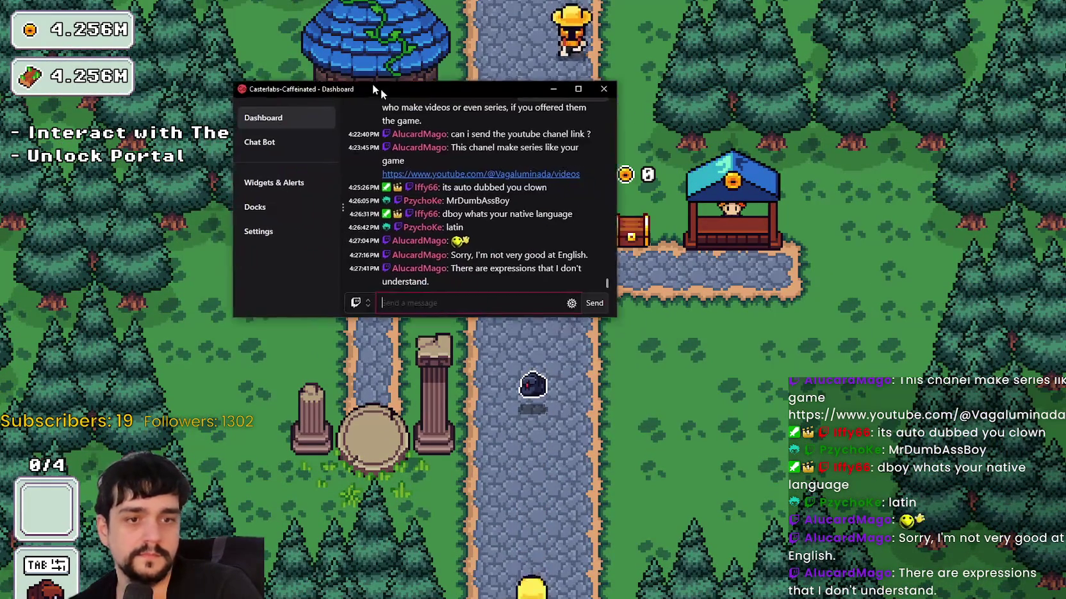
pyautogui.moveTo(380, 88)
pyautogui.mouseDown()
pyautogui.moveTo(297, 49)
pyautogui.moveTo(289, 25)
pyautogui.mouseUp()
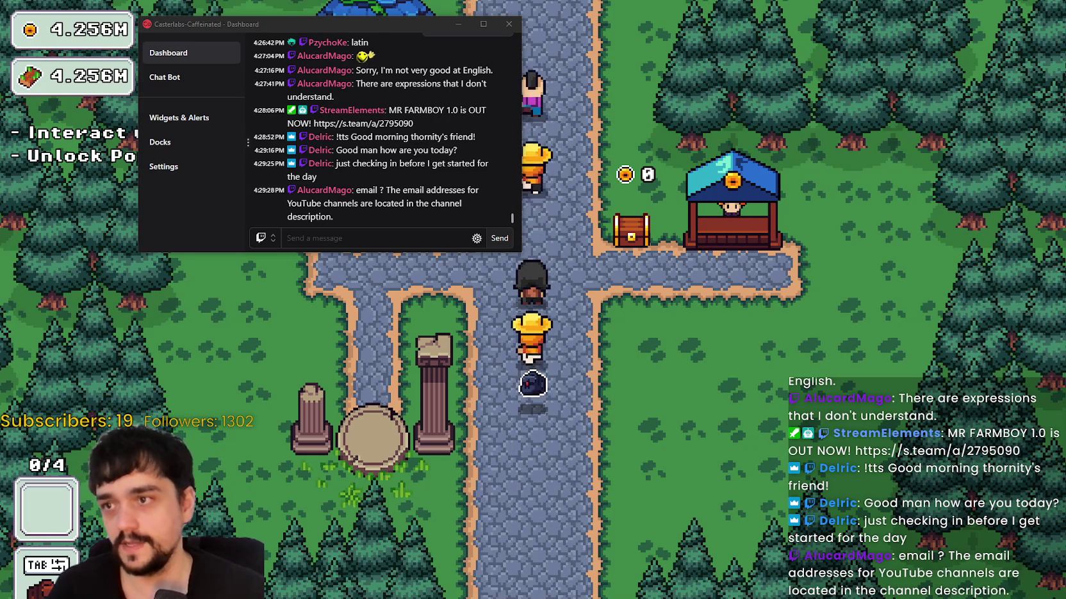
# - Move the chat dashboard to the upper right, enlarge it, then minimise it
pyautogui.moveTo(370, 30)
pyautogui.mouseDown()
pyautogui.moveTo(677, 161)
pyautogui.moveTo(754, 74)
pyautogui.mouseUp()
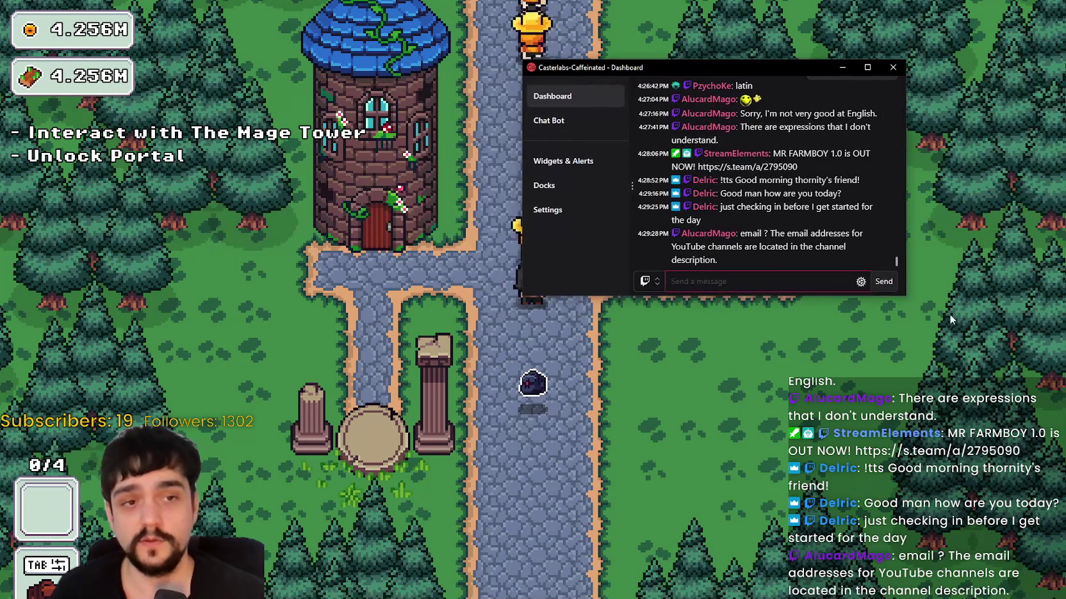
pyautogui.moveTo(907, 293); pyautogui.dragTo(912, 426)
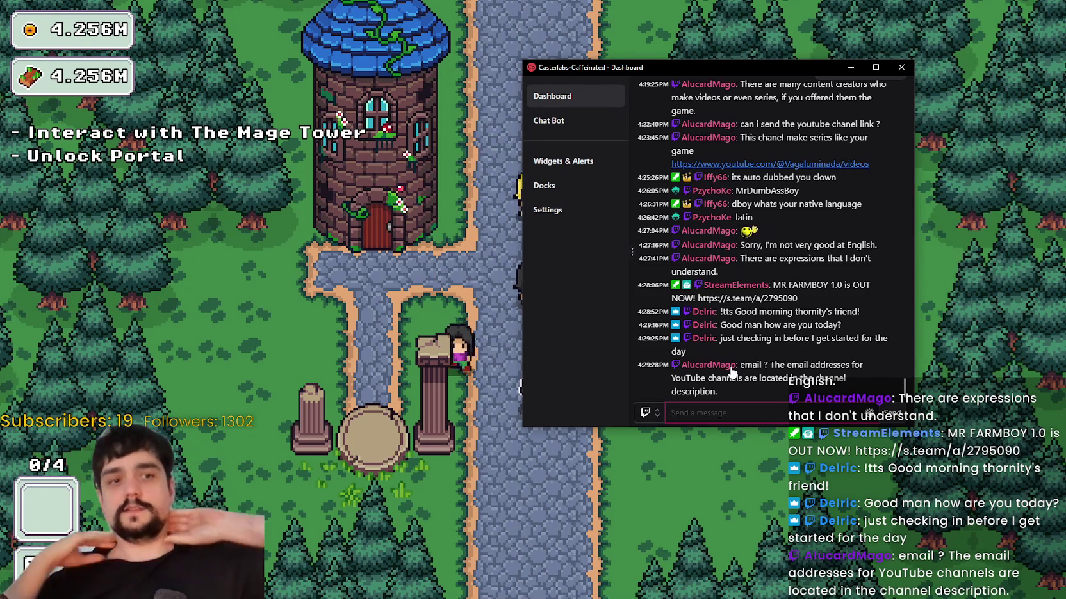
pyautogui.click(850, 68)
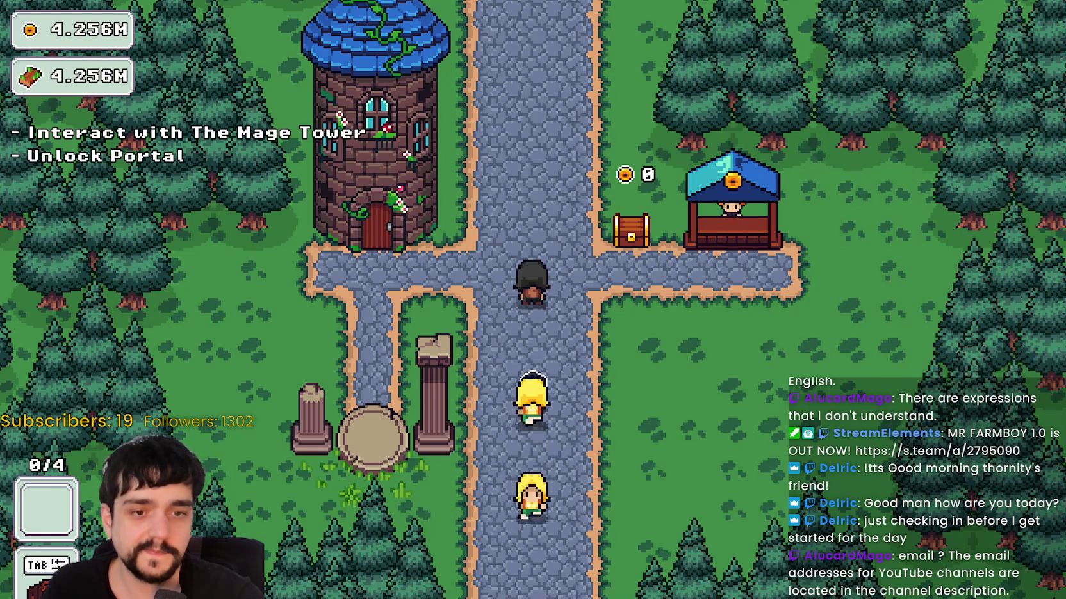
# - Switch to the SteamDB MR FARMBOY charts page showing 303 in-game players
pyautogui.hotkey('alt', 'Tab')
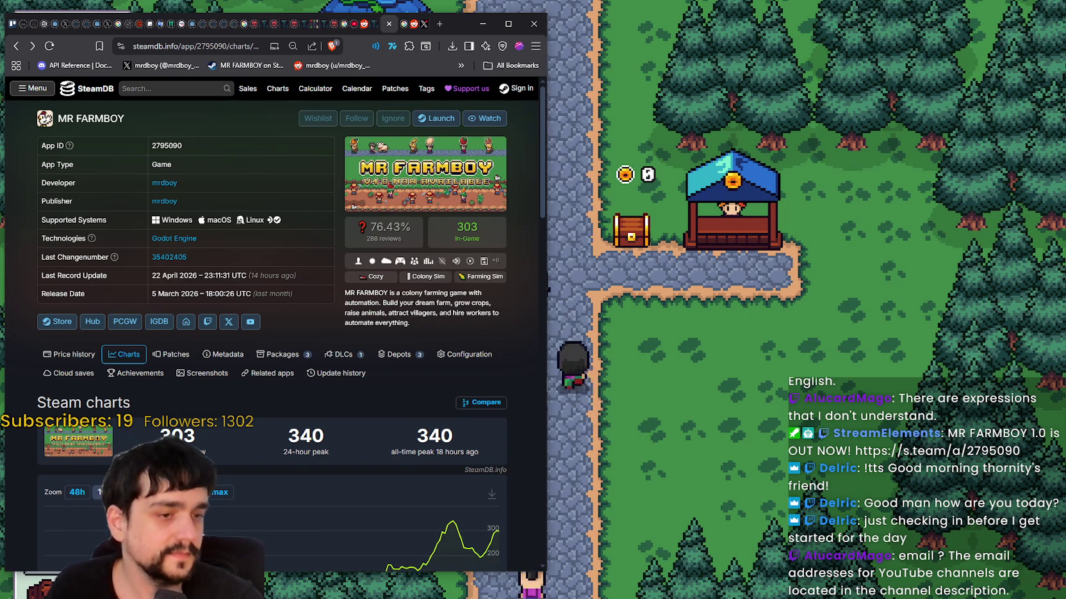
# - Bring the MR FARMBOY Steam store page forward, nudge it right, reload it, view its second screenshot
pyautogui.hotkey('alt', 'Tab')
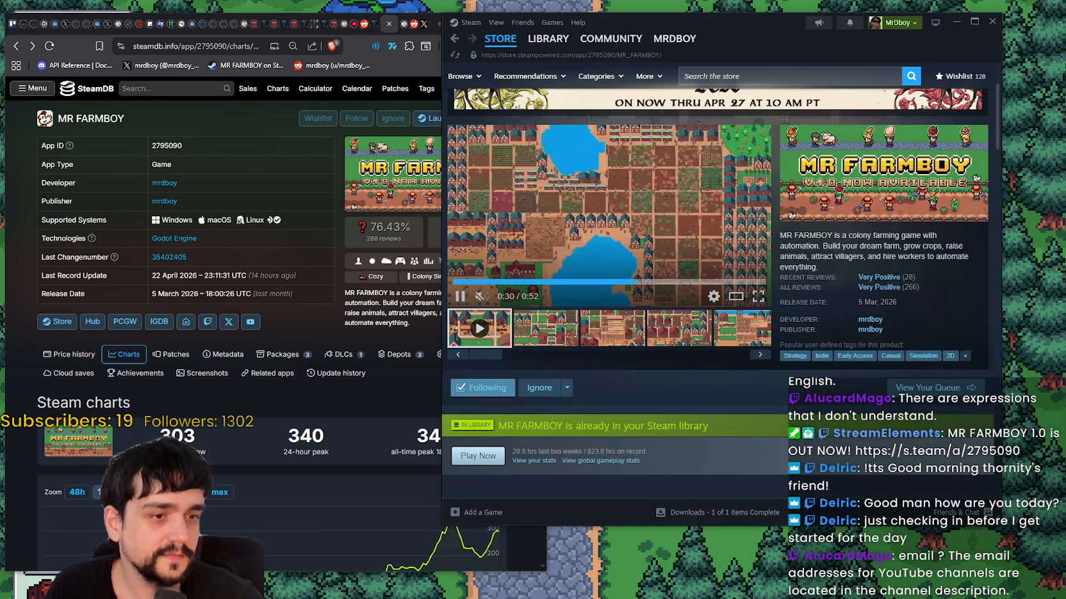
pyautogui.moveTo(717, 46); pyautogui.dragTo(767, 52)
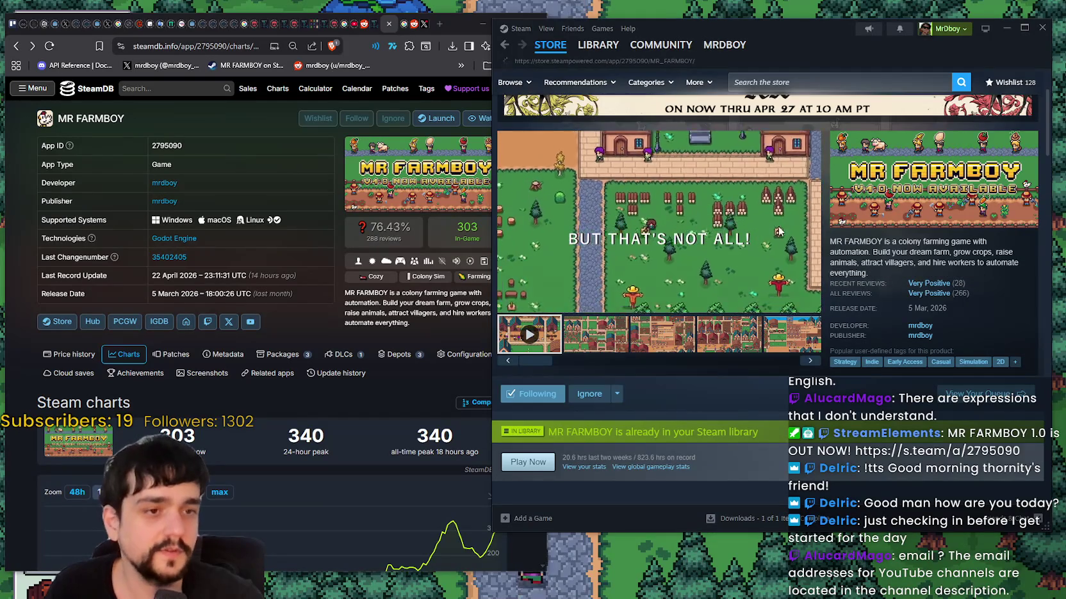
pyautogui.press('F5')
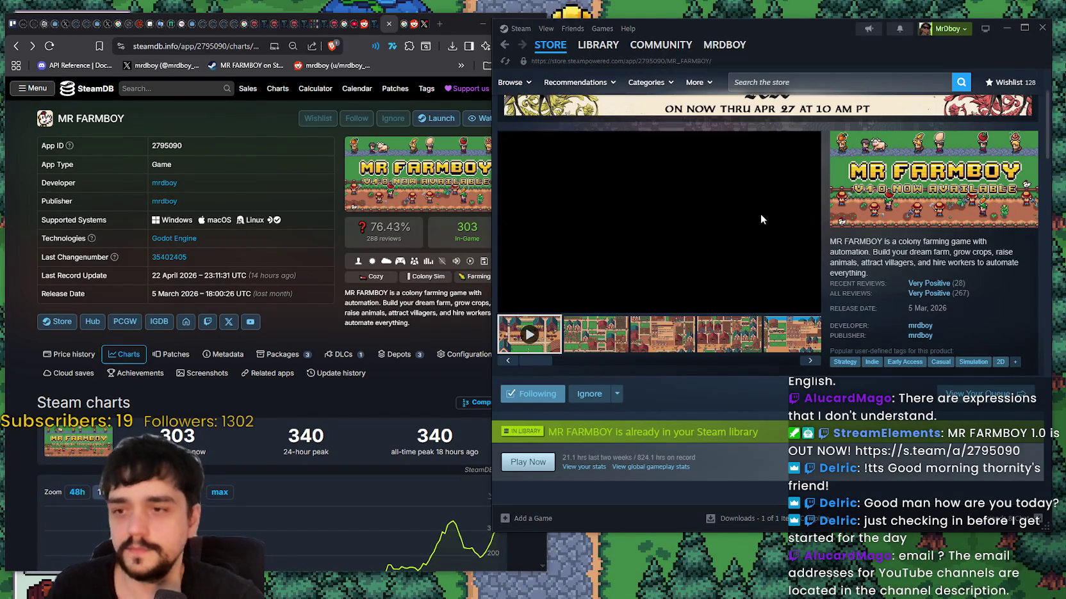
pyautogui.click(585, 337)
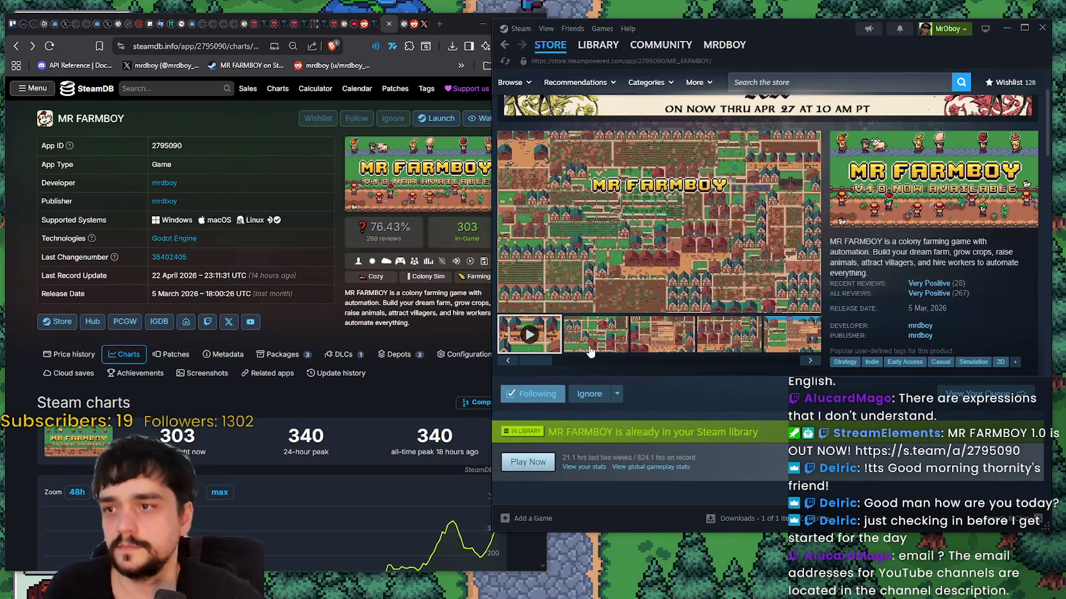
pyautogui.scroll(-1, 419, 368)
pyautogui.scroll(-1, 420, 369)
pyautogui.scroll(2, 416, 360)
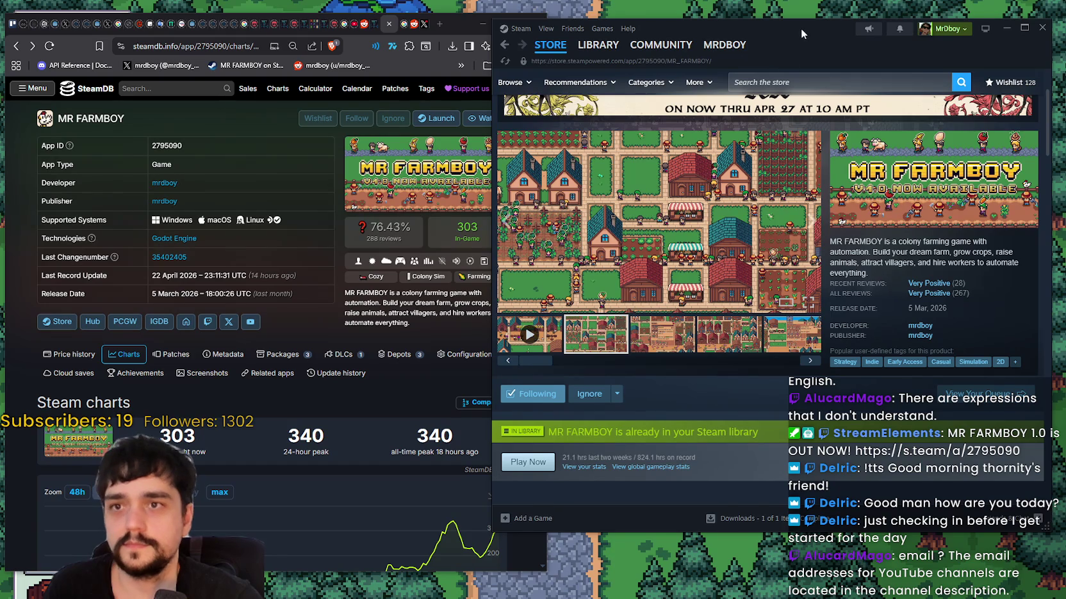
# - Shift the Steam window right and narrow the SteamDB browser window beside it
pyautogui.moveTo(801, 28); pyautogui.dragTo(819, 27)
pyautogui.moveTo(550, 536); pyautogui.dragTo(497, 535)
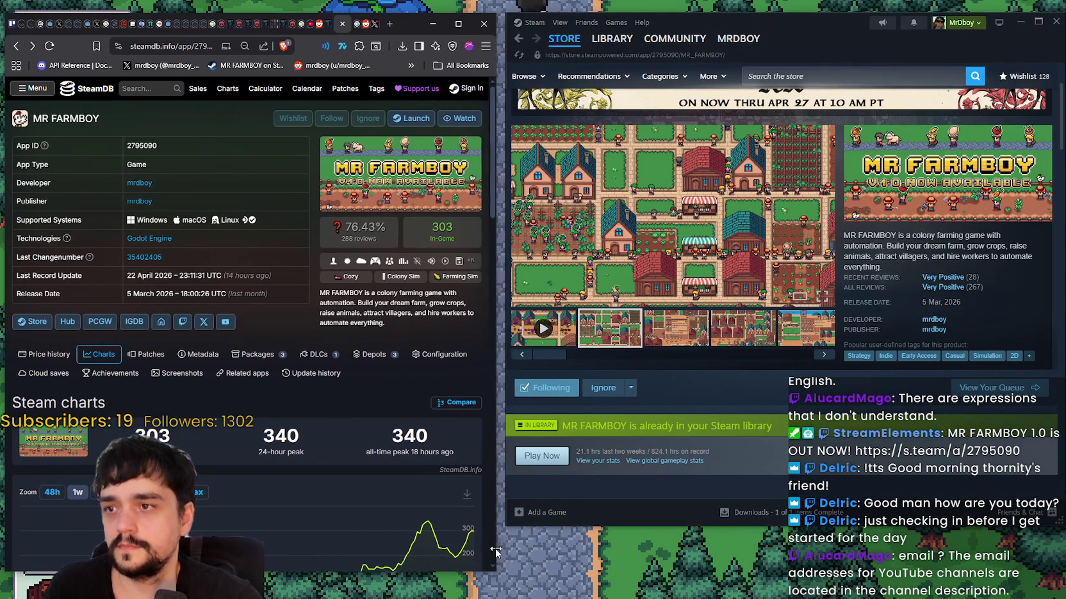
pyautogui.click(943, 253)
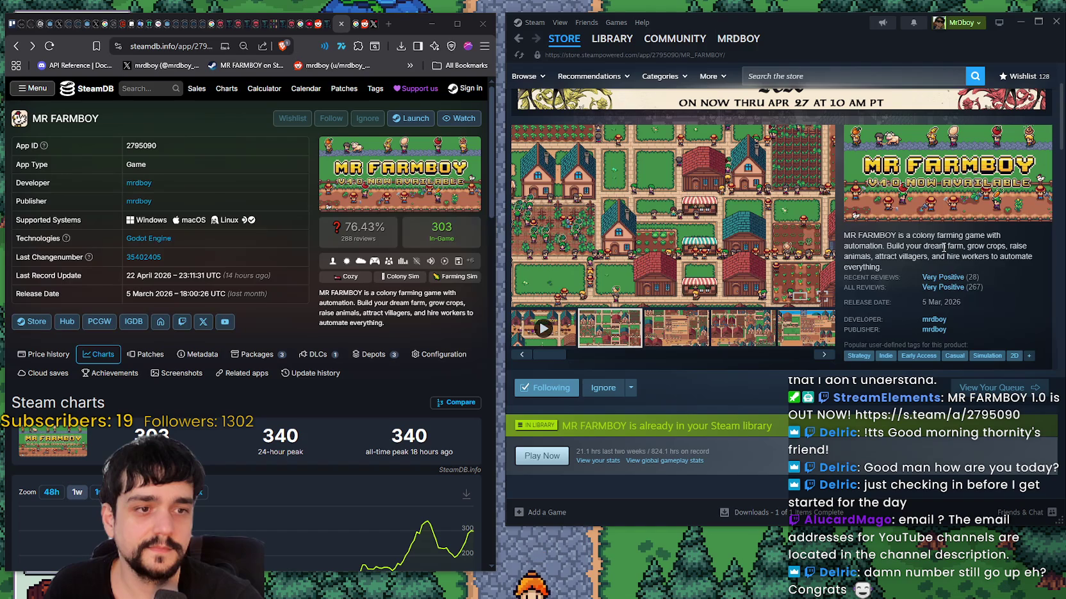
pyautogui.scroll(-1, 437, 337)
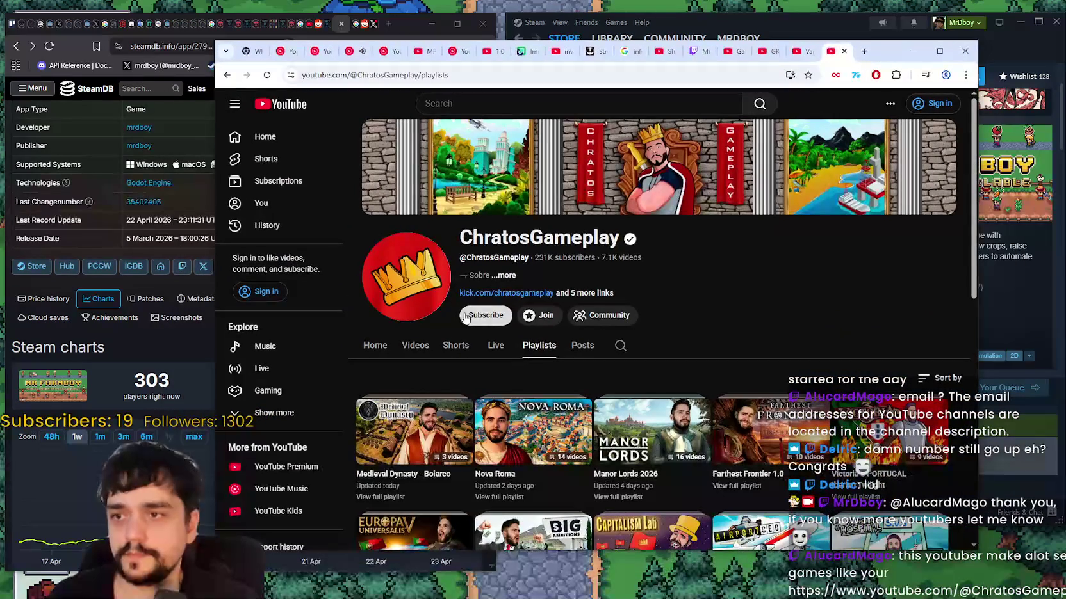
# - Browse the ChratosGameplay channel's uploaded videos
pyautogui.click(415, 346)
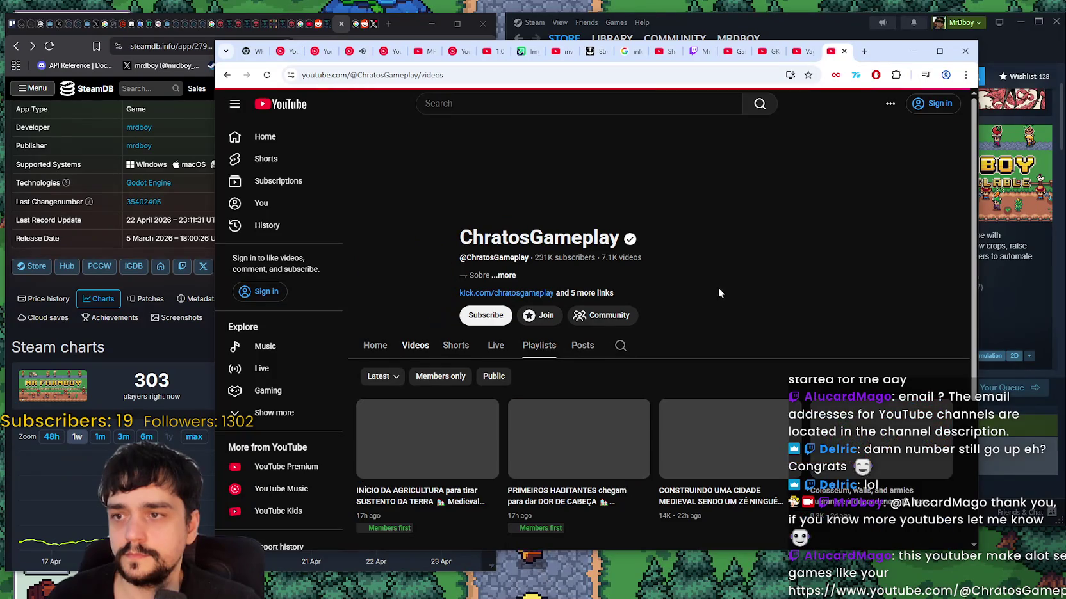
pyautogui.scroll(-3, 736, 281)
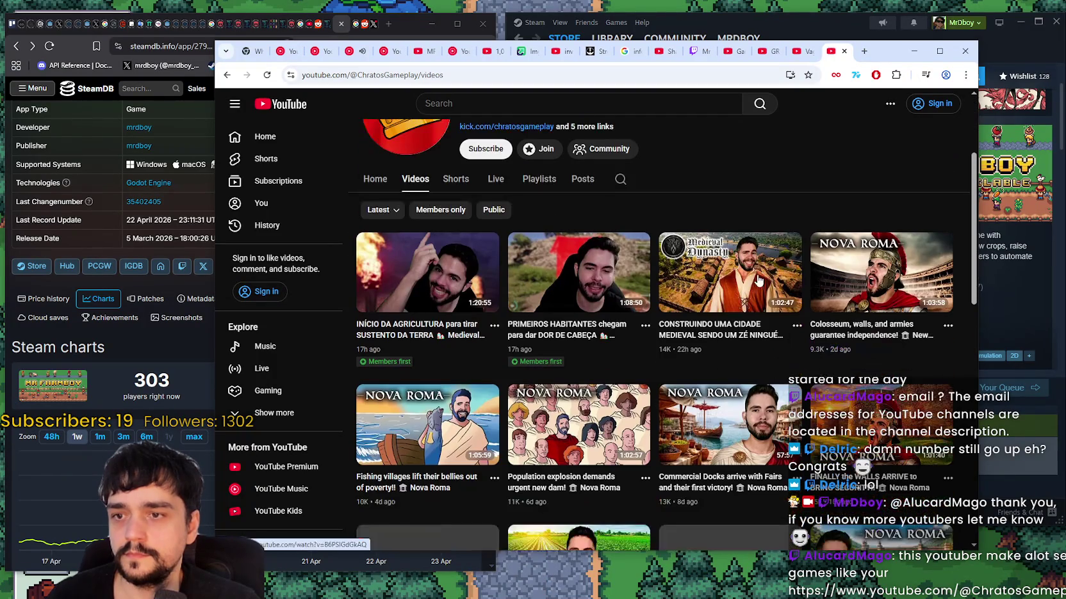
pyautogui.scroll(-5, 742, 385)
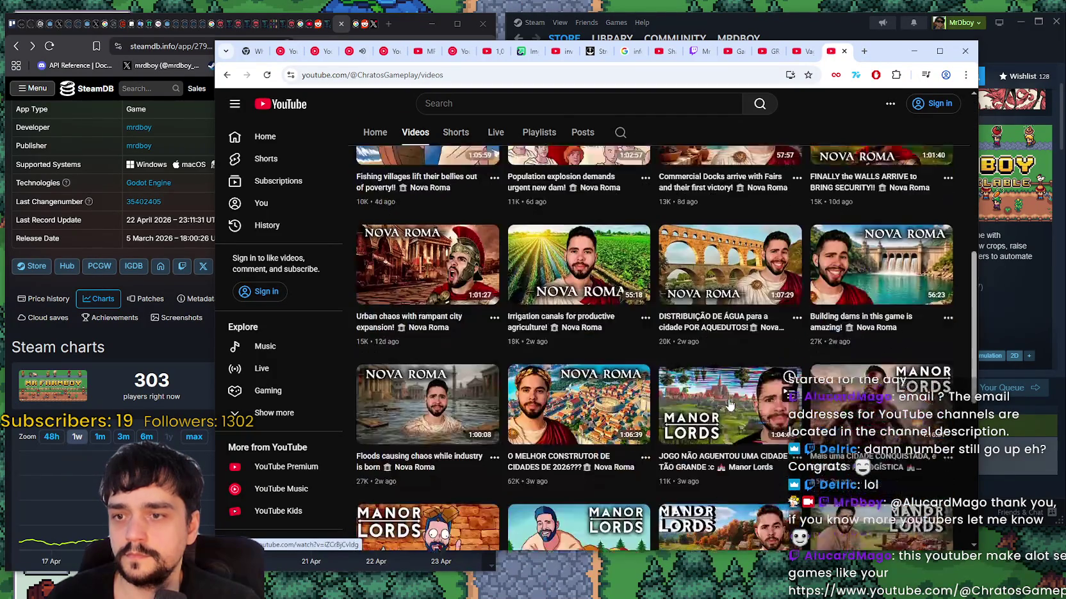
pyautogui.scroll(8, 735, 444)
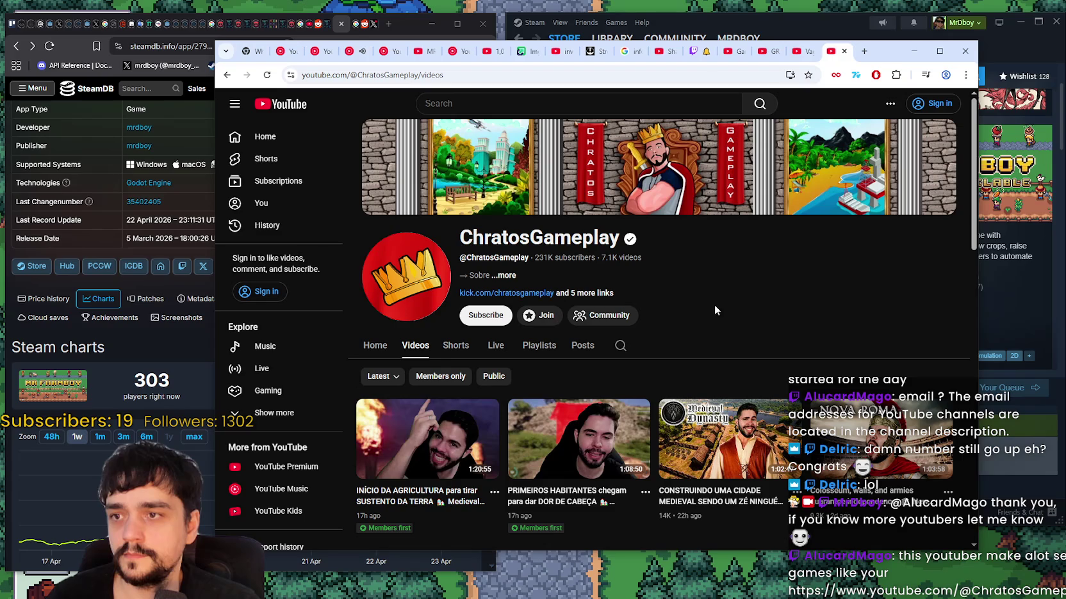
# - Check the channel's Live and Home tabs, then return to Videos and scroll back up
pyautogui.click(494, 355)
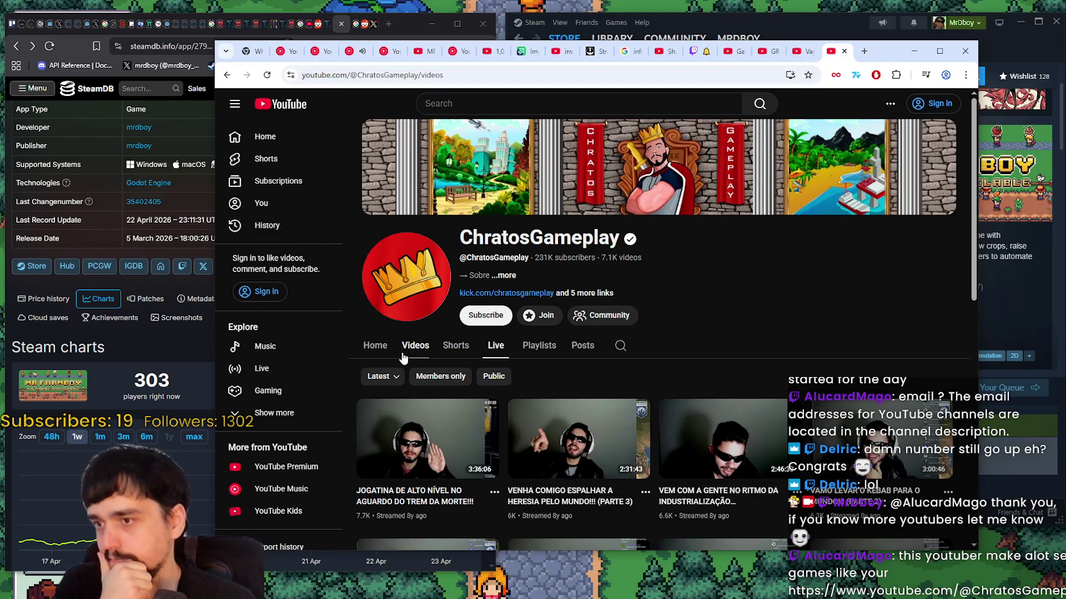
pyautogui.click(410, 351)
pyautogui.click(375, 346)
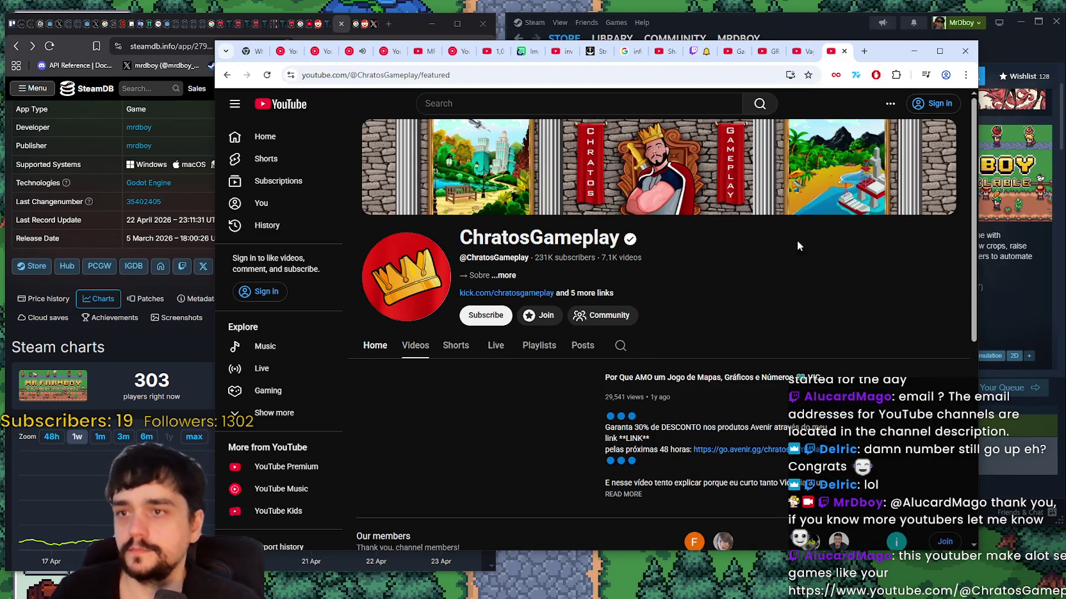
pyautogui.click(415, 346)
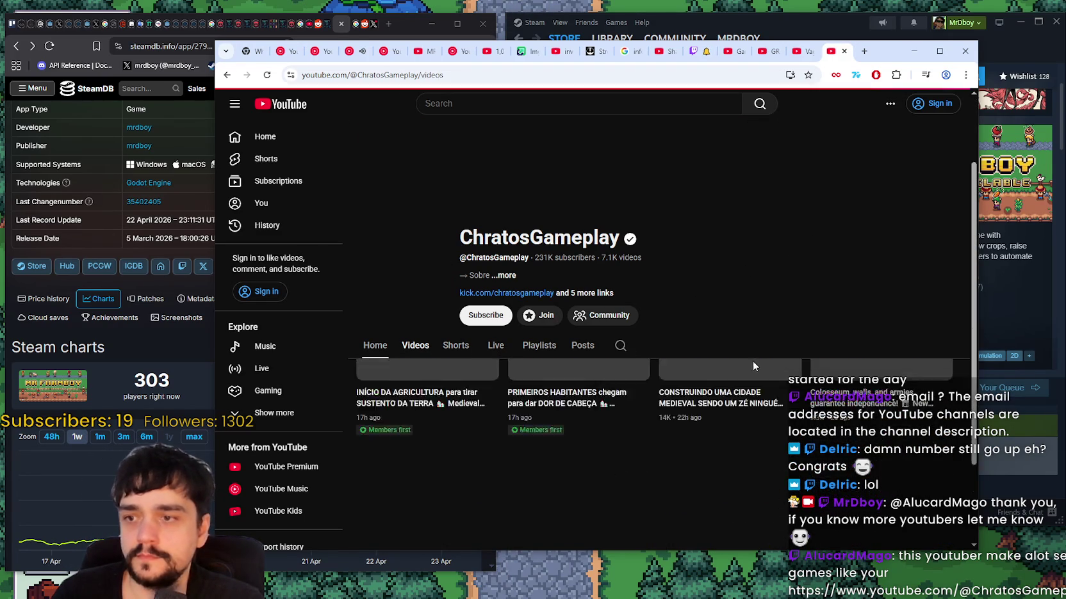
pyautogui.scroll(-3, 723, 484)
pyautogui.scroll(-2, 722, 485)
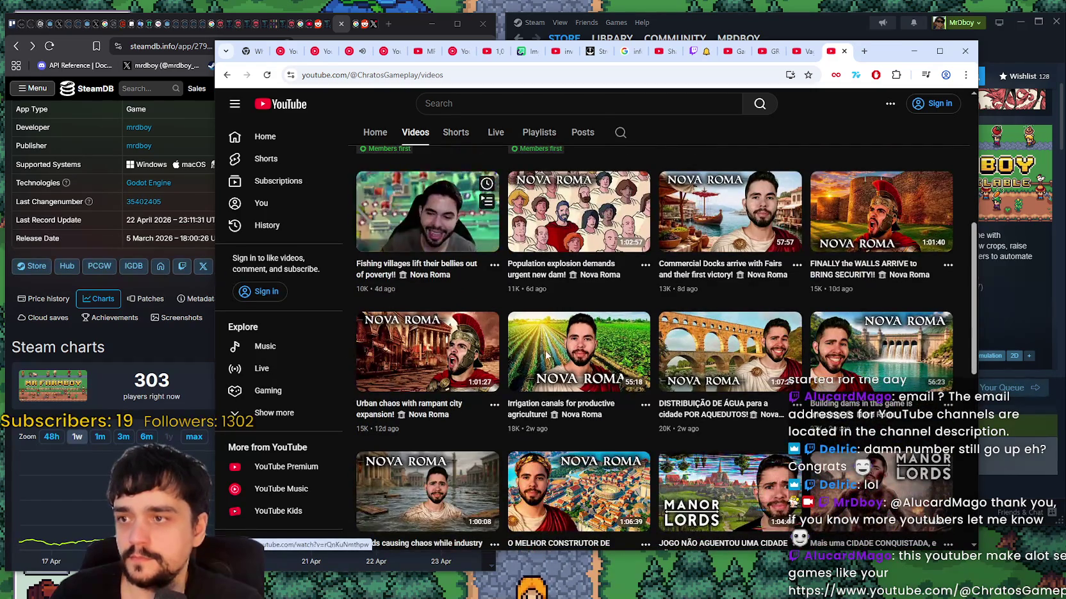
pyautogui.scroll(5, 615, 417)
pyautogui.scroll(2, 614, 417)
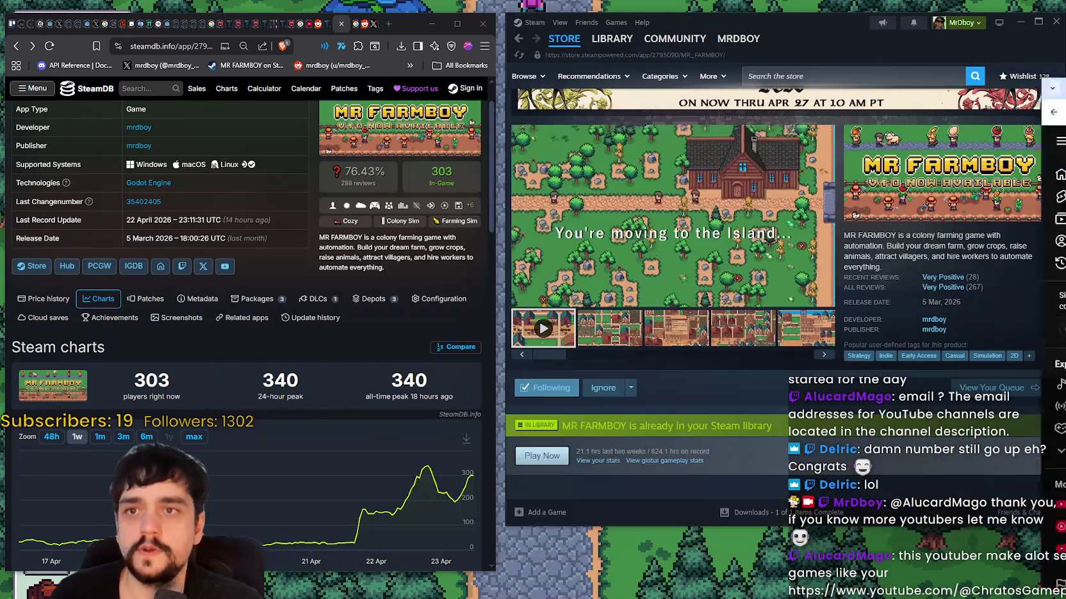
pyautogui.click(914, 51)
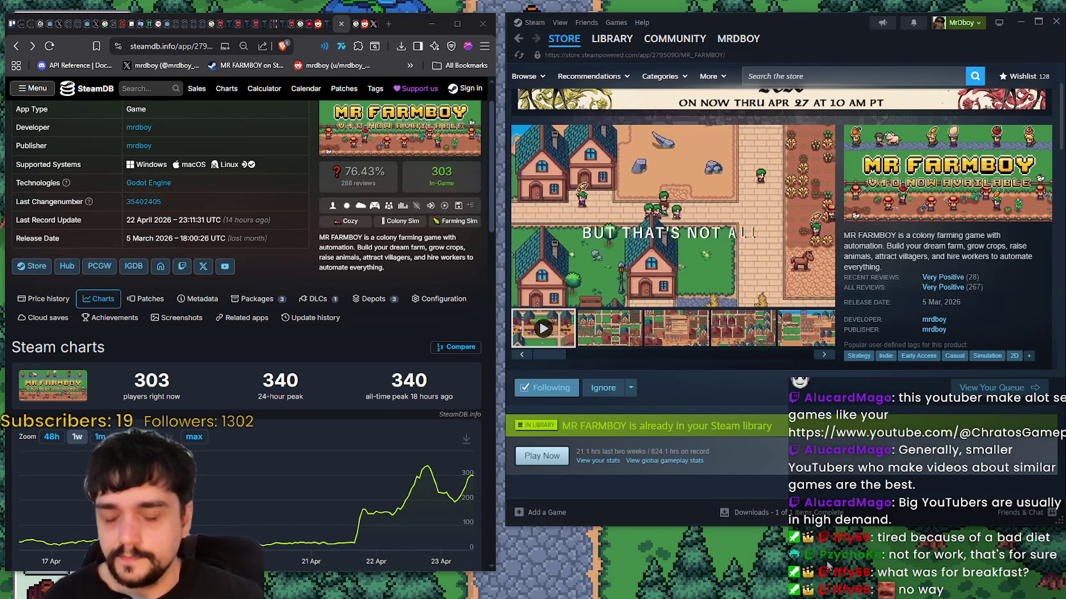
pyautogui.hotkey('alt', 'Tab')
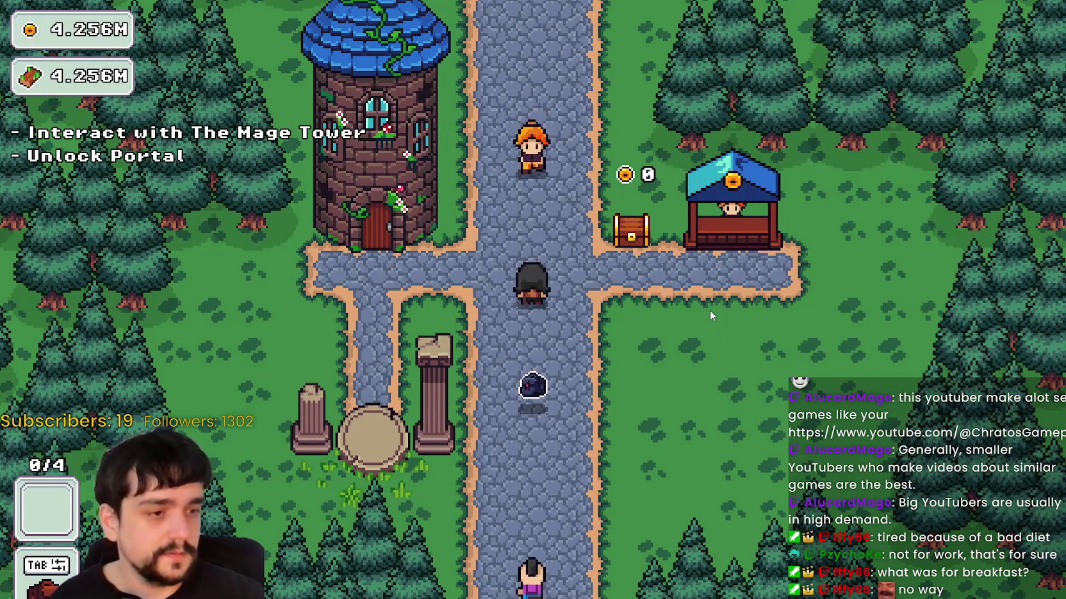
# - Unlock the portal at The Mage Tower and travel to Stage 1 in The Forest
pyautogui.press('a')
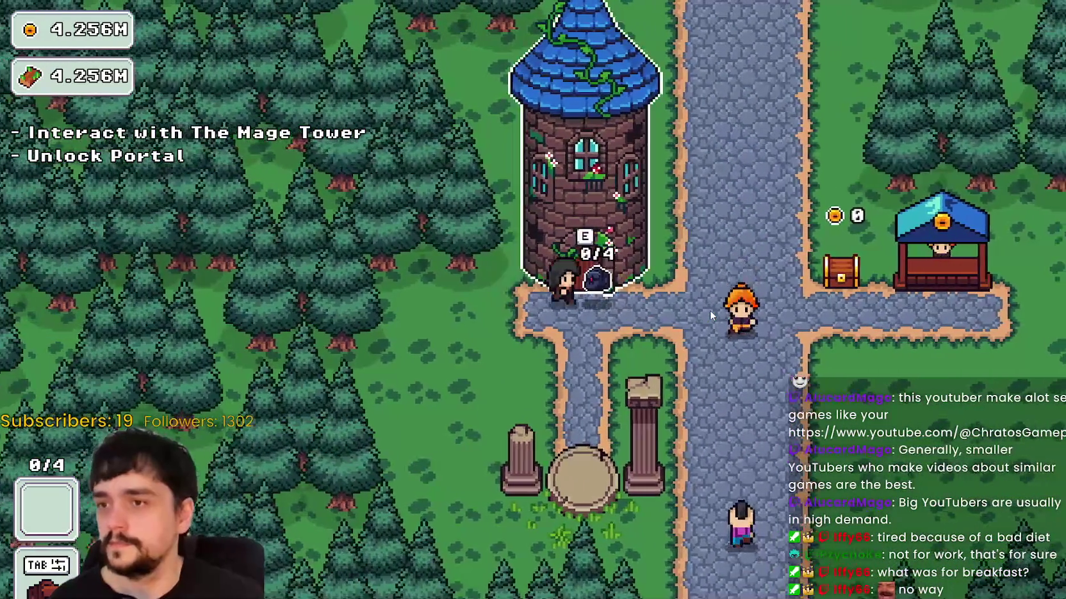
pyautogui.press('e')
pyautogui.click(533, 297)
pyautogui.press('s')
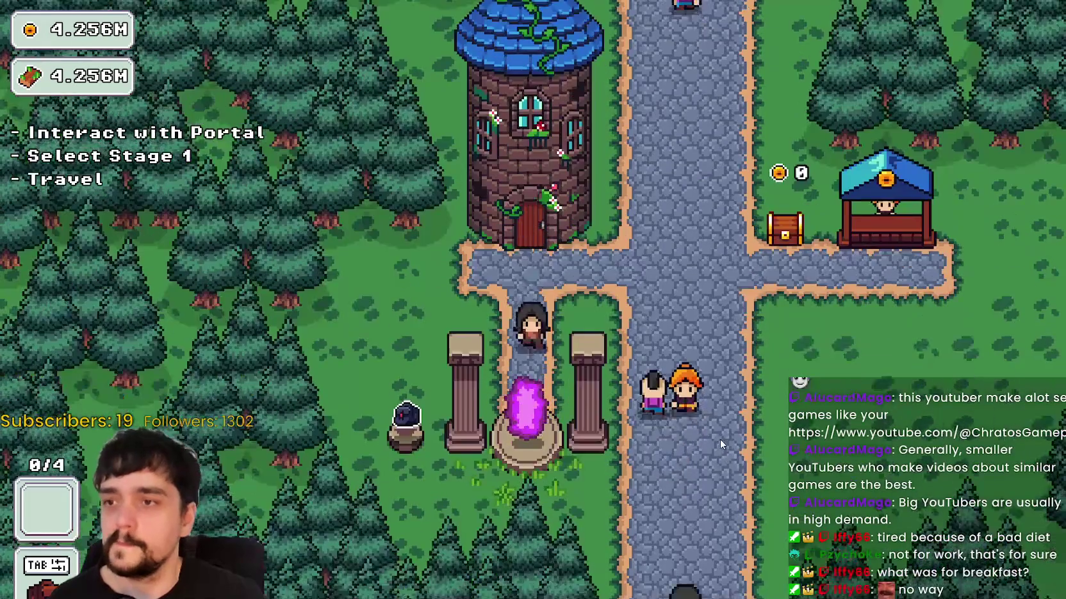
pyautogui.press('e')
pyautogui.press('Escape')
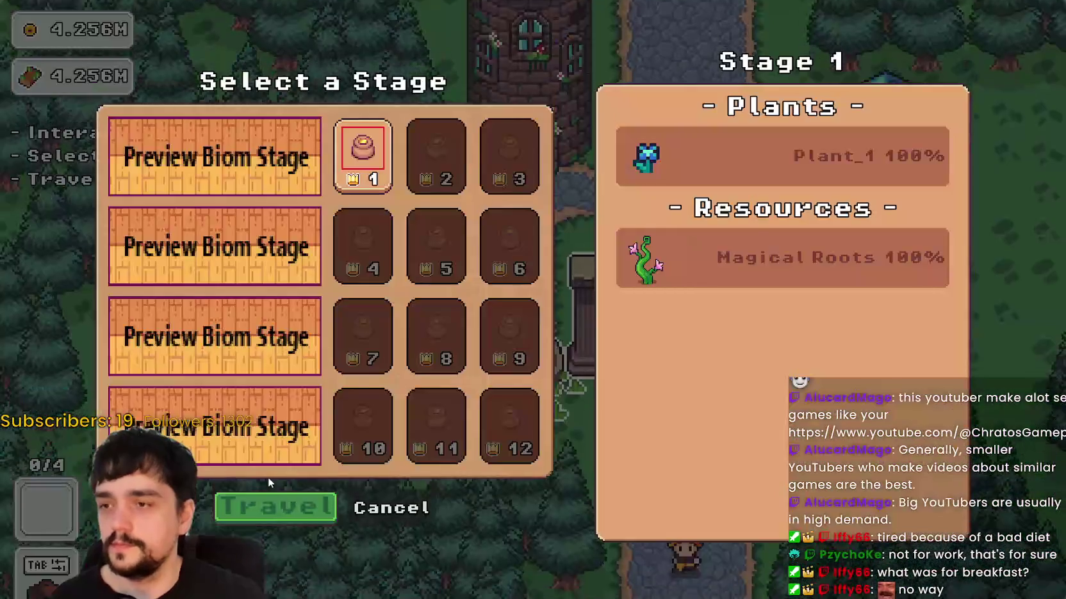
pyautogui.click(292, 502)
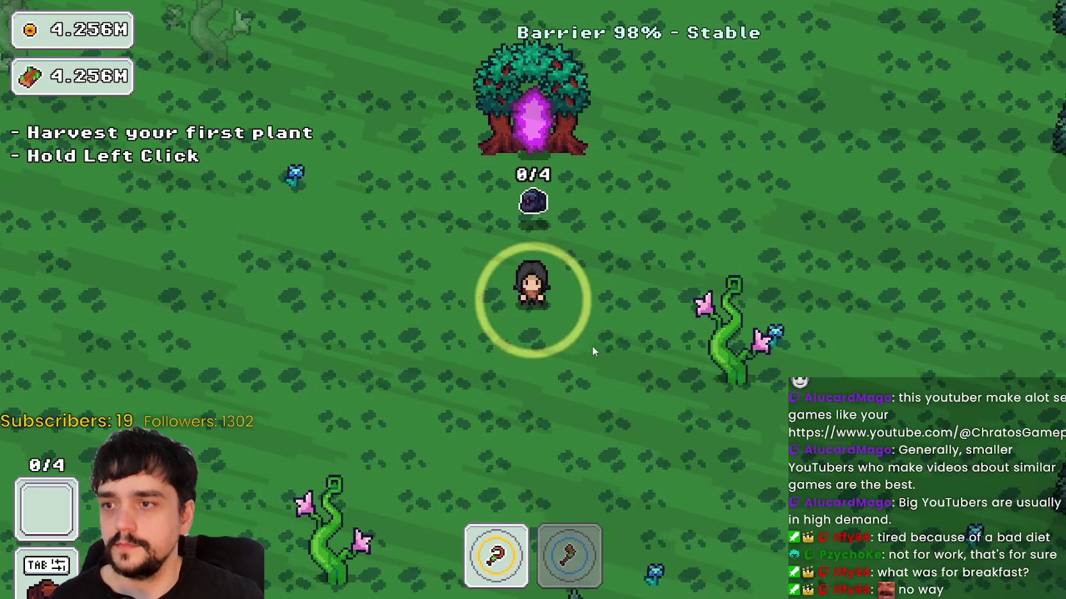
# - Walk through the forest harvesting four plants
pyautogui.press('a')
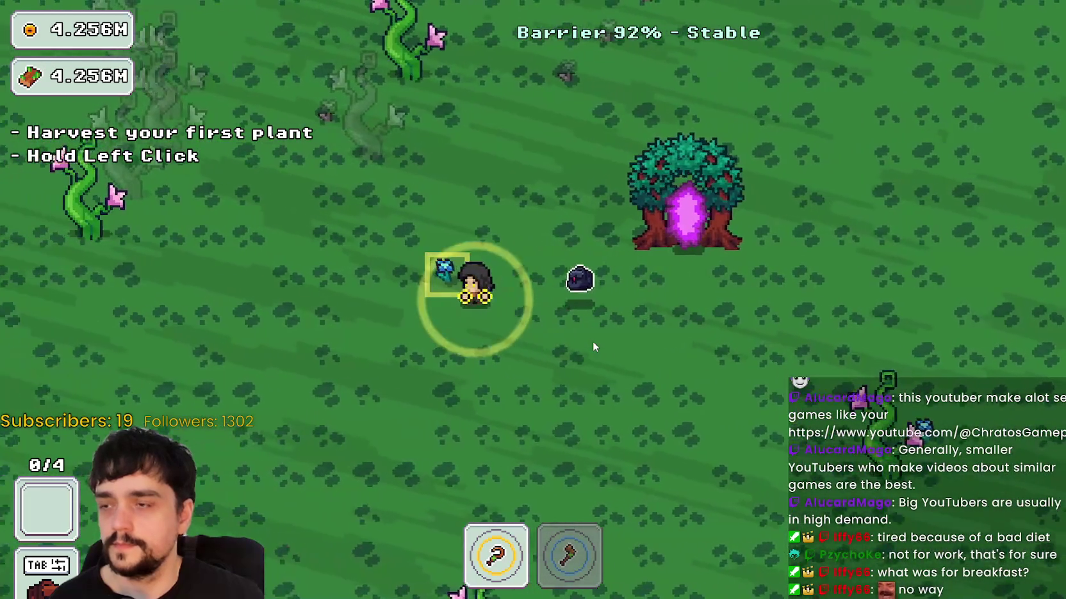
pyautogui.moveTo(593, 346); pyautogui.dragTo(593, 345)
pyautogui.press('a')
pyautogui.press('d')
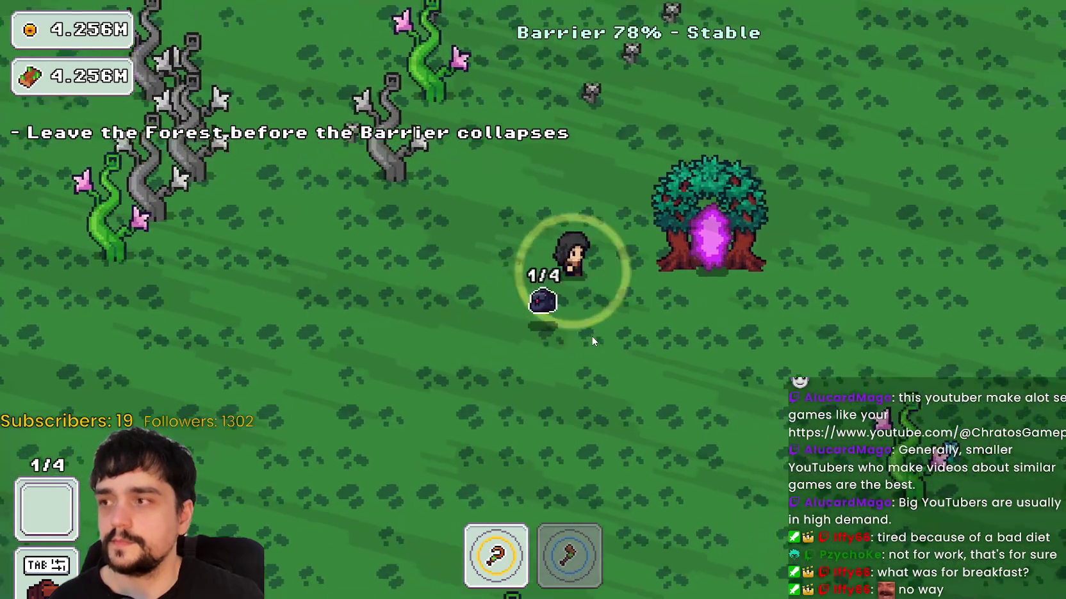
pyautogui.press('w')
pyautogui.press('a')
pyautogui.press('w')
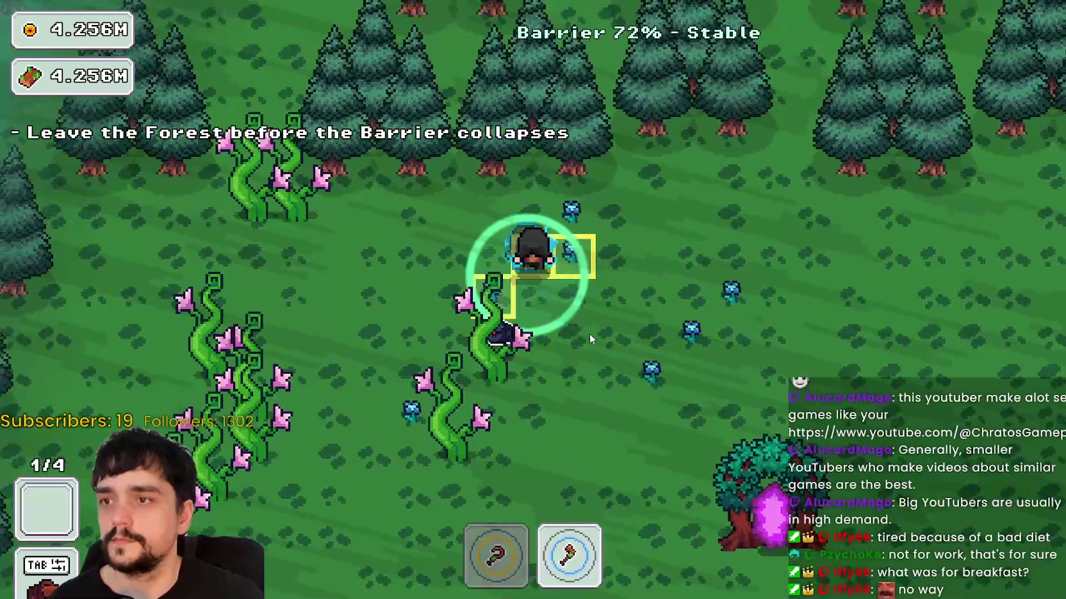
pyautogui.press('d')
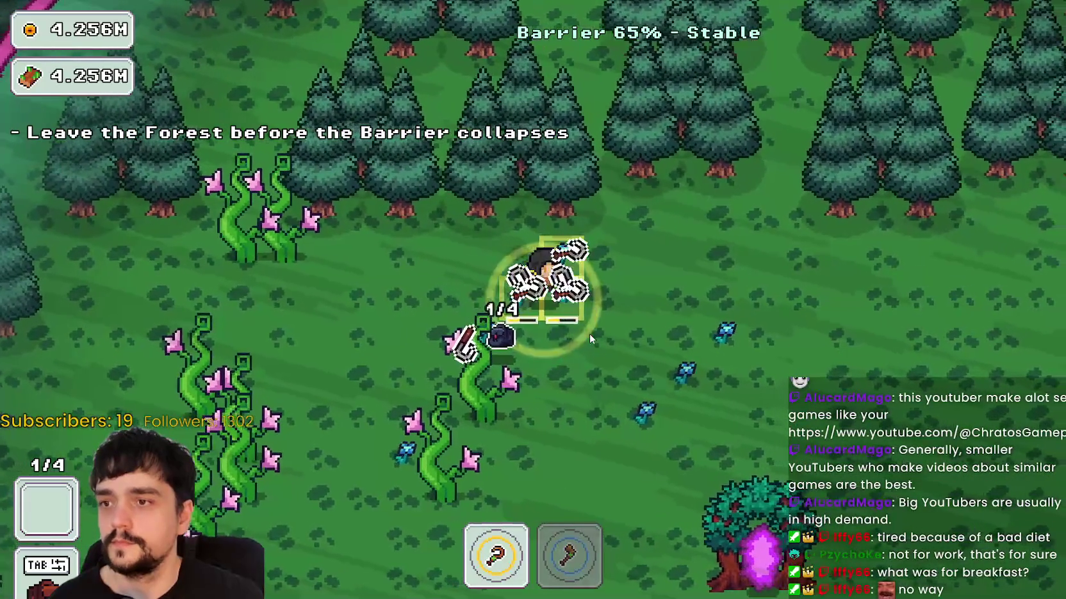
pyautogui.press('d')
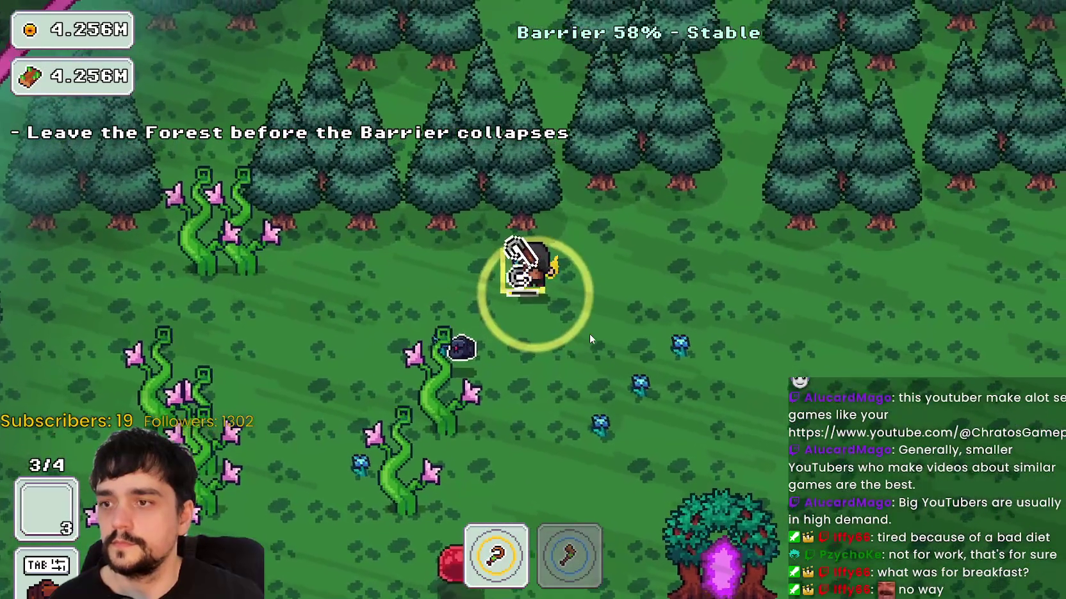
pyautogui.press('2')
# - Walk down to the portal tree and leave the forest through it
pyautogui.press('d')
pyautogui.press('s')
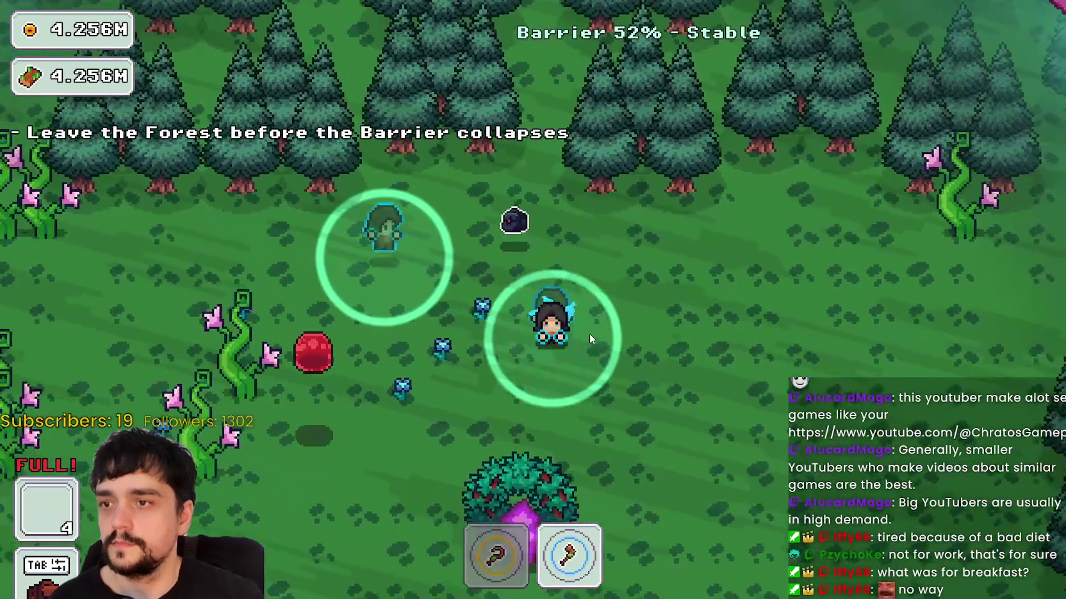
pyautogui.press('s')
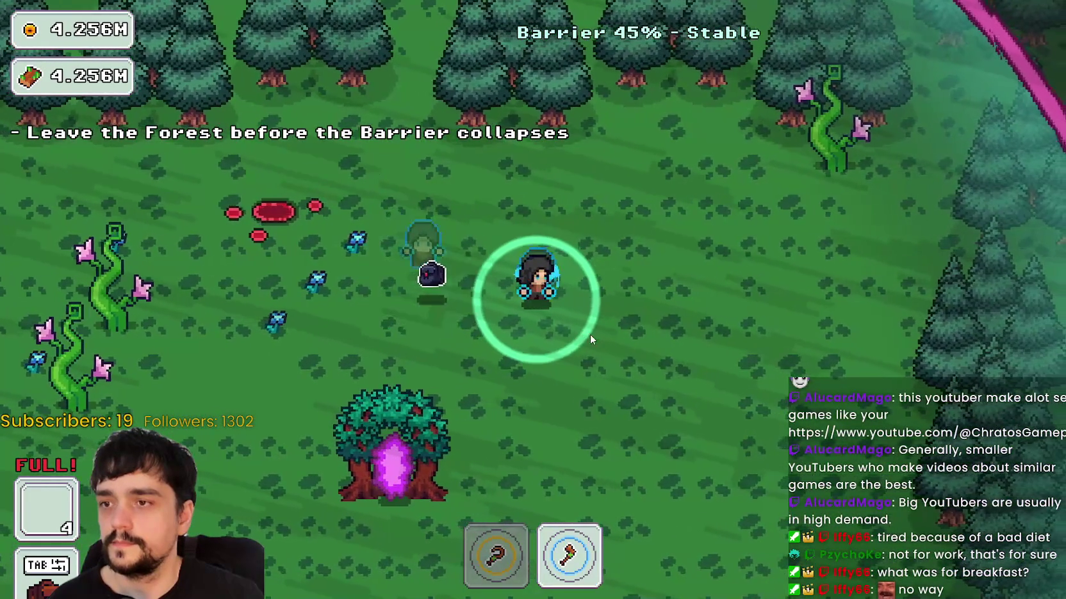
pyautogui.press('s')
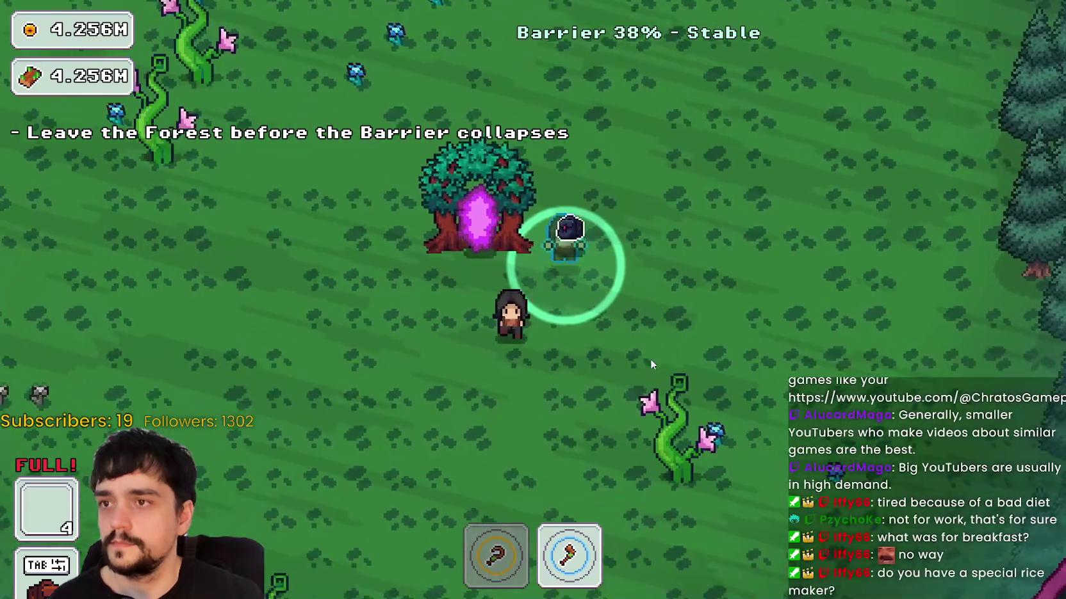
pyautogui.press('w')
pyautogui.press('e')
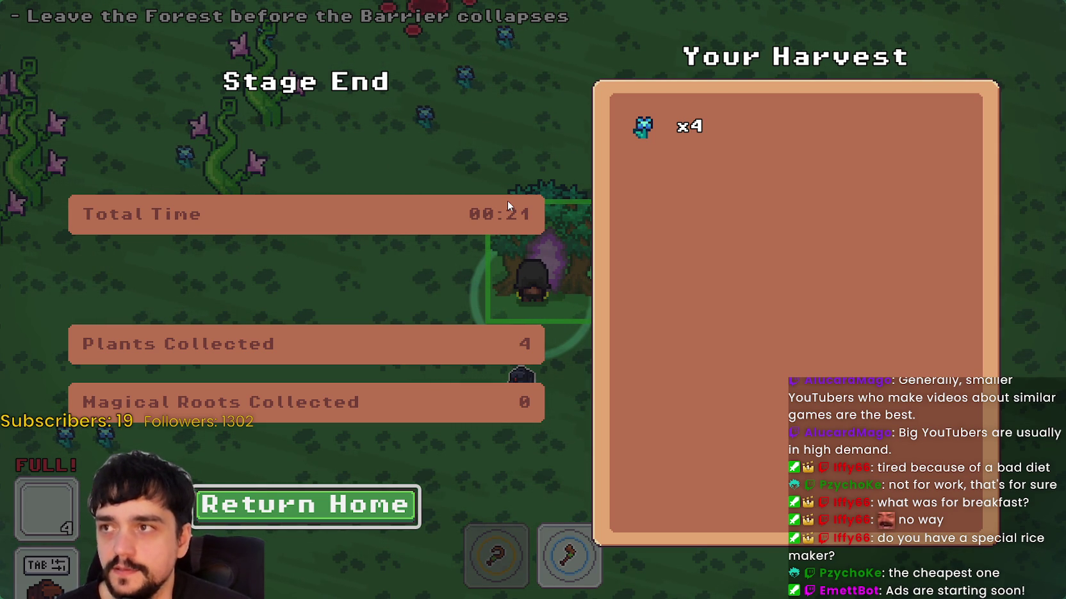
# - Return Home to the village with the four plants, then switch back to Godot
pyautogui.click(380, 499)
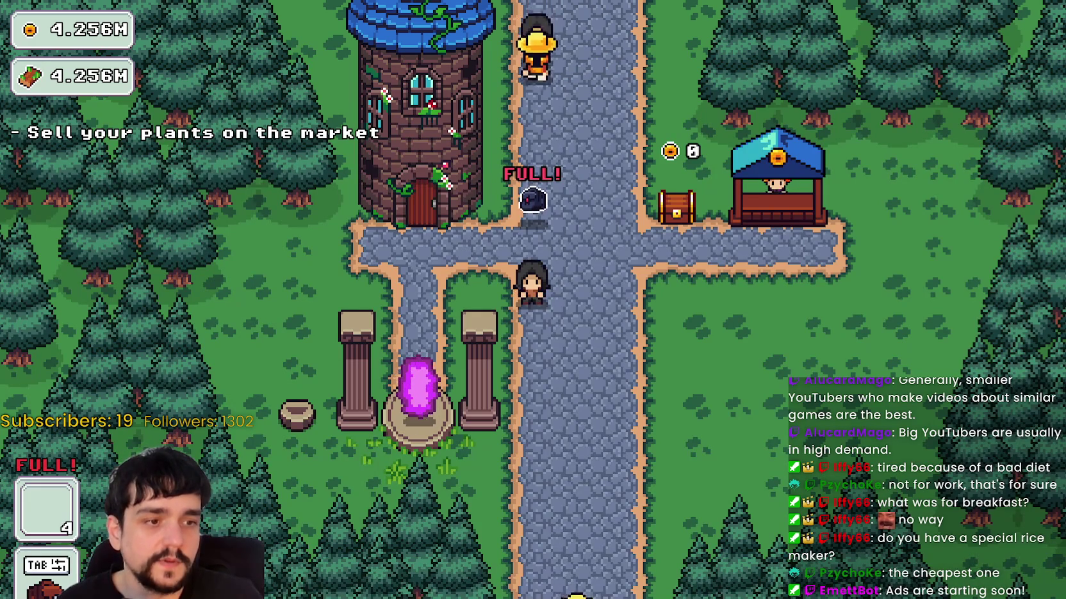
pyautogui.hotkey('alt', 'Tab')
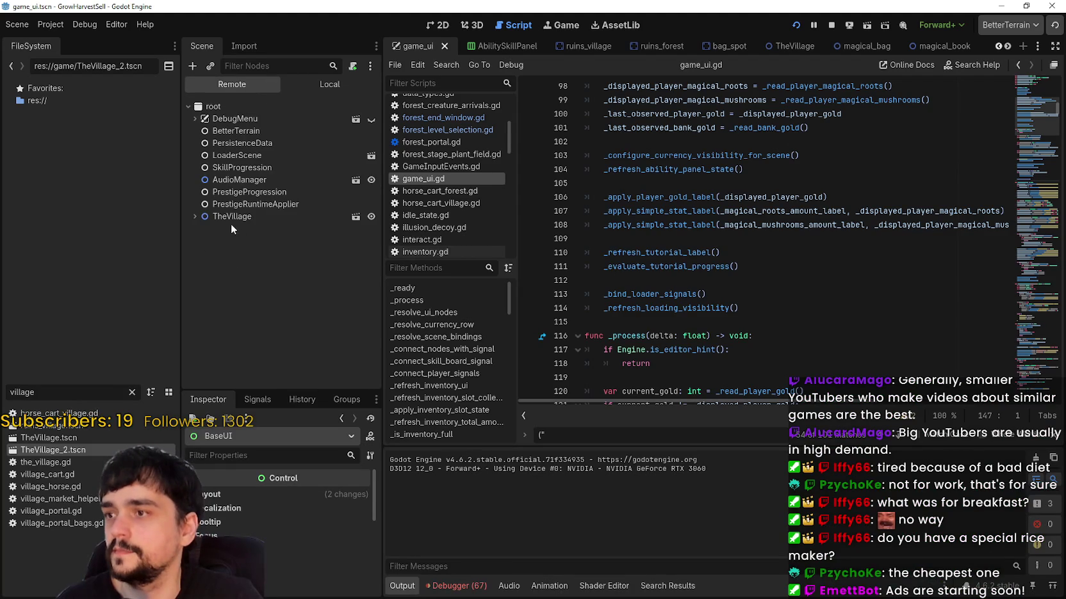
# - In the Remote tree under TheVillage > GameUI, turn off BaseUI's visibility
pyautogui.click(194, 217)
pyautogui.scroll(-2, 211, 320)
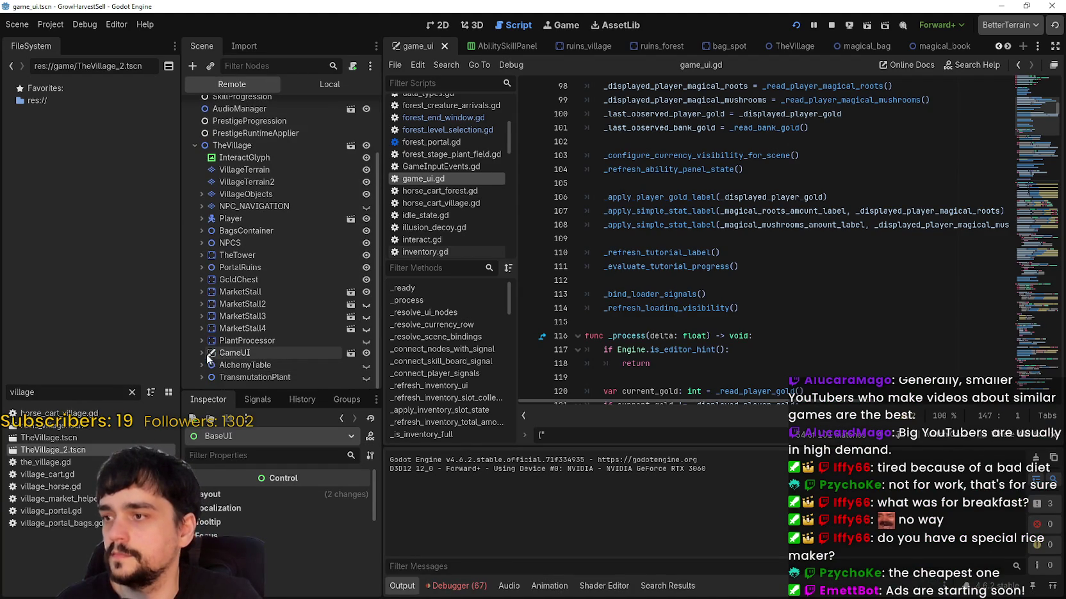
pyautogui.click(200, 353)
pyautogui.scroll(-1, 204, 355)
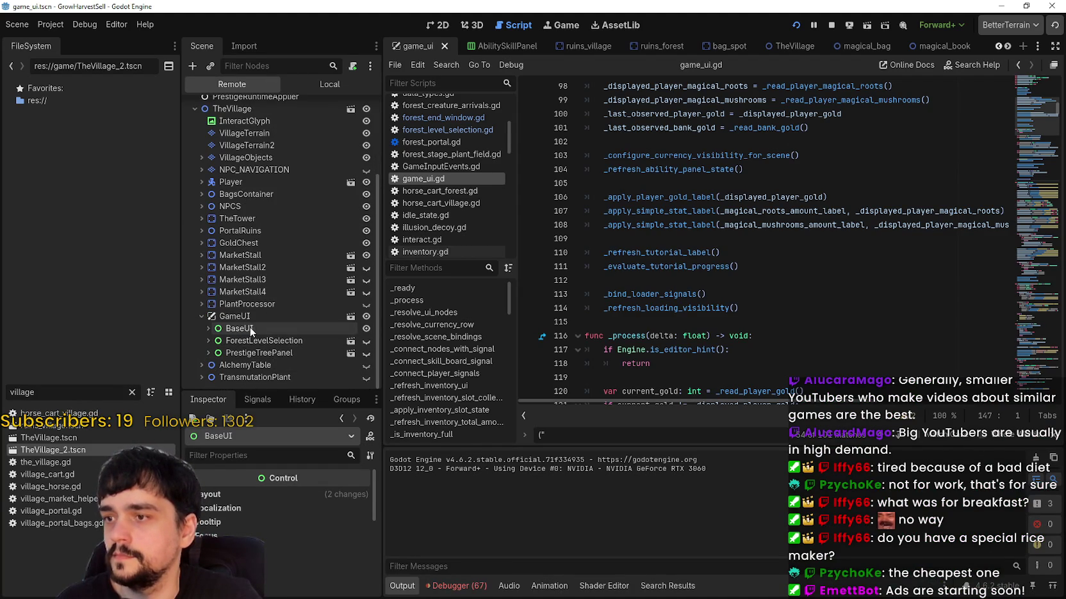
pyautogui.click(368, 329)
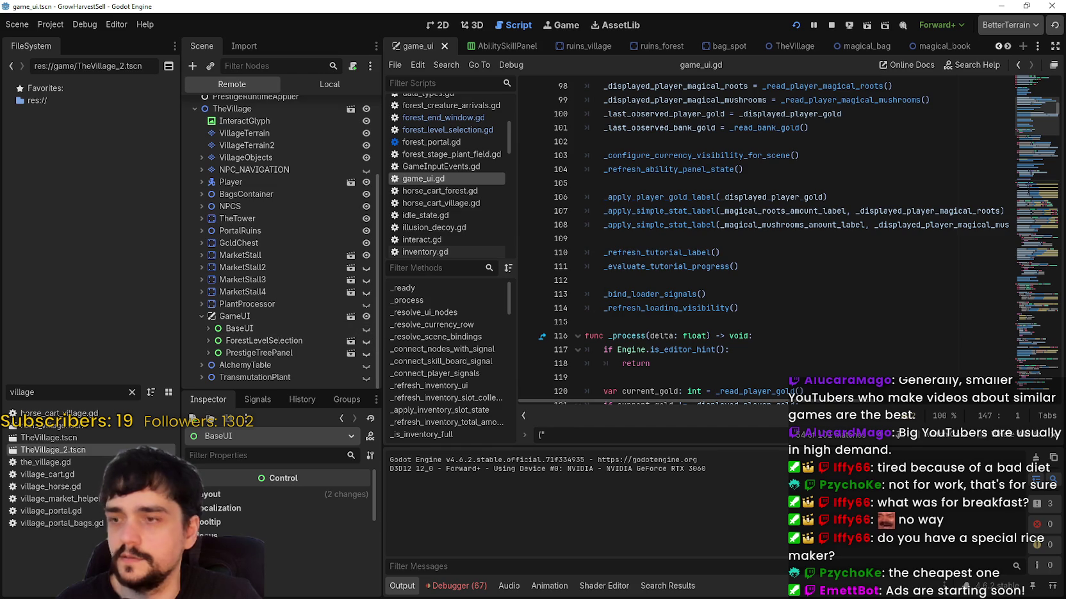
# - In the running game, walk onto the village portal and bring up Select a Stage
pyautogui.hotkey('alt', 'Tab')
pyautogui.press('a')
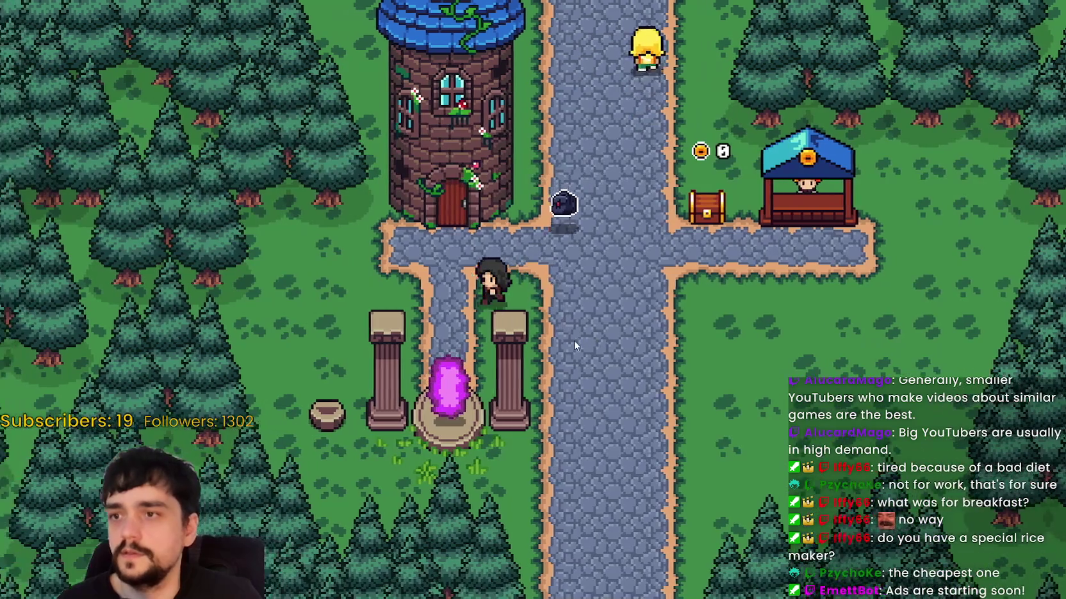
pyautogui.press('s')
pyautogui.press('e')
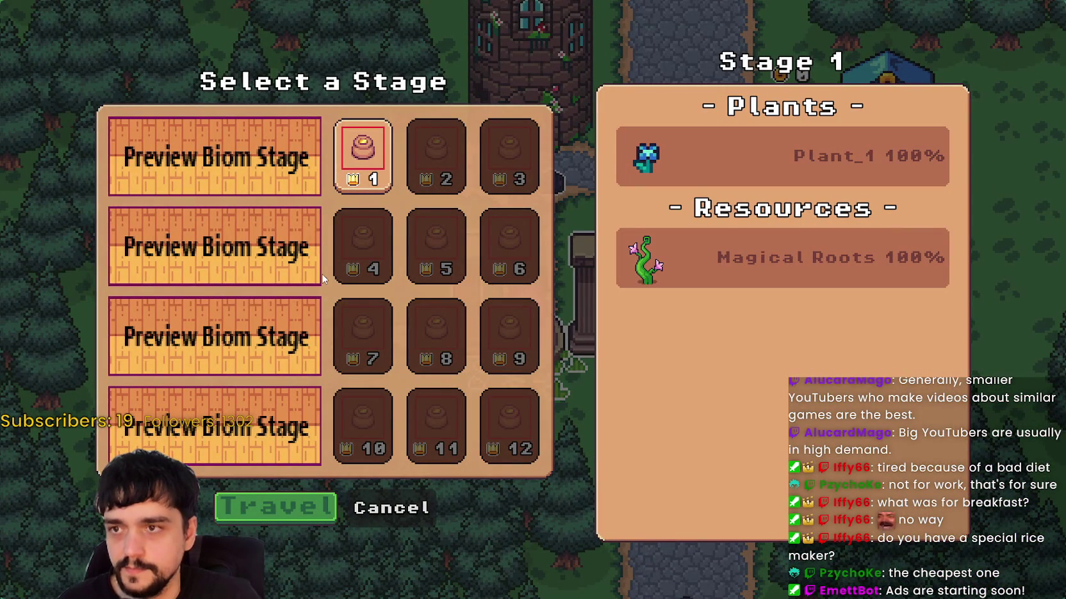
pyautogui.hotkey('alt', 'Tab')
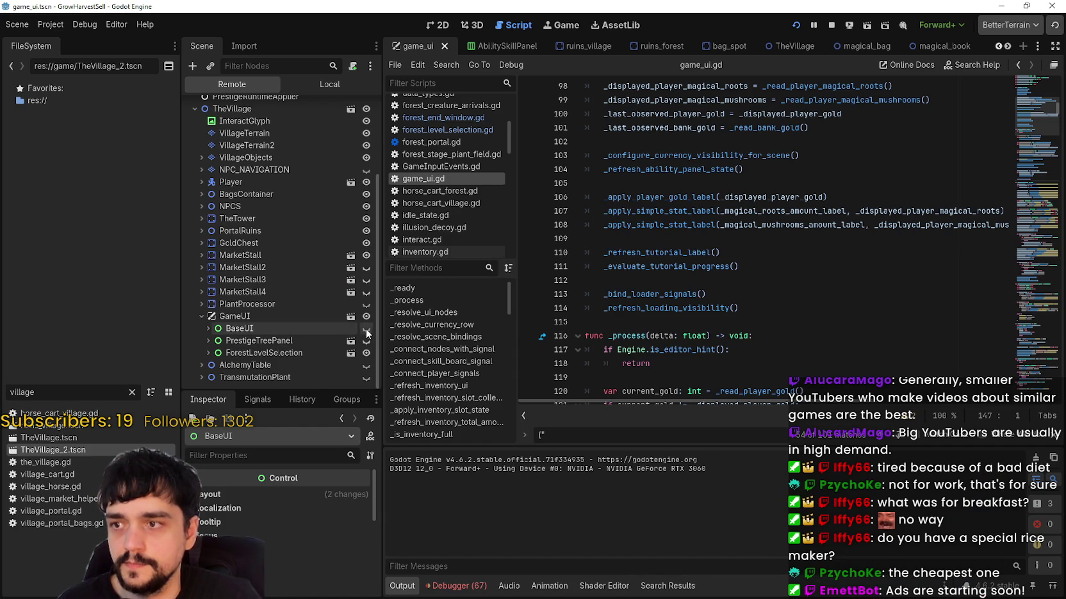
# - Cancel the game's Select a Stage panel, walk toward the tower, then save the scene in Godot
pyautogui.hotkey('alt', 'Tab')
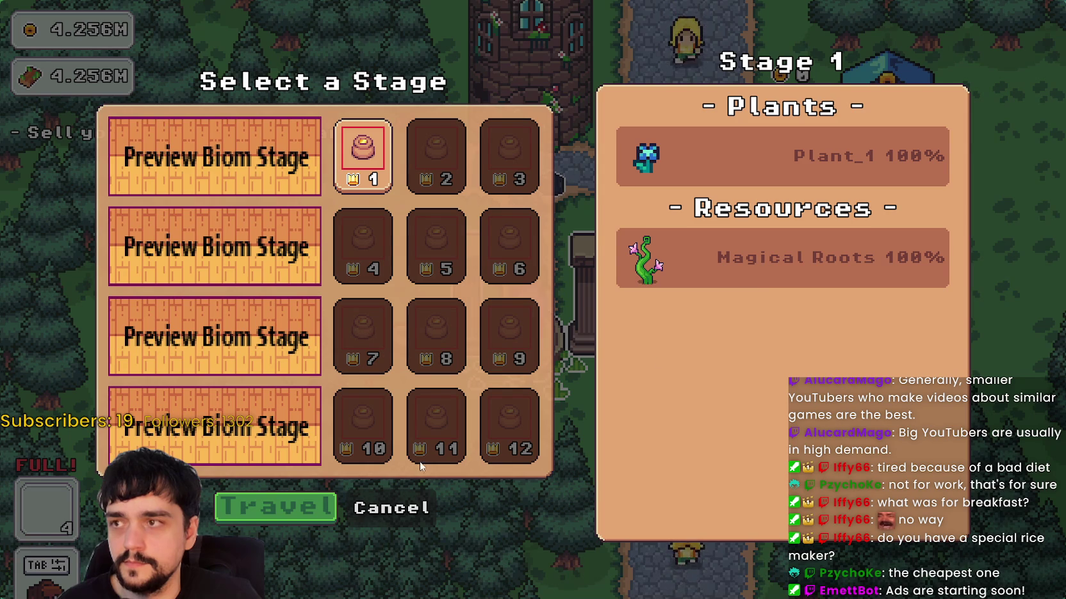
pyautogui.click(394, 507)
pyautogui.press('w')
pyautogui.hotkey('alt', 'Tab')
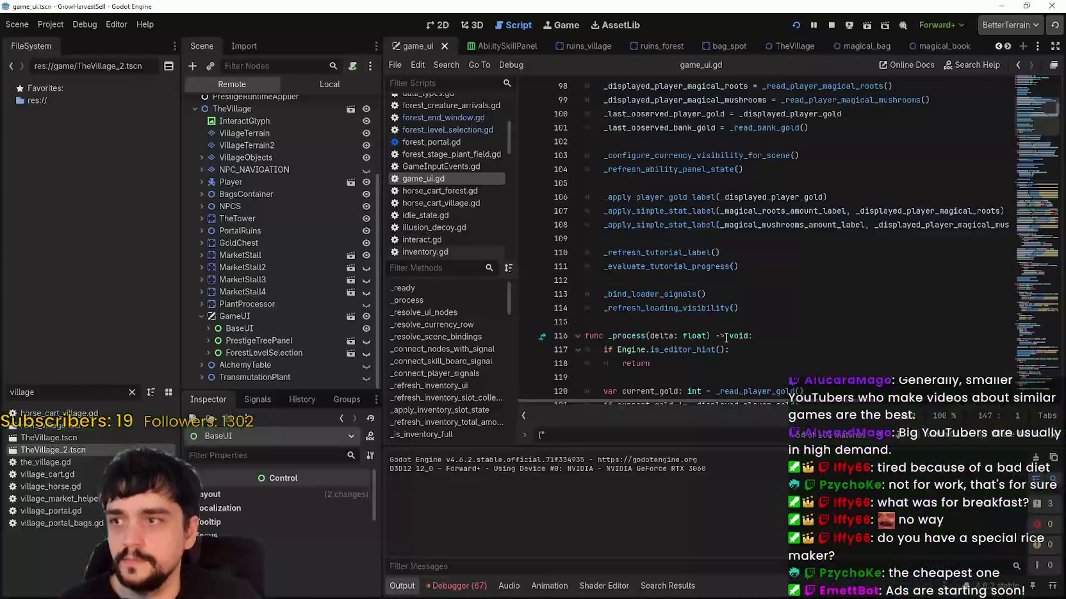
pyautogui.hotkey('ctrl', 's')
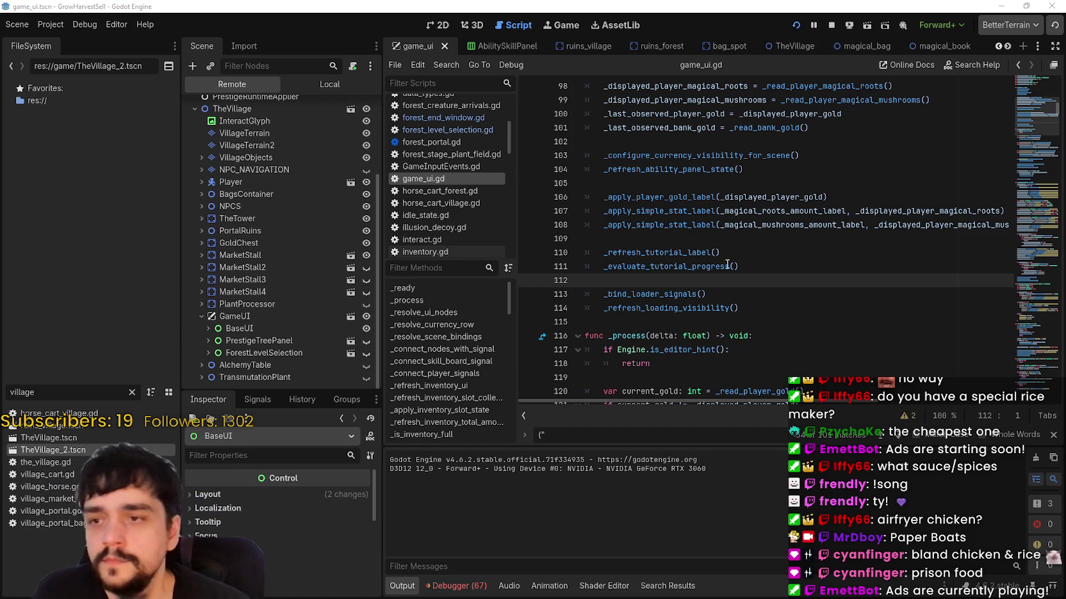
pyautogui.click(749, 252)
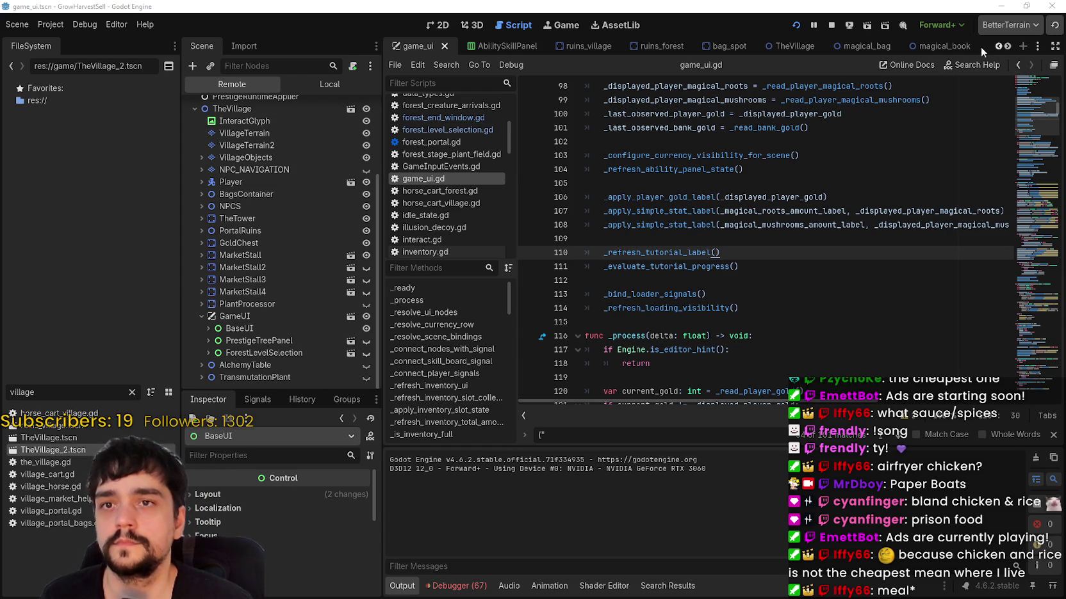
pyautogui.scroll(-7, 1004, 46)
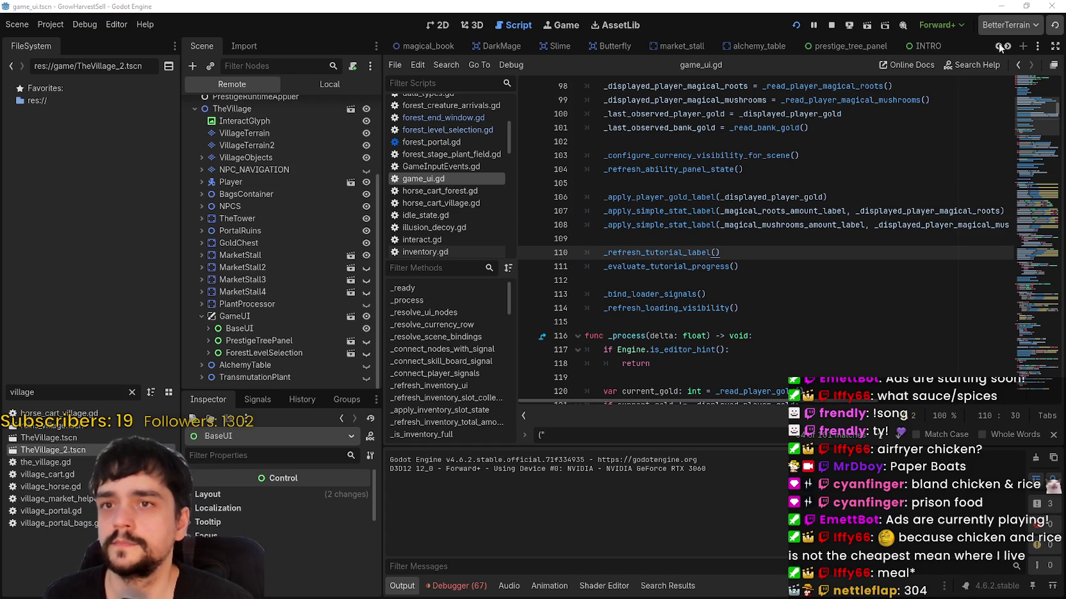
pyautogui.scroll(-8, 1009, 46)
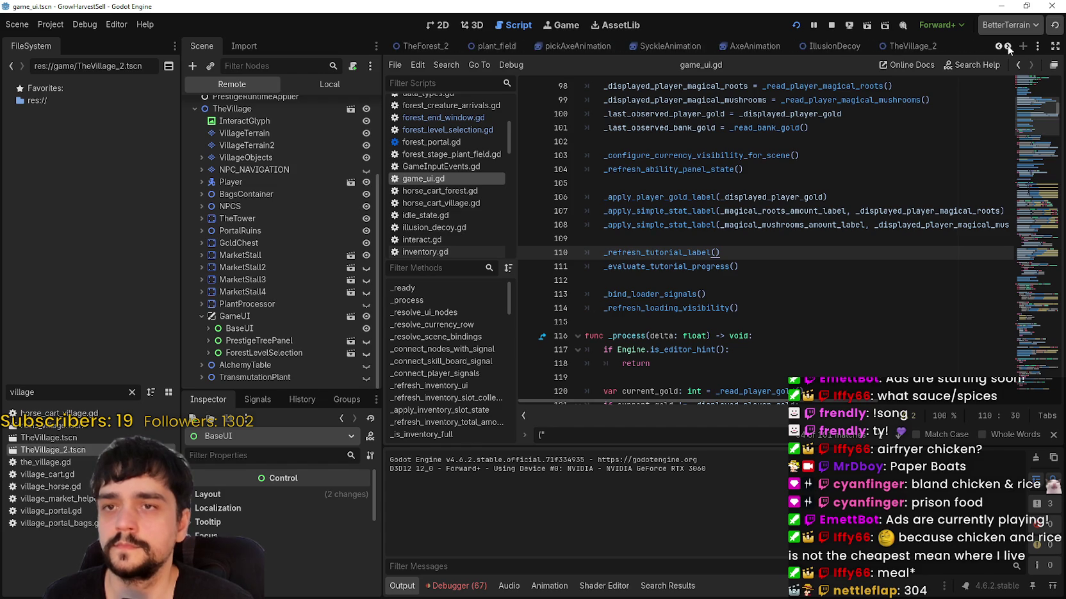
pyautogui.scroll(-3, 1007, 46)
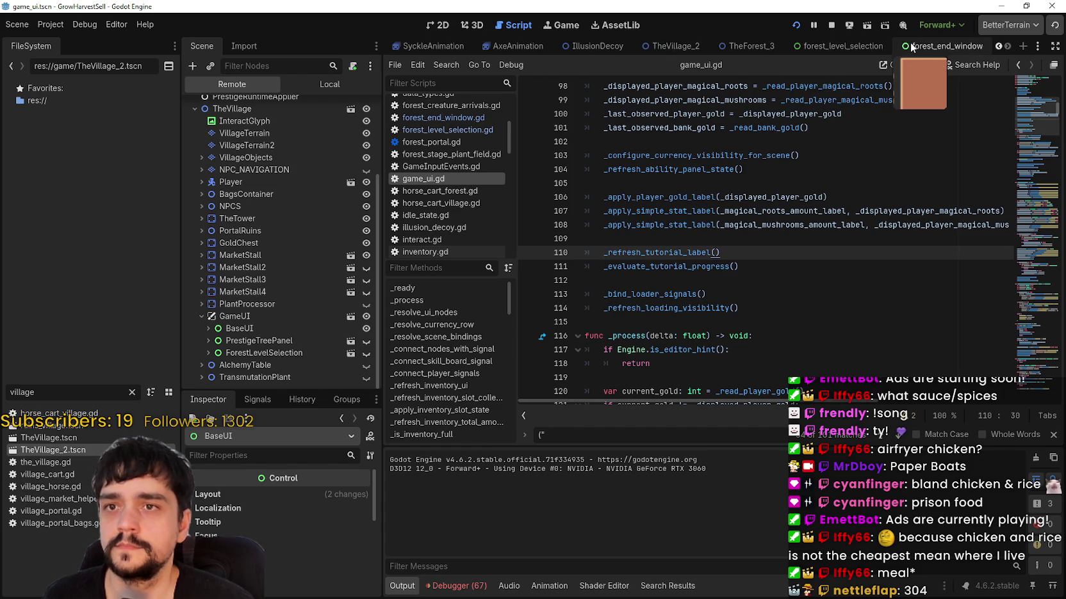
# - Switch to the forest_end_window scene and show its ForestEndWindow node tree
pyautogui.click(912, 48)
pyautogui.click(317, 83)
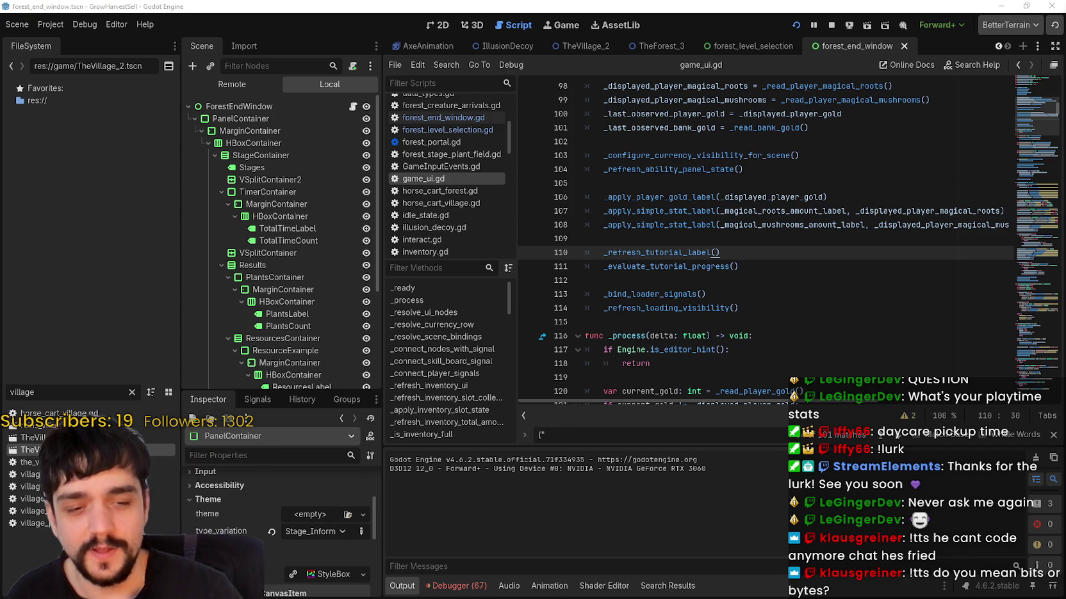
# - Bring up the browser's SteamDB page for MR FARMBOY over the Godot editor
pyautogui.hotkey('alt', 'Tab')
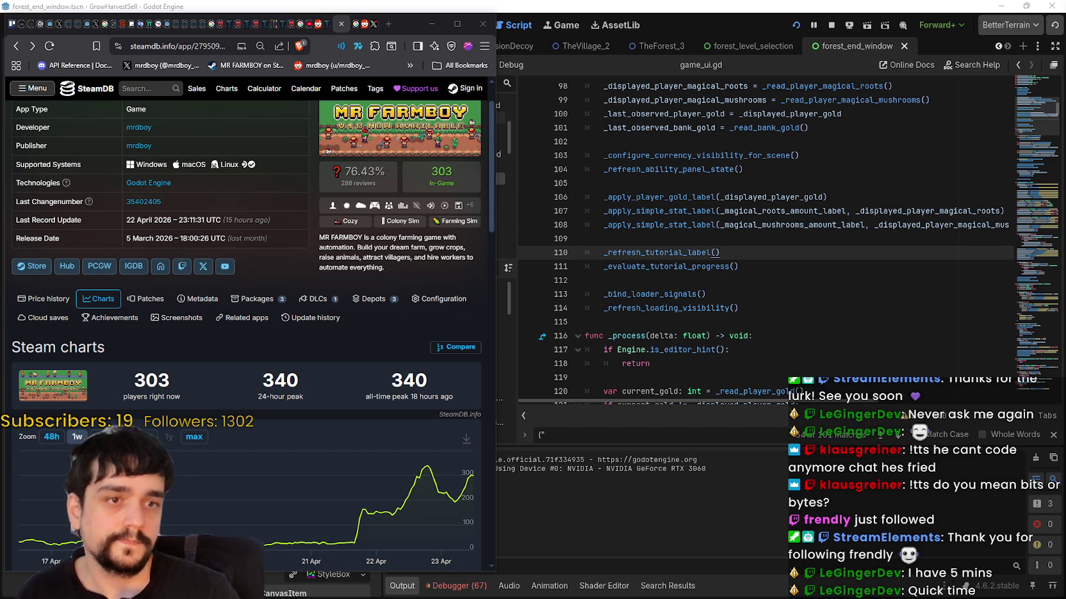
# - Start a Snipping Tool capture of the MR FARMBOY player chart with Win+Shift+S
pyautogui.press('super+shift+s')
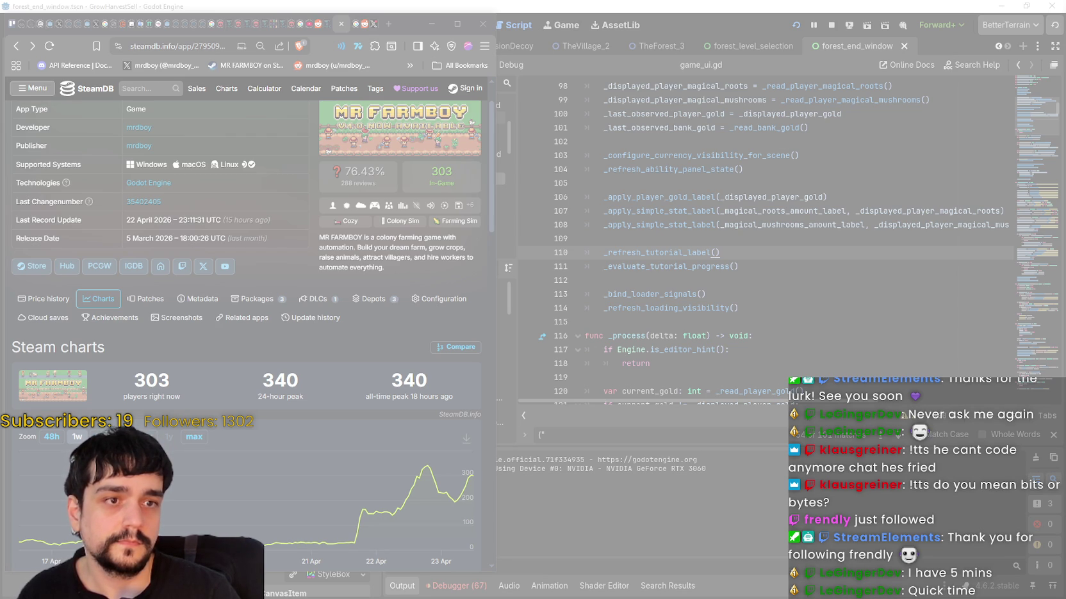
# - Cancel the Snipping Tool capture
pyautogui.press('Escape')
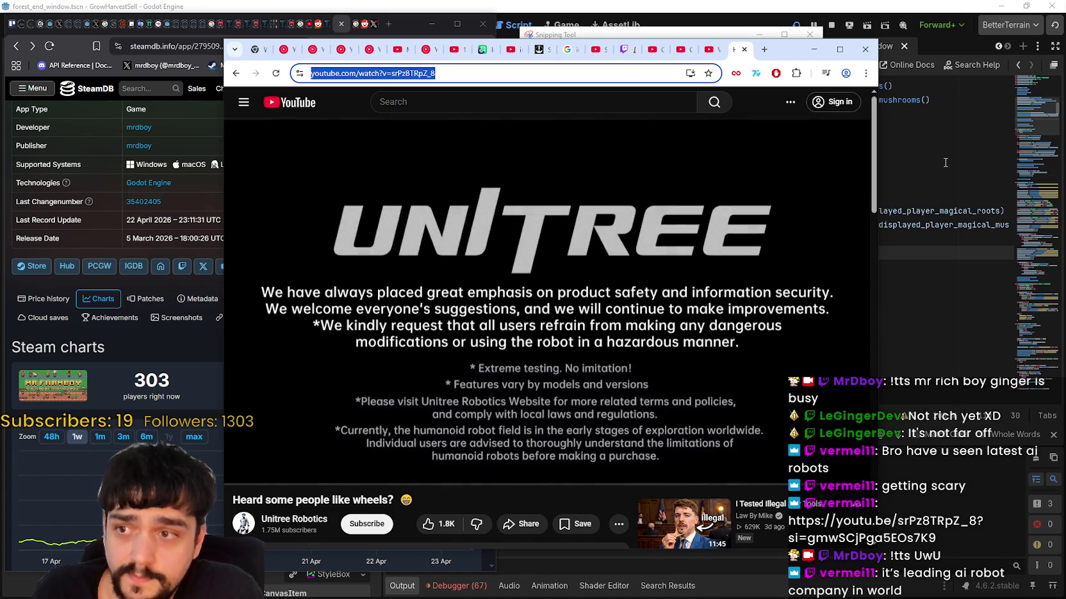
# - Seek the finished Unitree video back to 1:13 on its closing safety notice
pyautogui.click(680, 218)
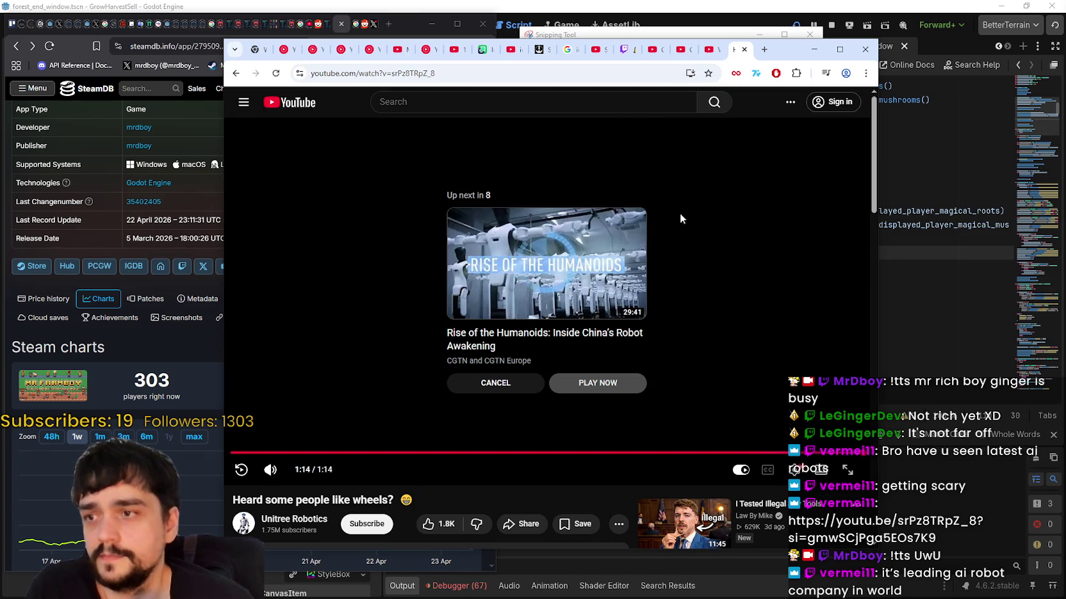
pyautogui.click(858, 454)
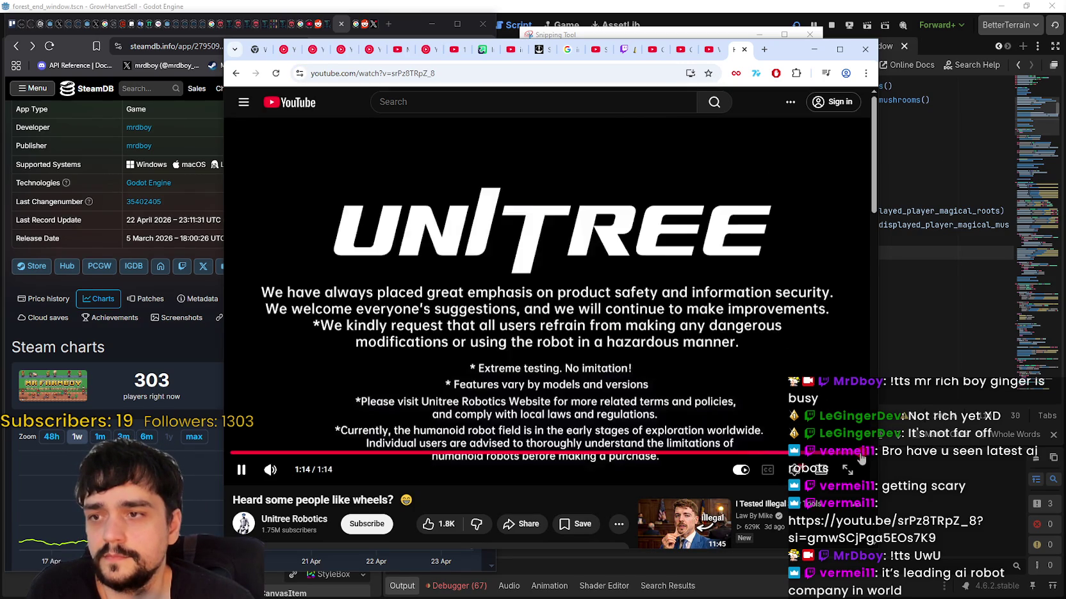
pyautogui.click(856, 453)
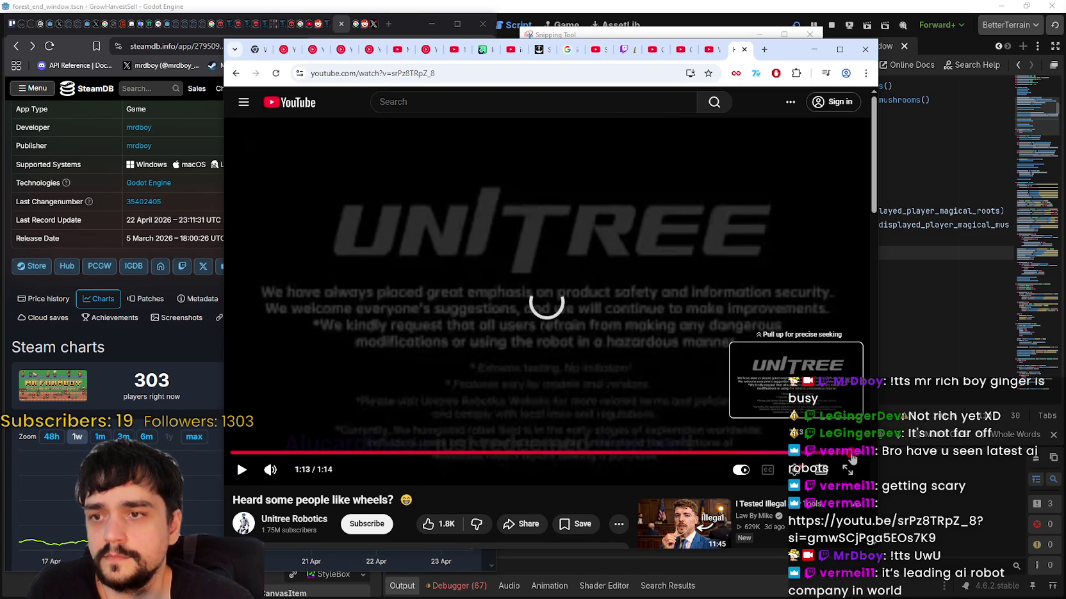